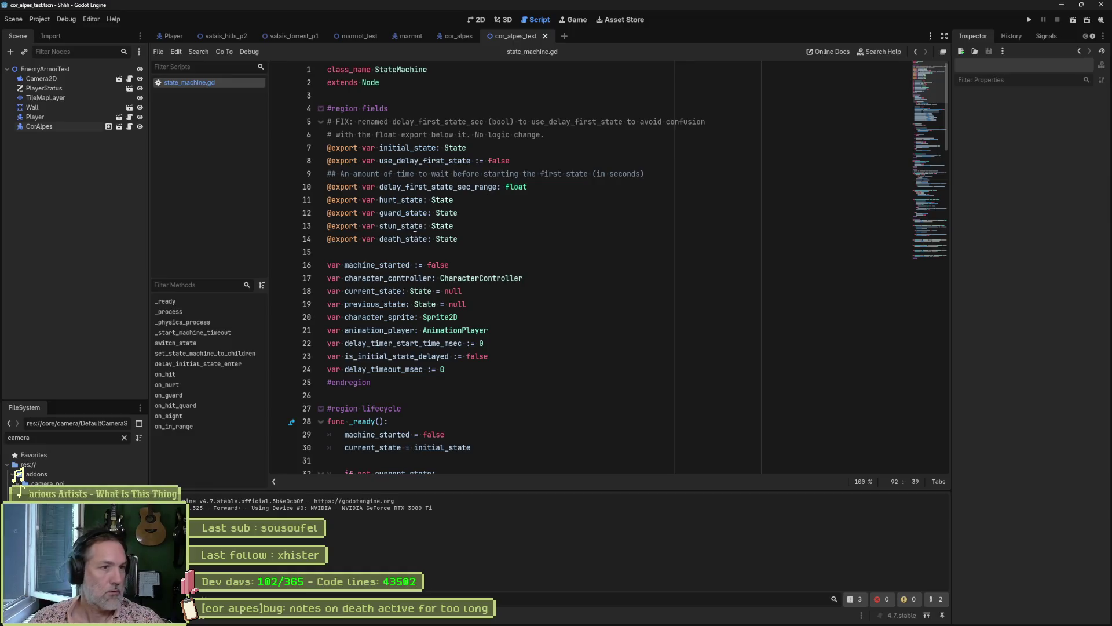
Search the project for machine_started and step through its matches on lines 80 and 119.
double_click(376, 265)
key(ctrl+shift+f)
click(555, 355)
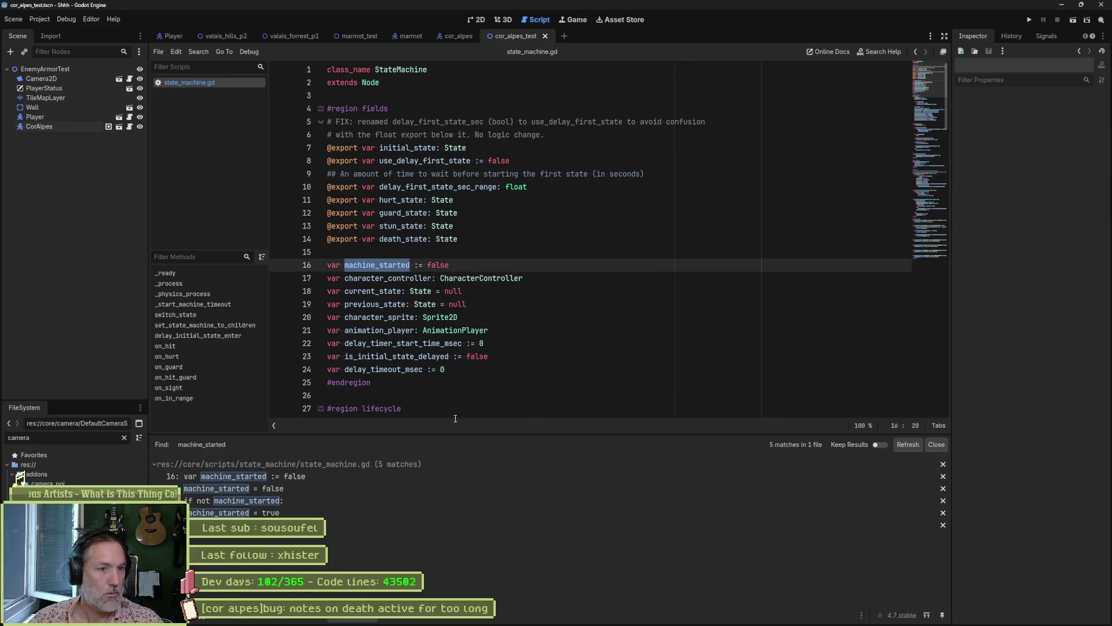
click(293, 513)
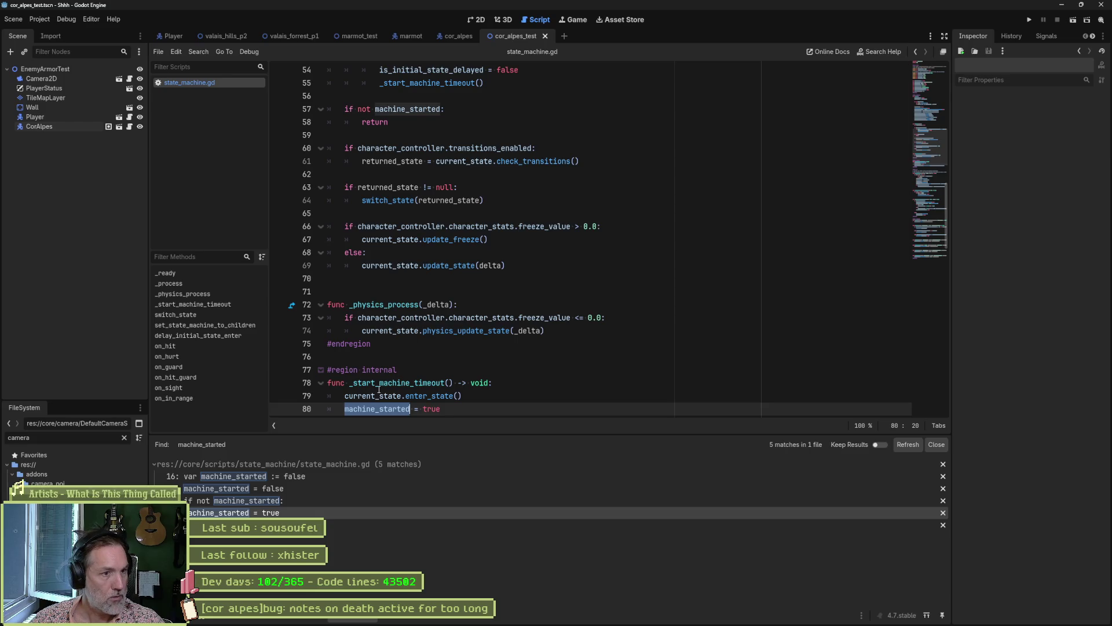
double_click(435, 383)
click(289, 524)
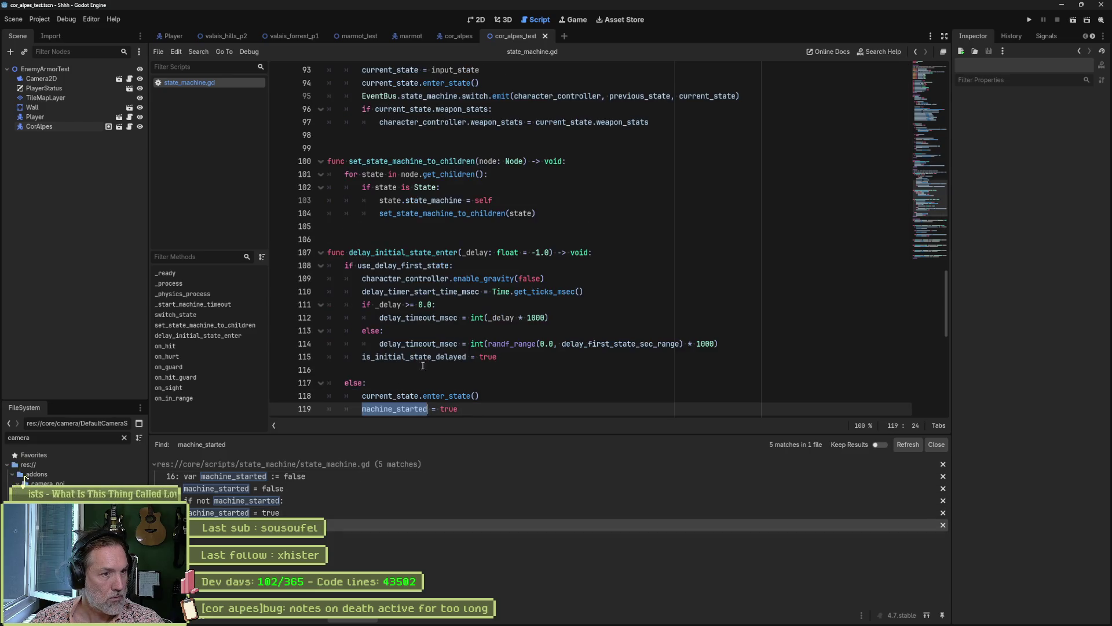
double_click(403, 252)
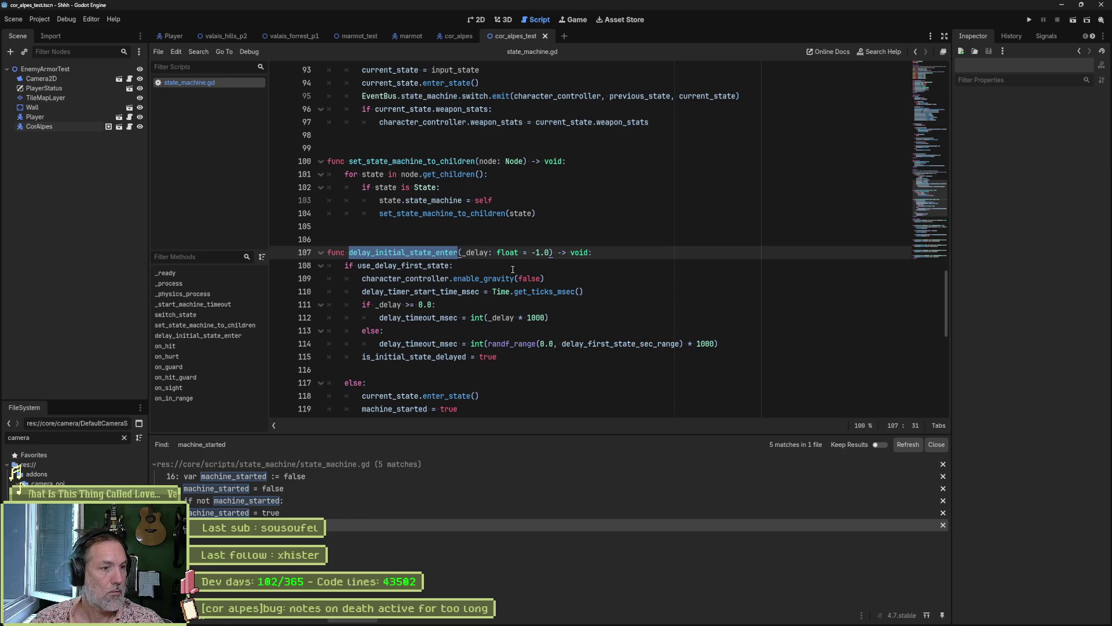
click(285, 512)
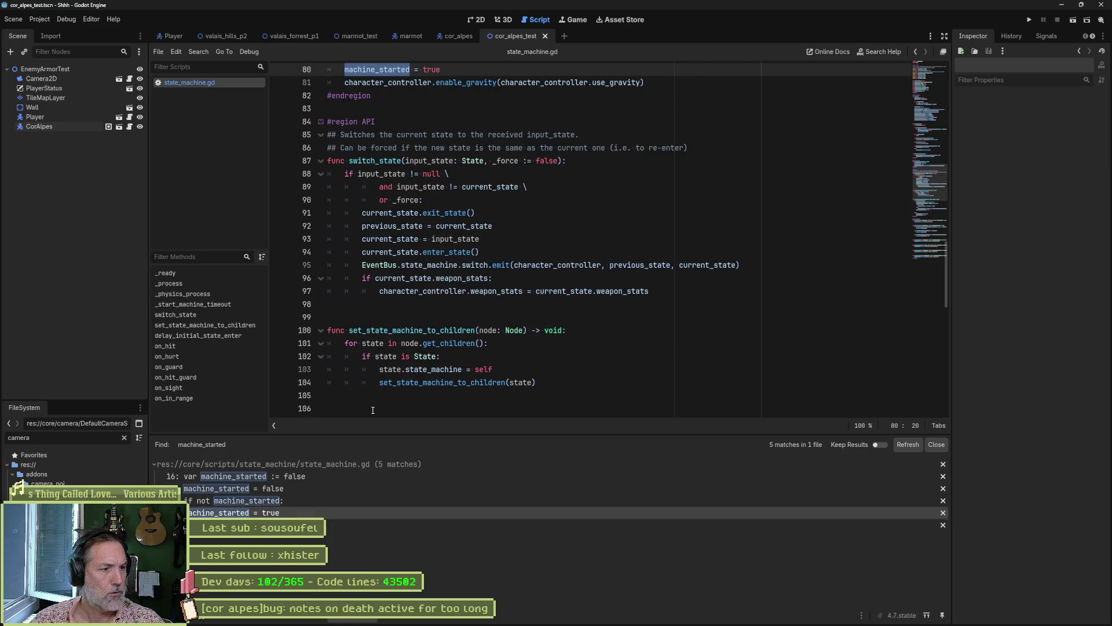
Select _start_machine_timeout and start a project-wide Find in Files for it.
scroll(439, 298, up, 3)
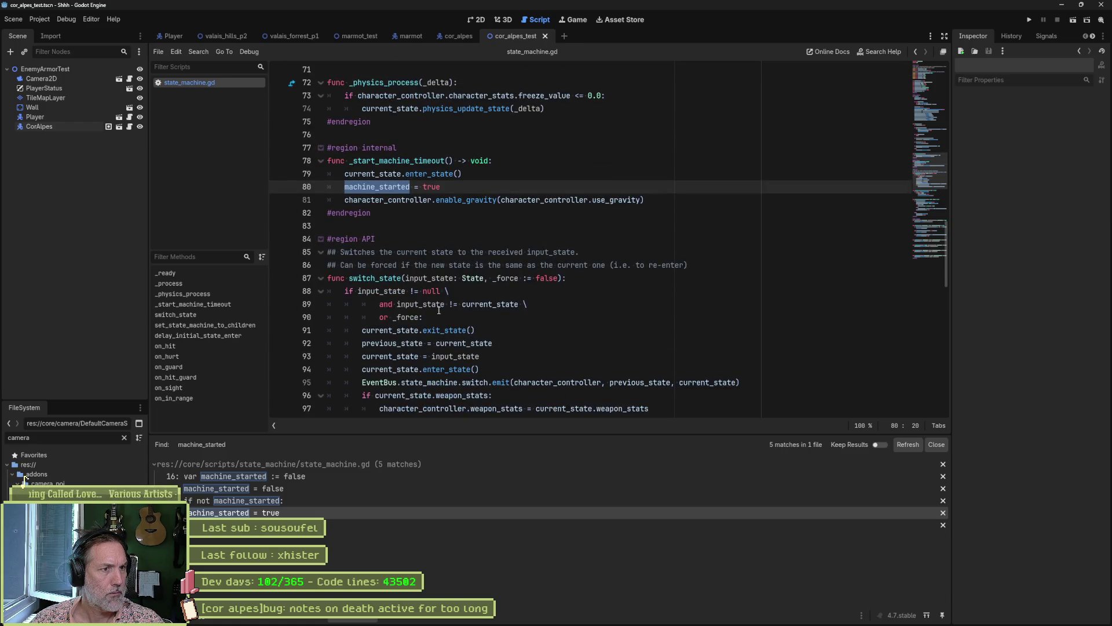
double_click(401, 160)
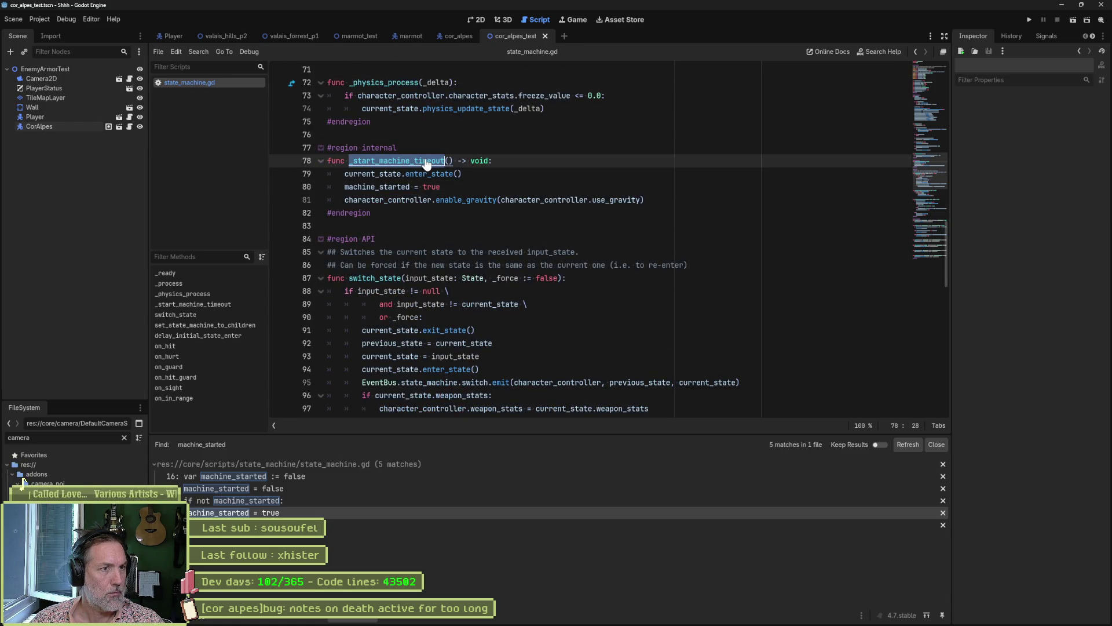
mouse_move(441, 187)
mouse_down()
mouse_move(348, 186)
mouse_move(385, 175)
mouse_up()
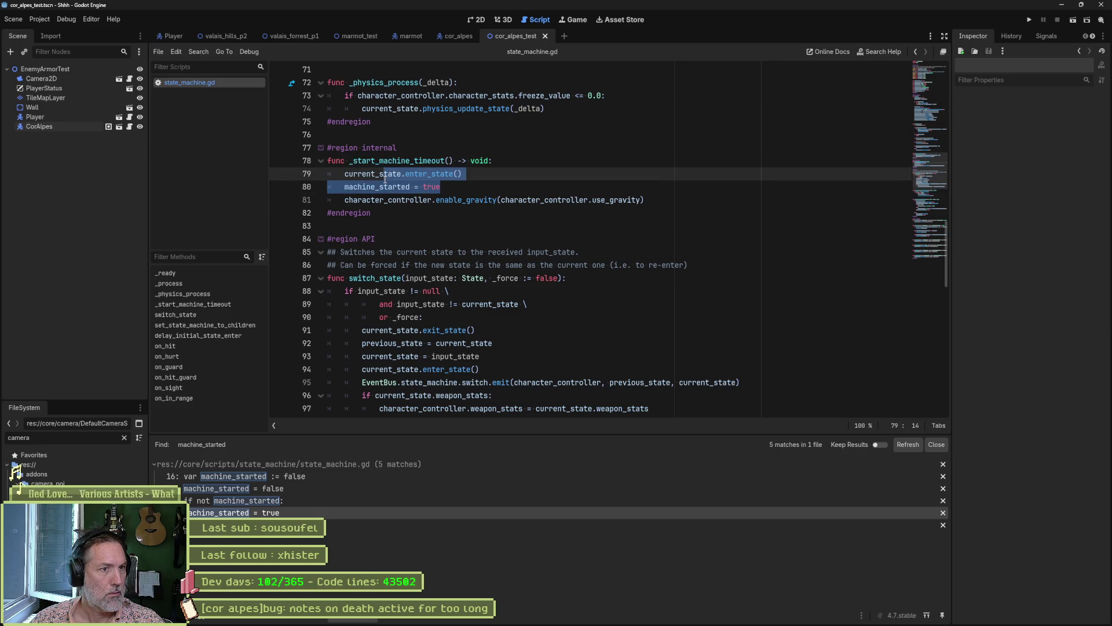
double_click(399, 160)
key(ctrl+shift+f)
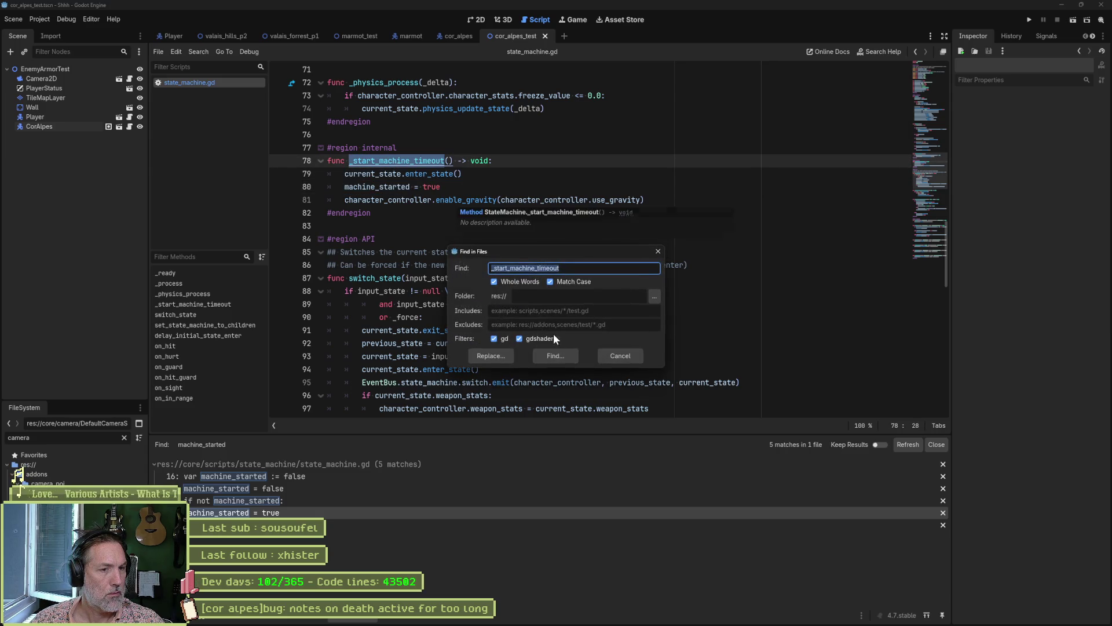
Run the _start_machine_timeout search, open its line 55 call, and jump to its definition.
click(555, 355)
click(384, 475)
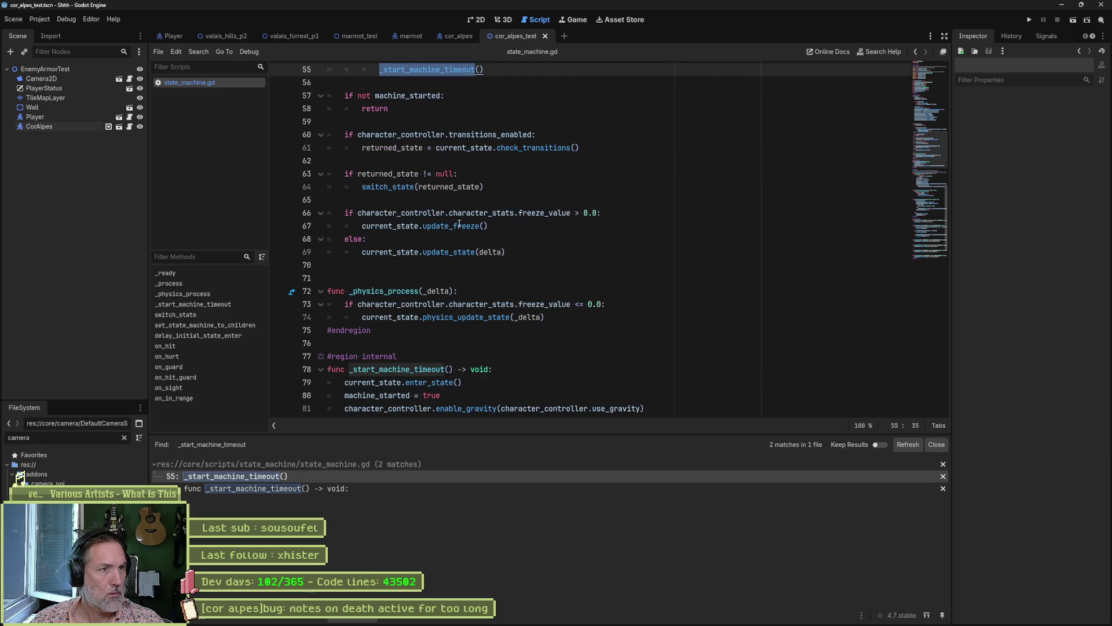
scroll(460, 224, up, 6)
click(502, 240)
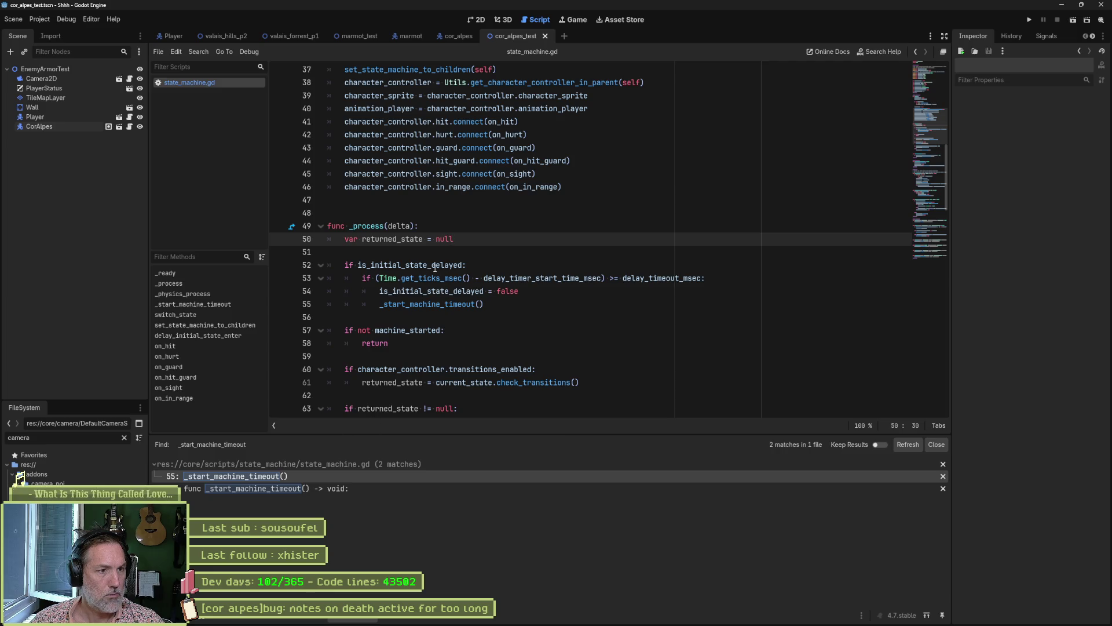
ctrl+click(429, 304)
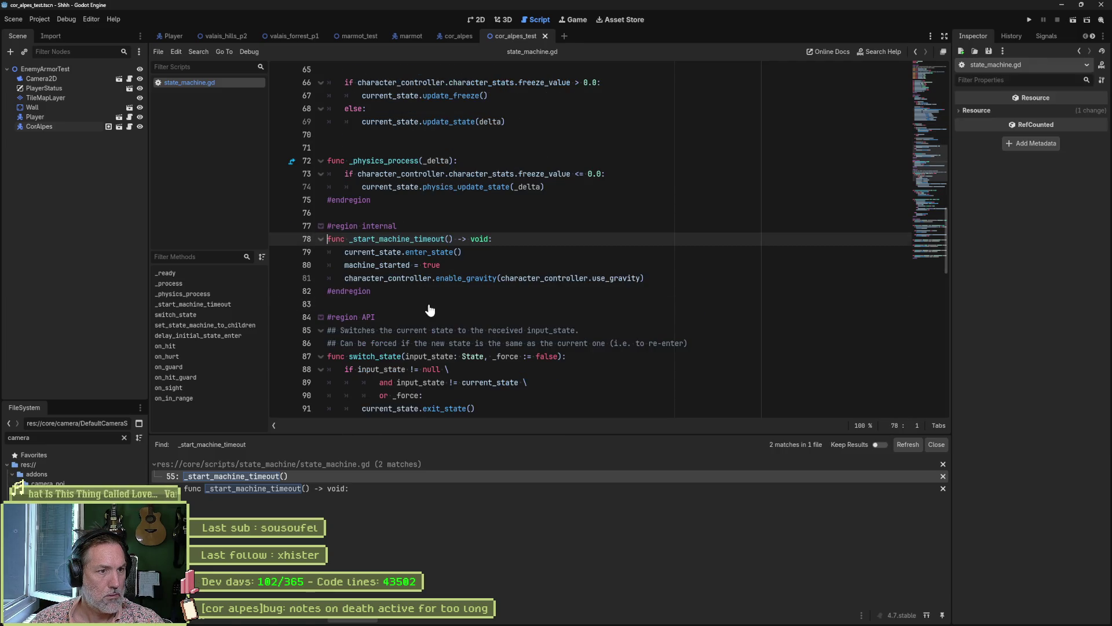
Search machine_started again and go to the 'if not machine_started:' check.
double_click(386, 266)
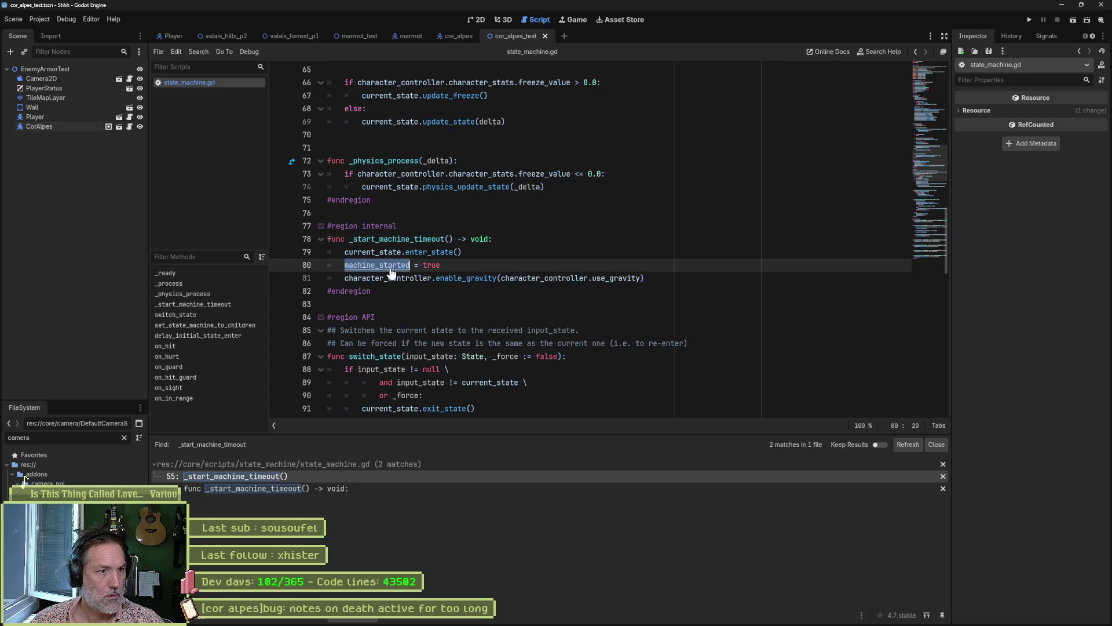
key(ctrl+shift+f)
key(Return)
click(358, 501)
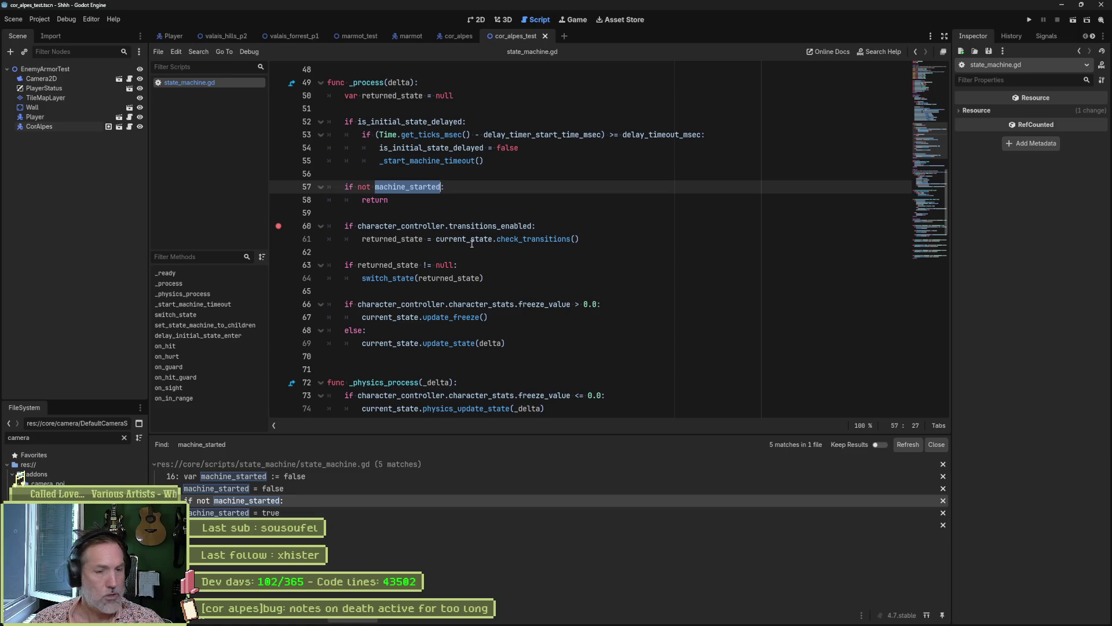
Run the scene with F6 and evaluate machine_started while paused at line 60, then resume.
key(F6)
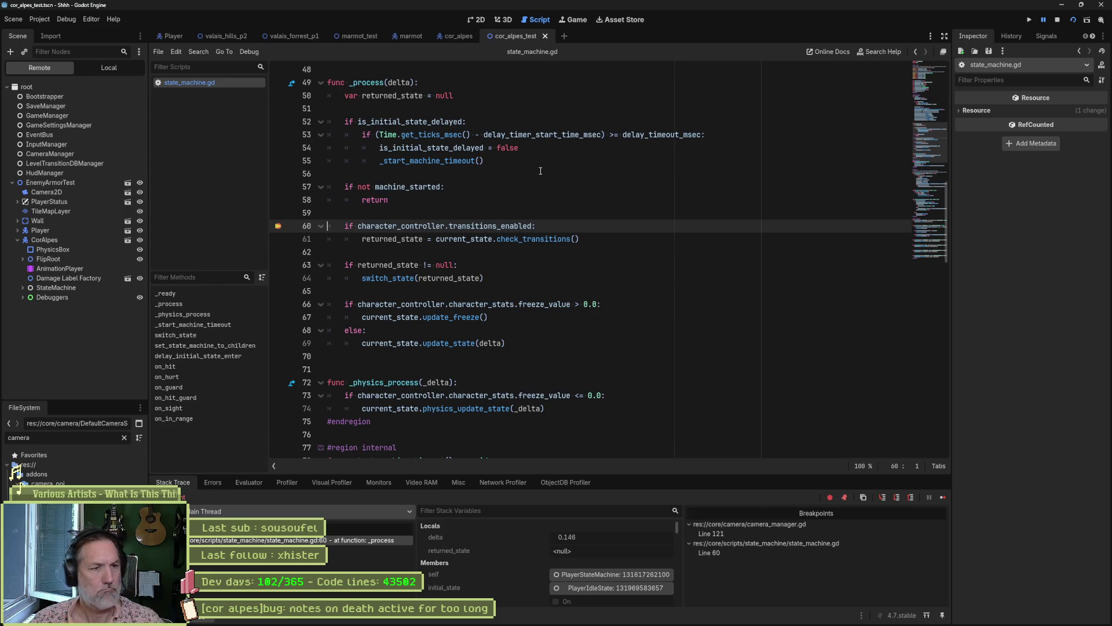
click(402, 186)
double_click(401, 187)
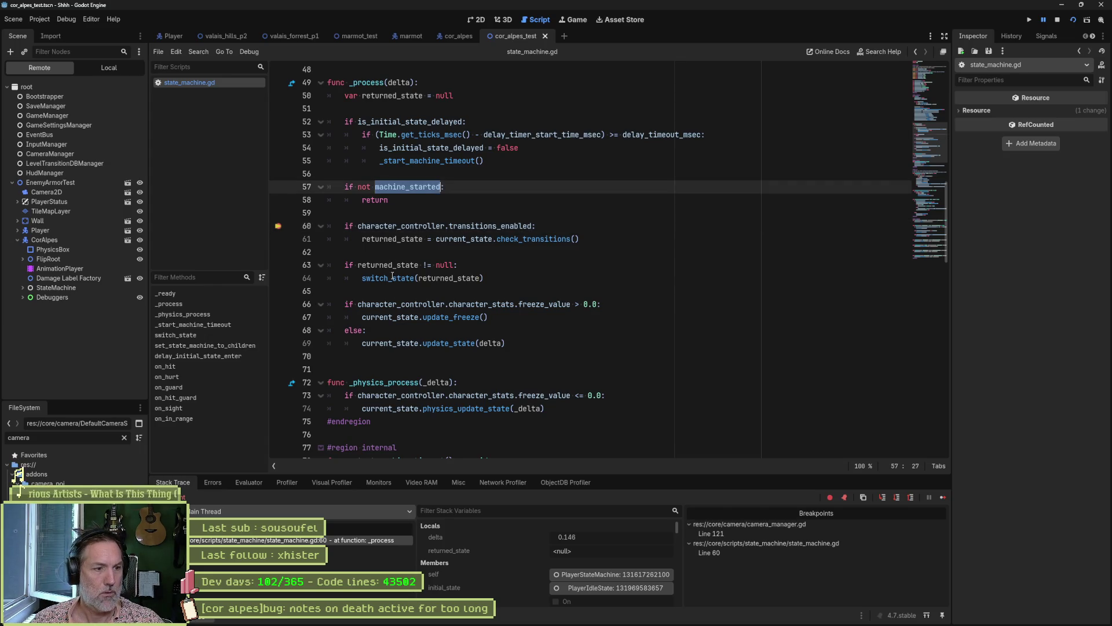
click(260, 483)
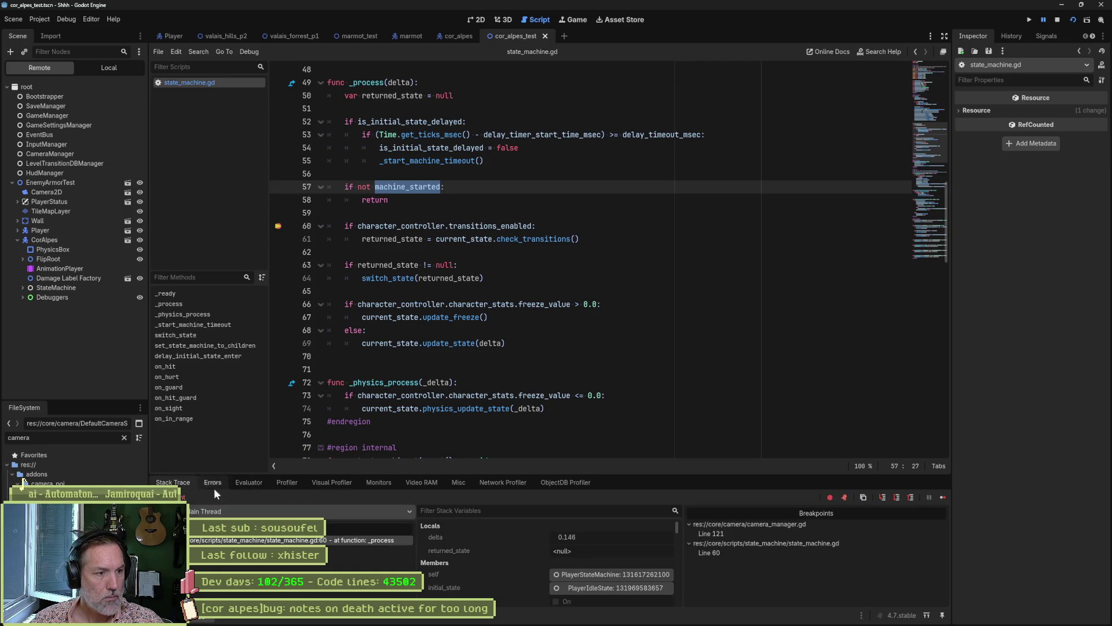
click(942, 497)
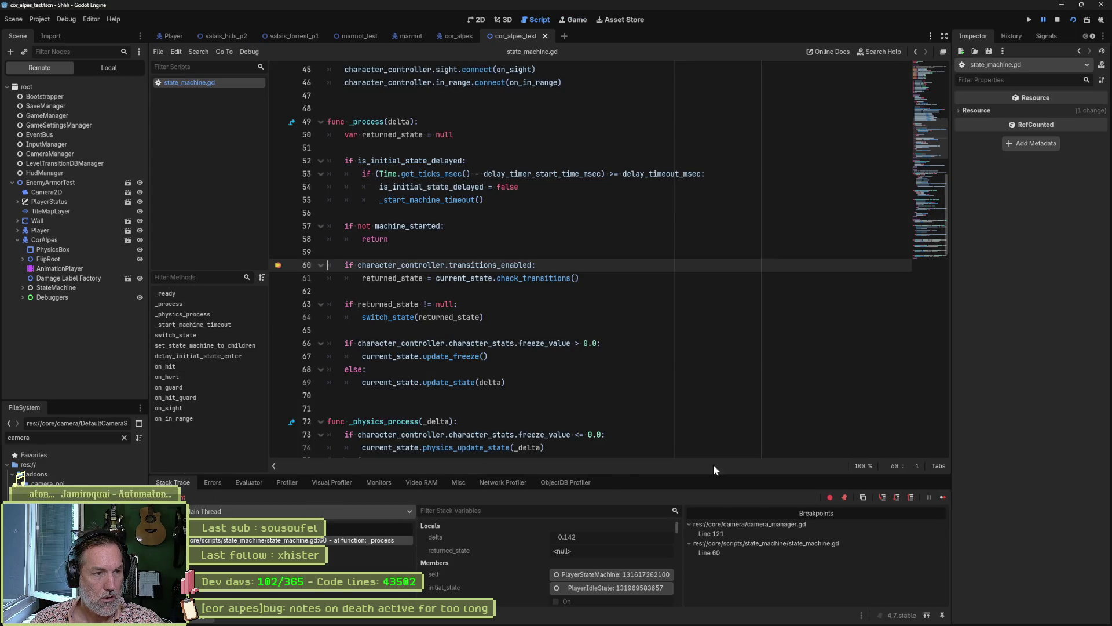
Clear the line 60 breakpoint, resume the game, and switch between the Script, 2D and Game views.
click(278, 264)
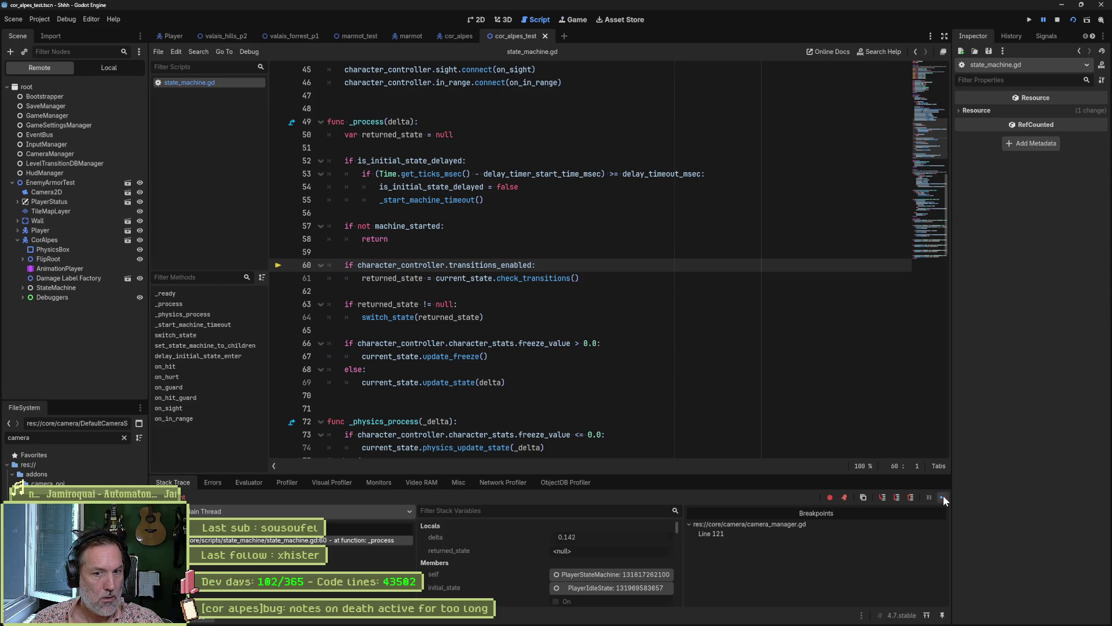
click(942, 497)
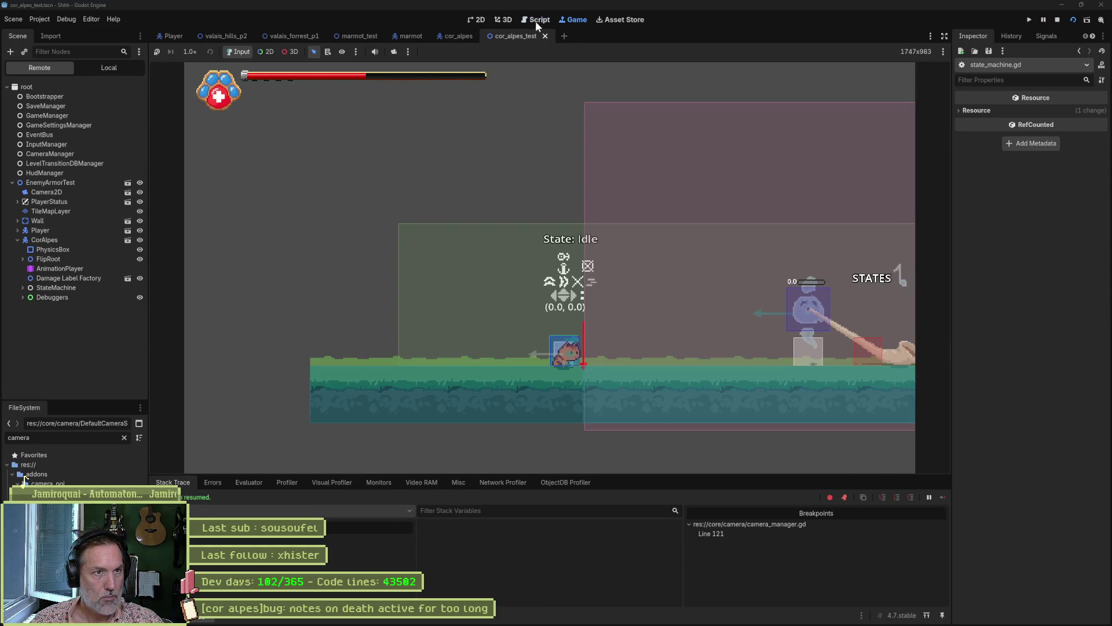
click(535, 20)
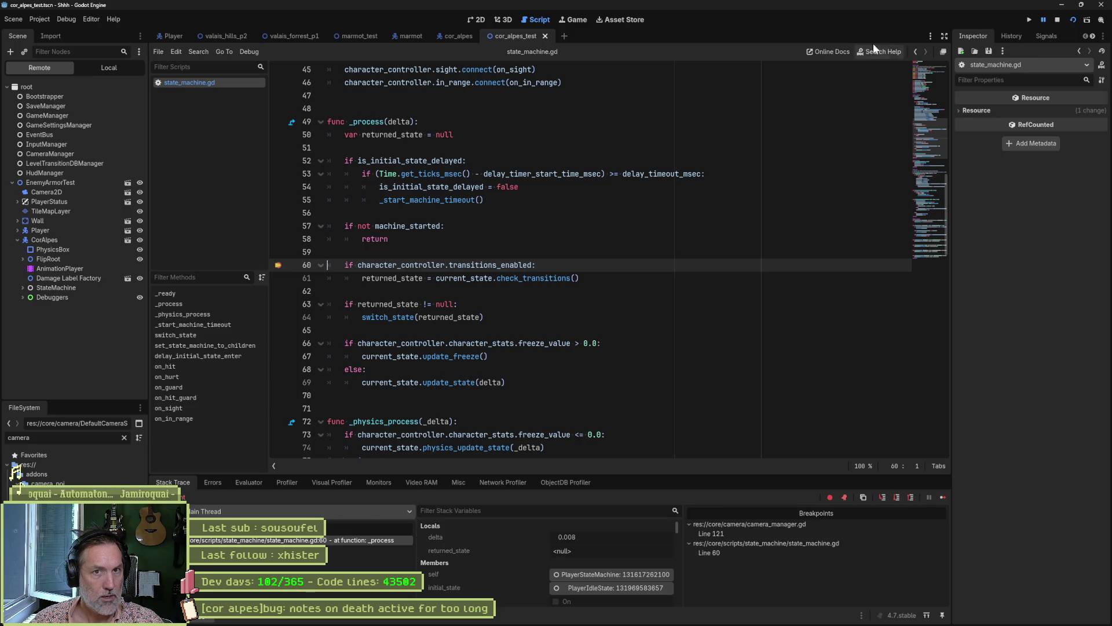
click(480, 22)
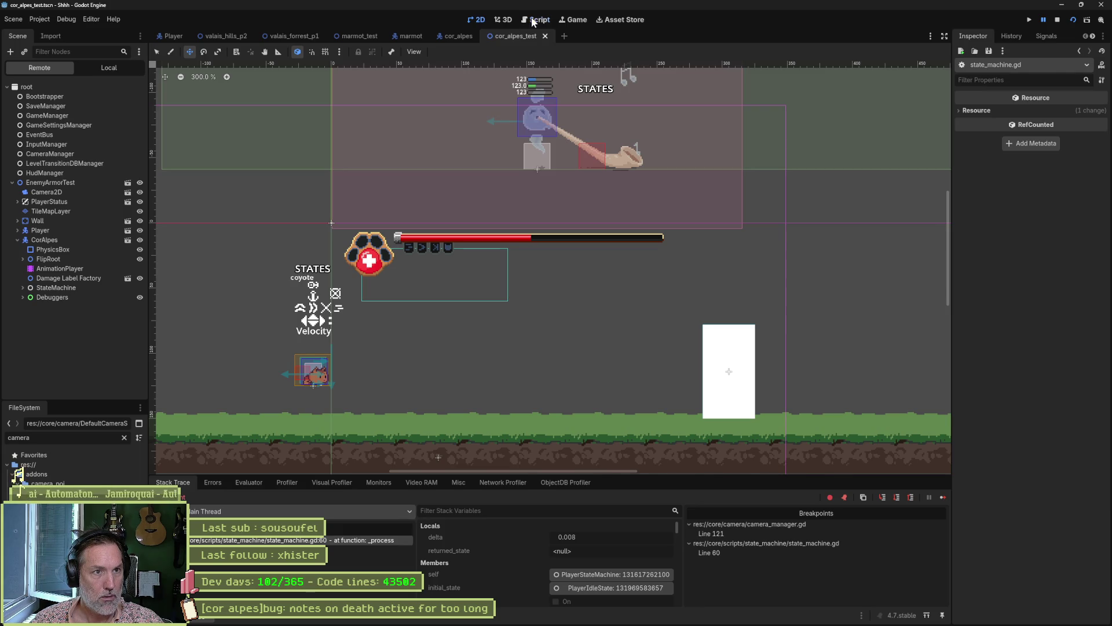
click(532, 21)
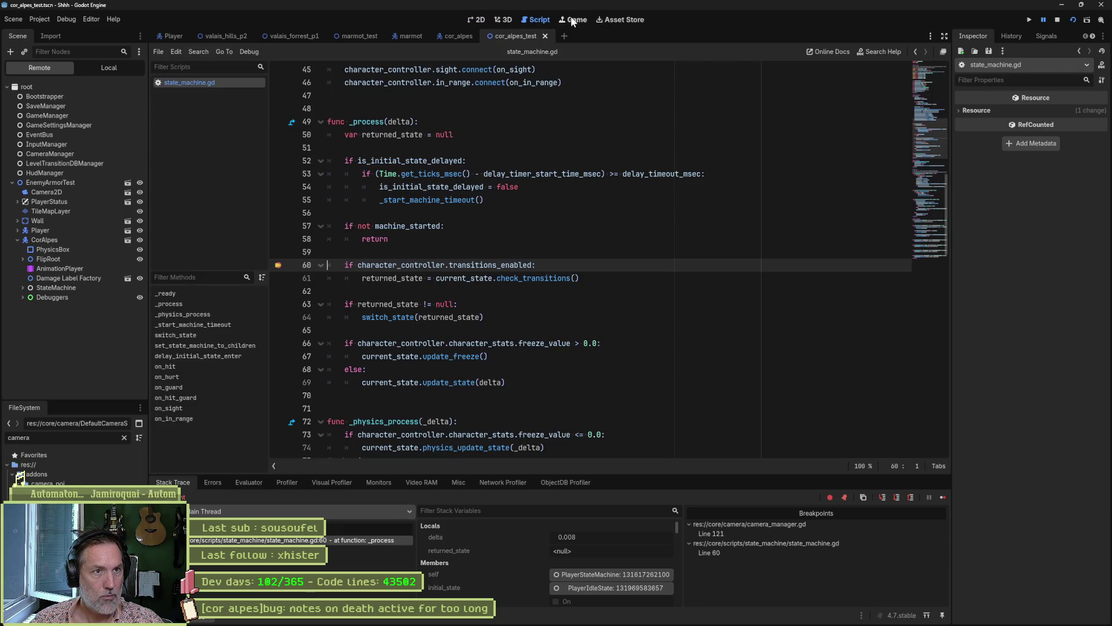
click(570, 19)
click(477, 19)
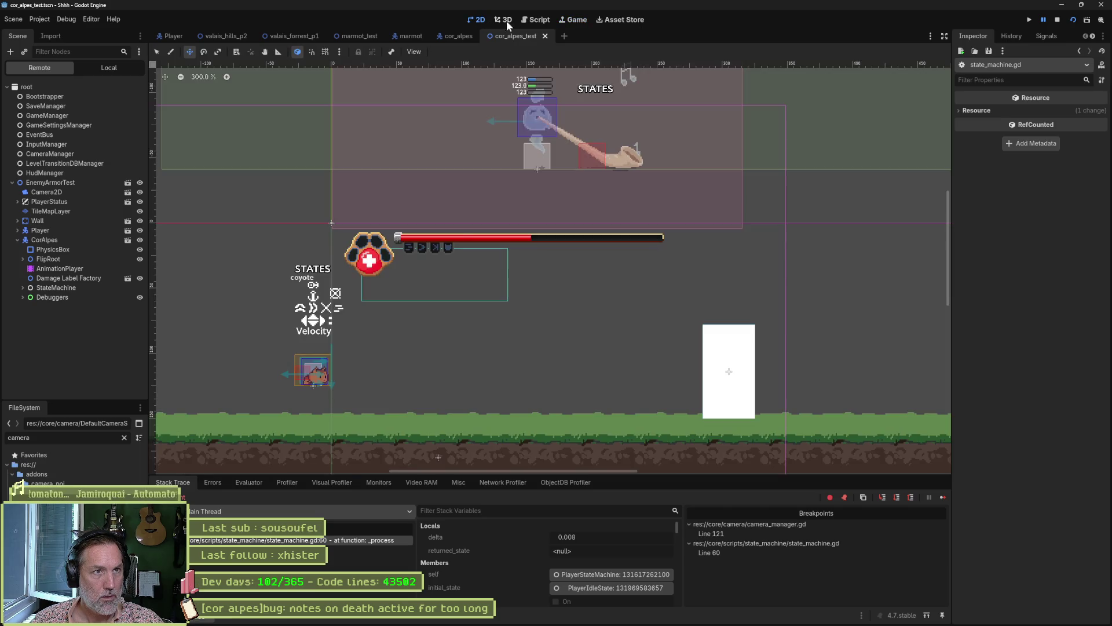
click(534, 20)
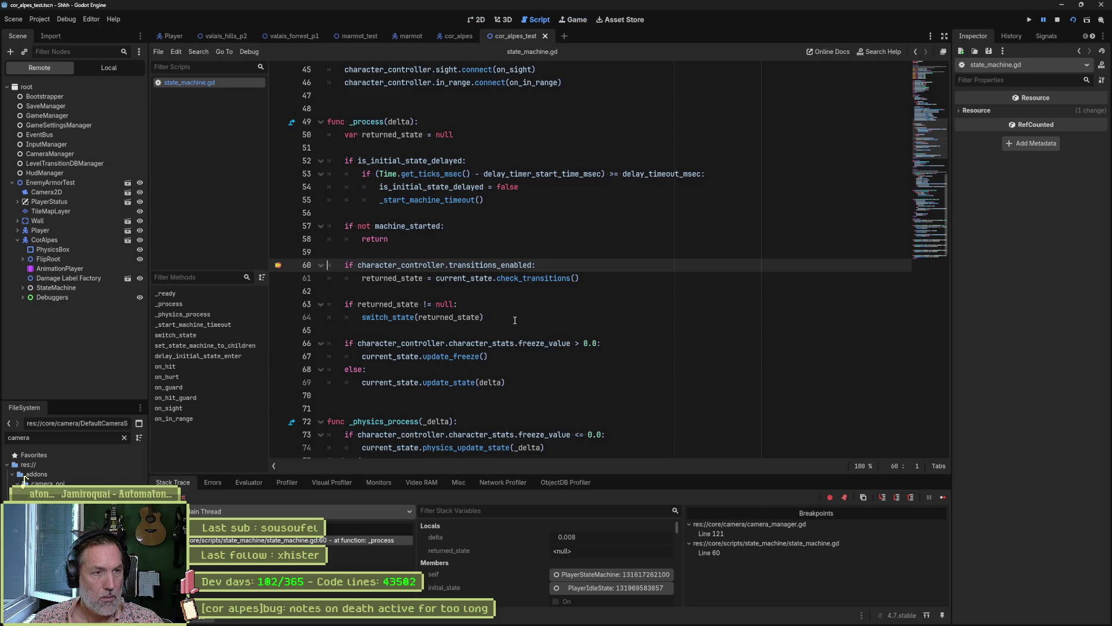
Stop the debug session and toggle off the line 60 breakpoint.
double_click(407, 226)
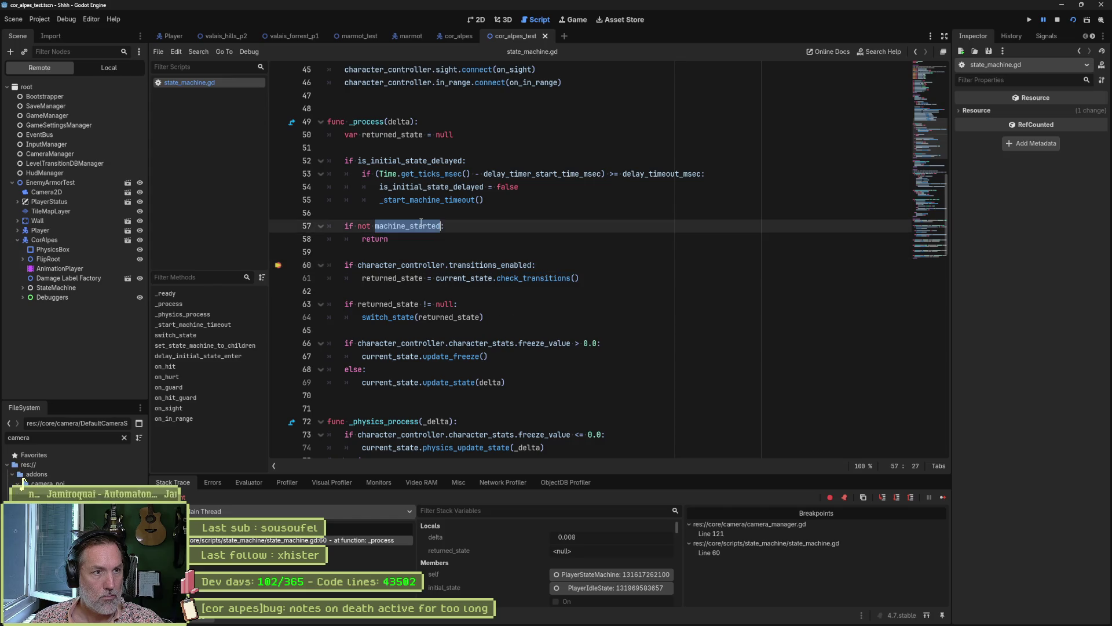
click(435, 278)
click(1057, 20)
click(278, 265)
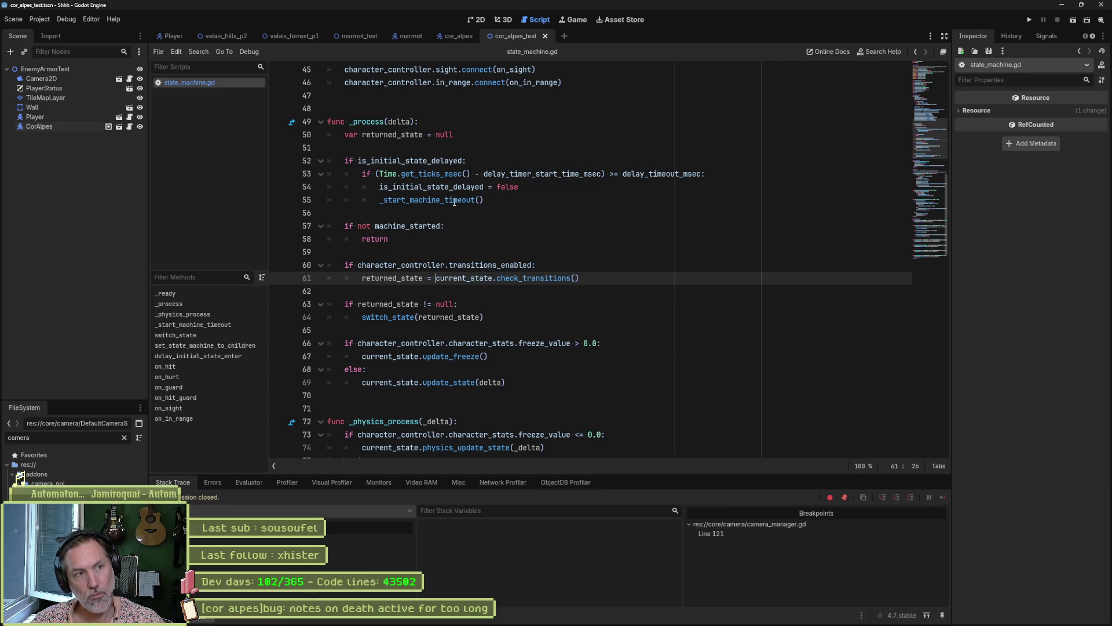
Search machine_started project-wide and review its line 80 and line 119 matches.
double_click(438, 224)
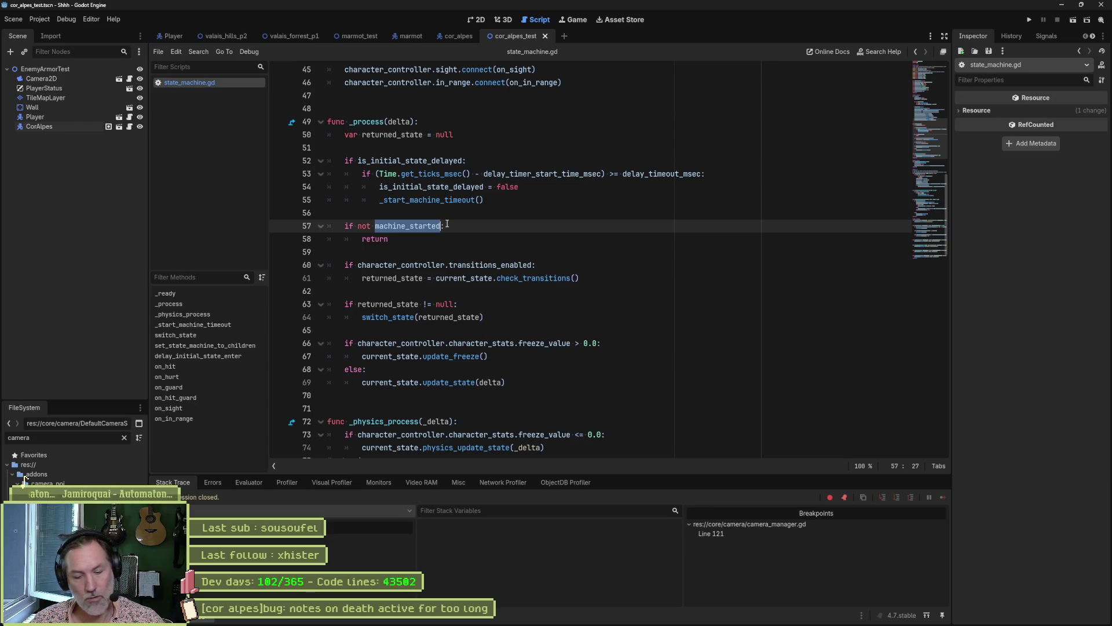
key(ctrl+shift+f)
click(551, 357)
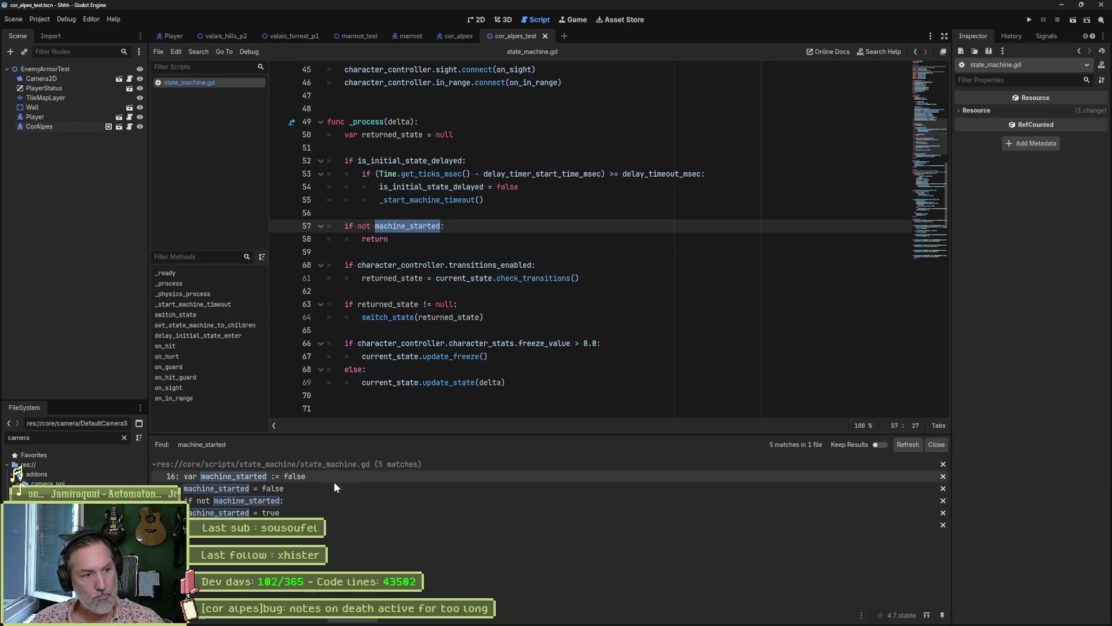
click(333, 516)
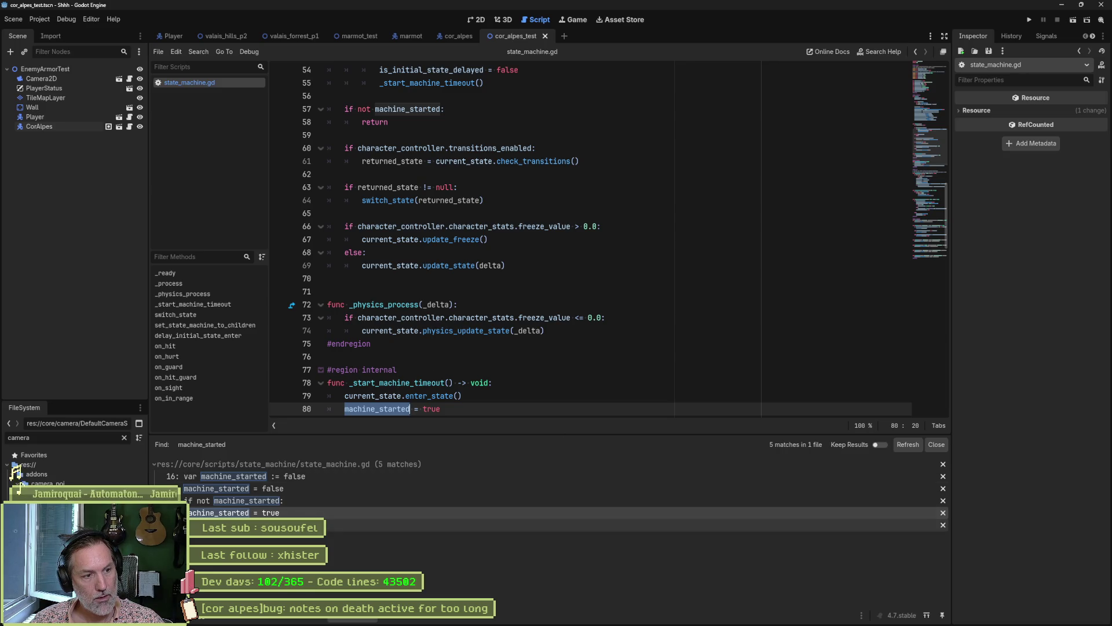
click(315, 524)
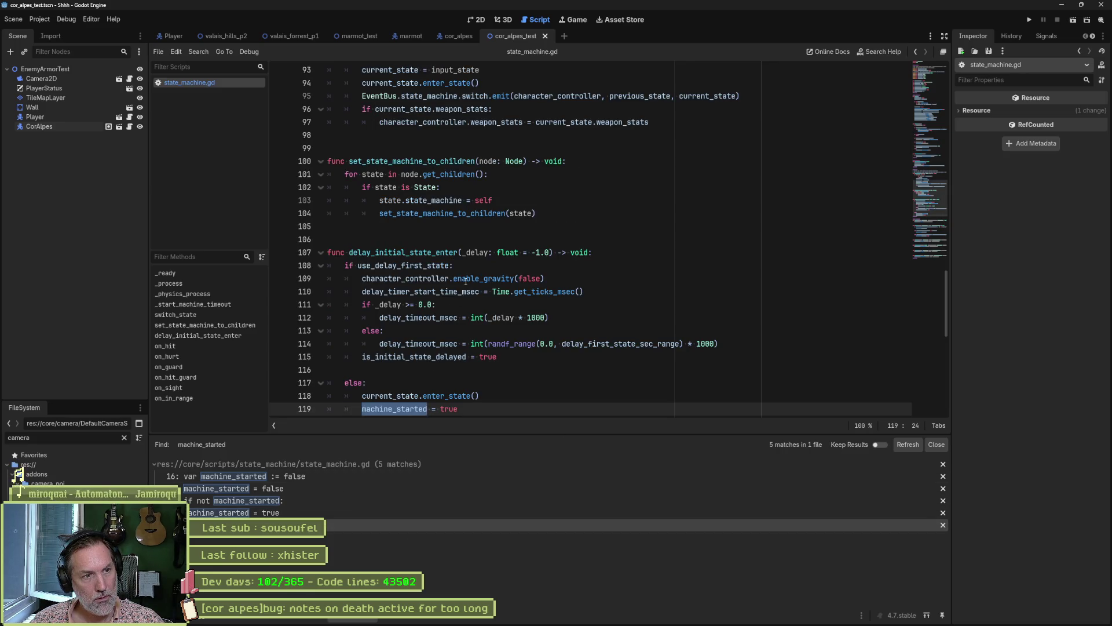
Find delay_initial_state_enter across the project, open its character_controller.gd call, then show the cor_alpes scene.
double_click(389, 265)
double_click(400, 252)
key(ctrl+shift+f)
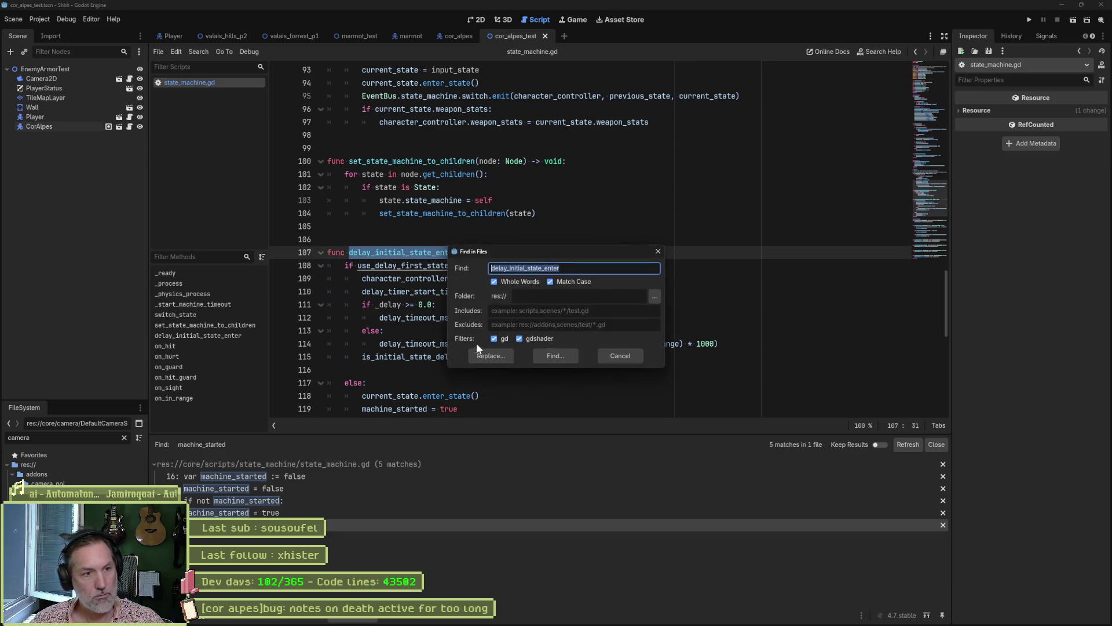
click(556, 355)
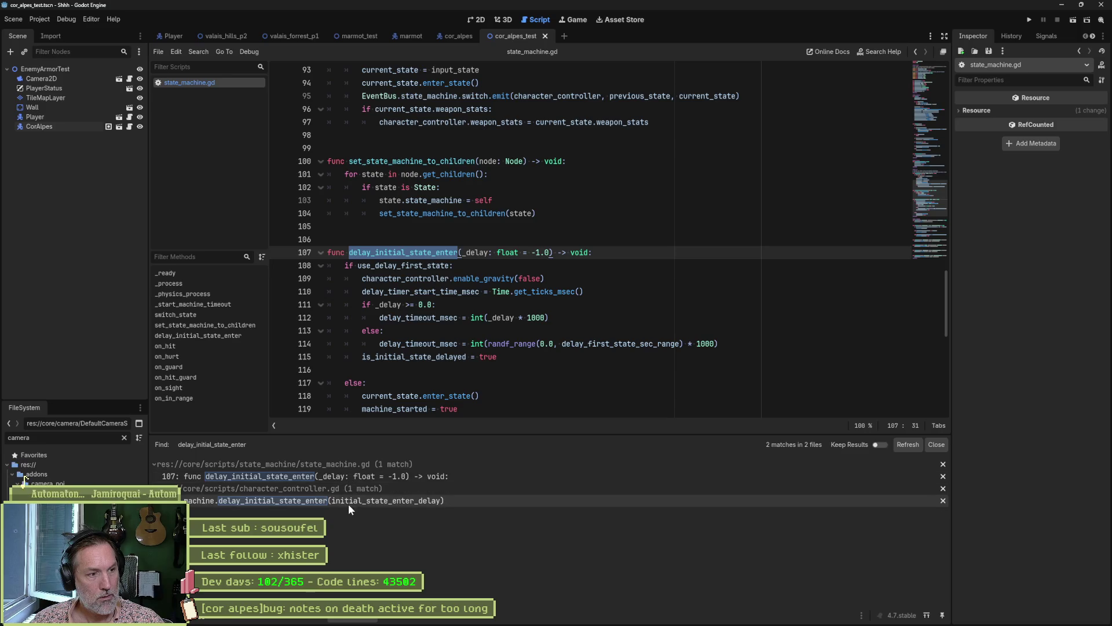
click(349, 502)
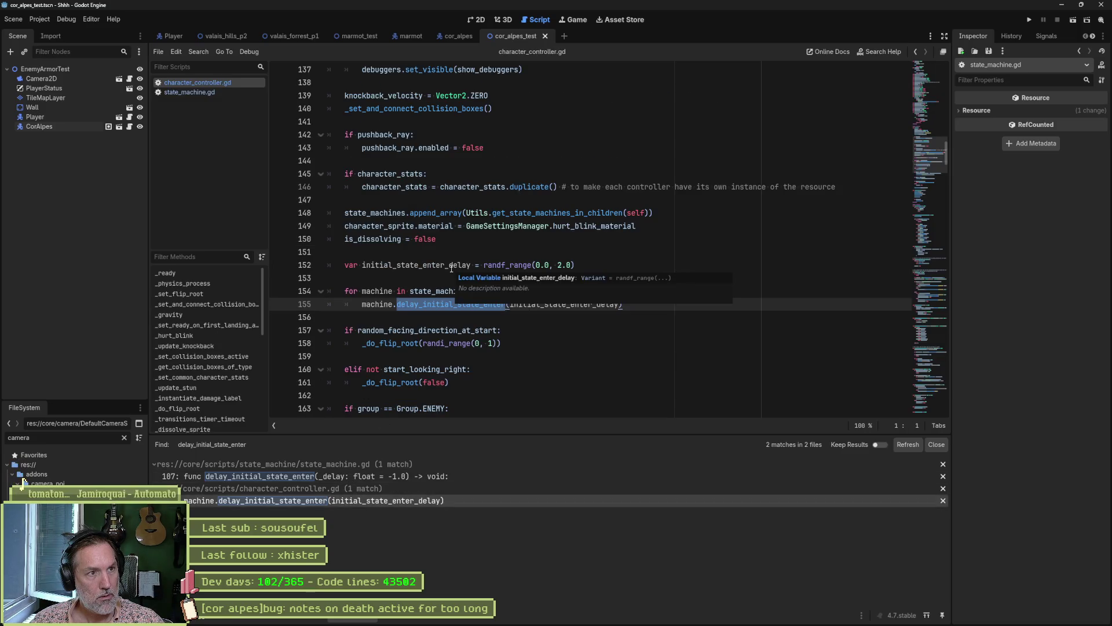
scroll(452, 268, up, 3)
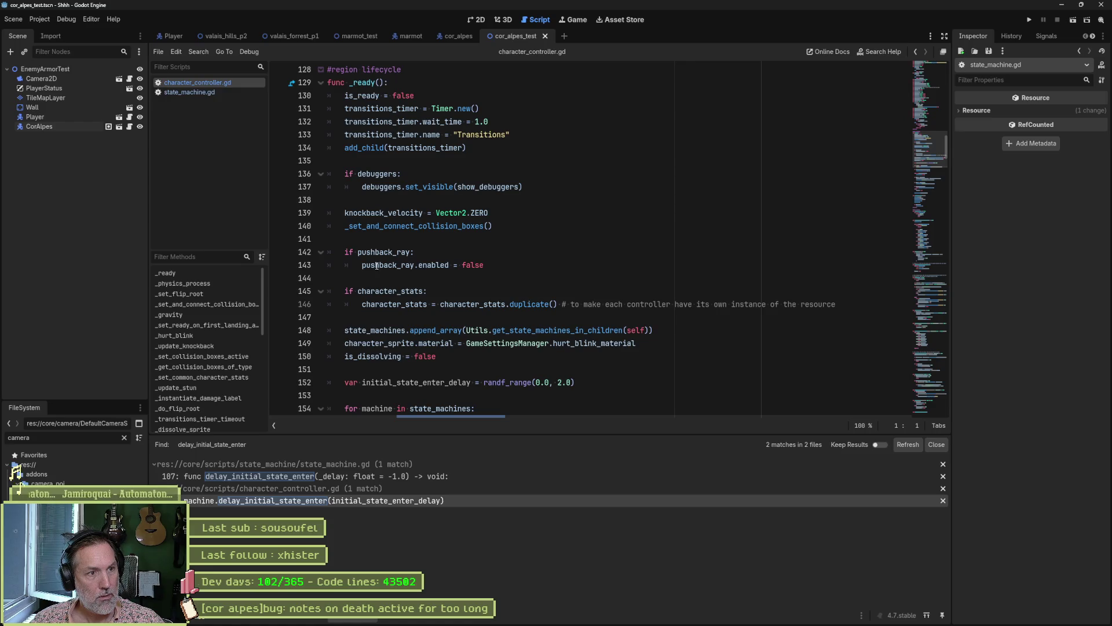
scroll(382, 290, down, 2)
scroll(398, 343, down, 2)
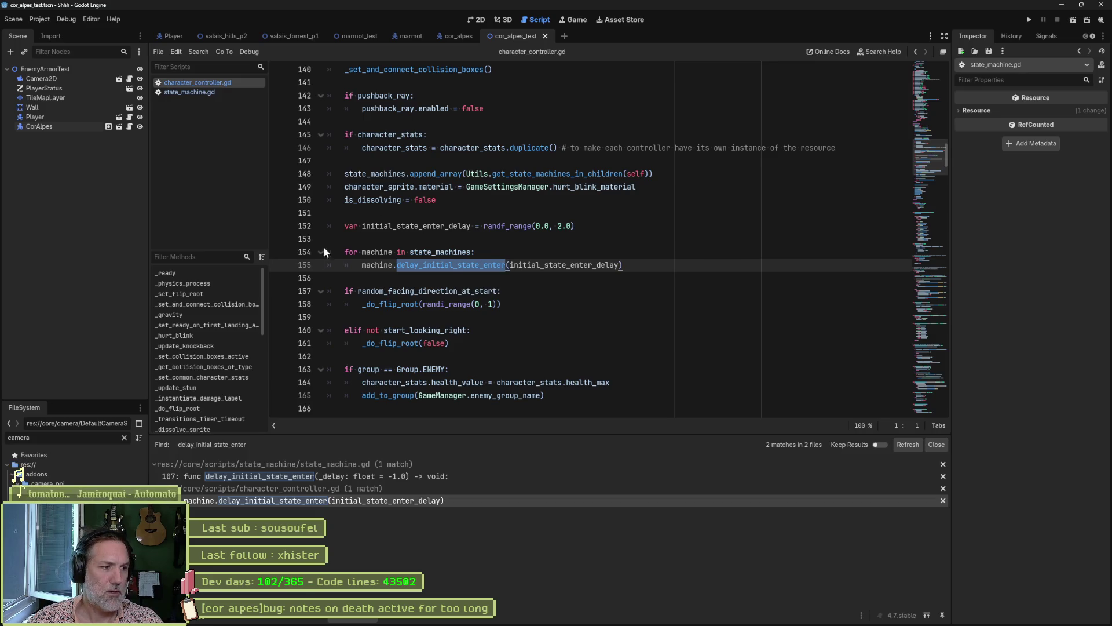
click(460, 36)
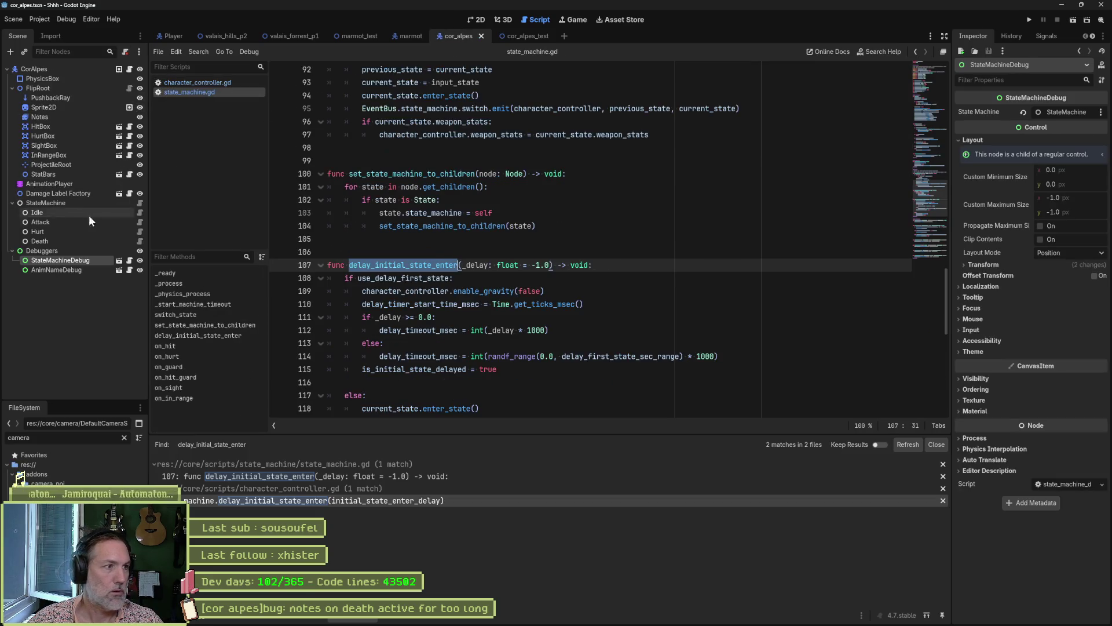
Add a breakpoint on line 6 of the Idle script and run the cor_alpes_test scene.
click(140, 213)
click(475, 132)
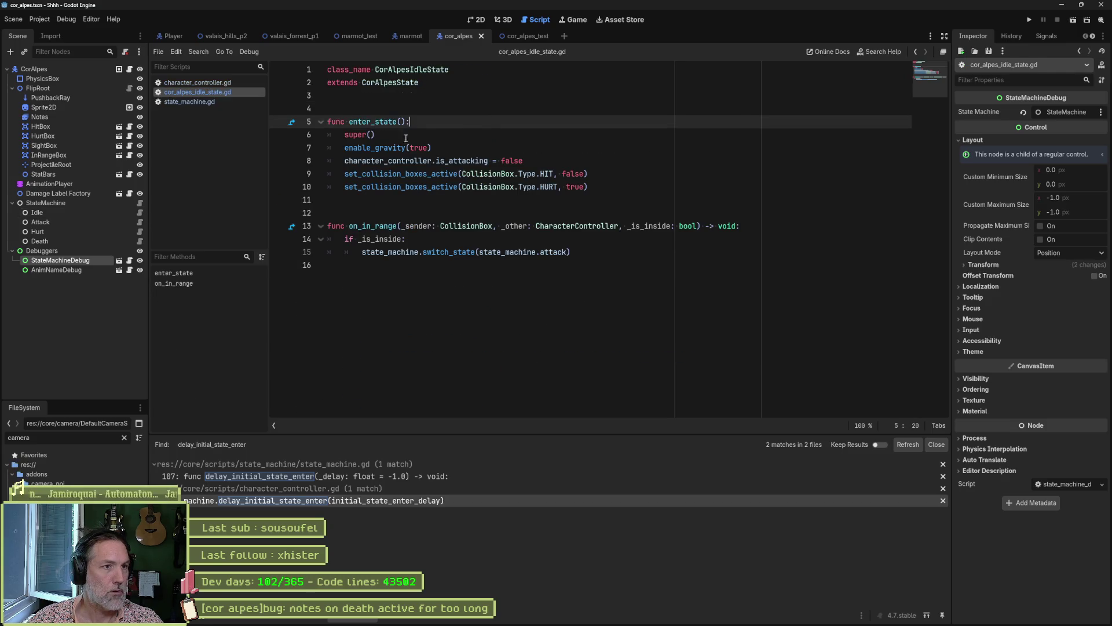
click(278, 134)
key(F5)
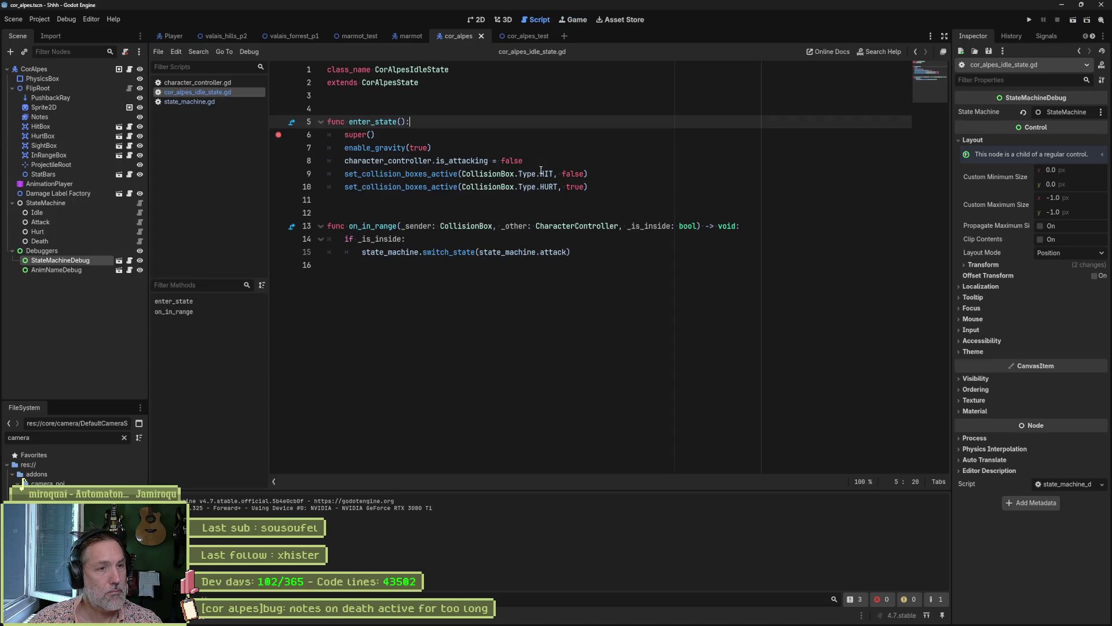
click(522, 37)
key(F5)
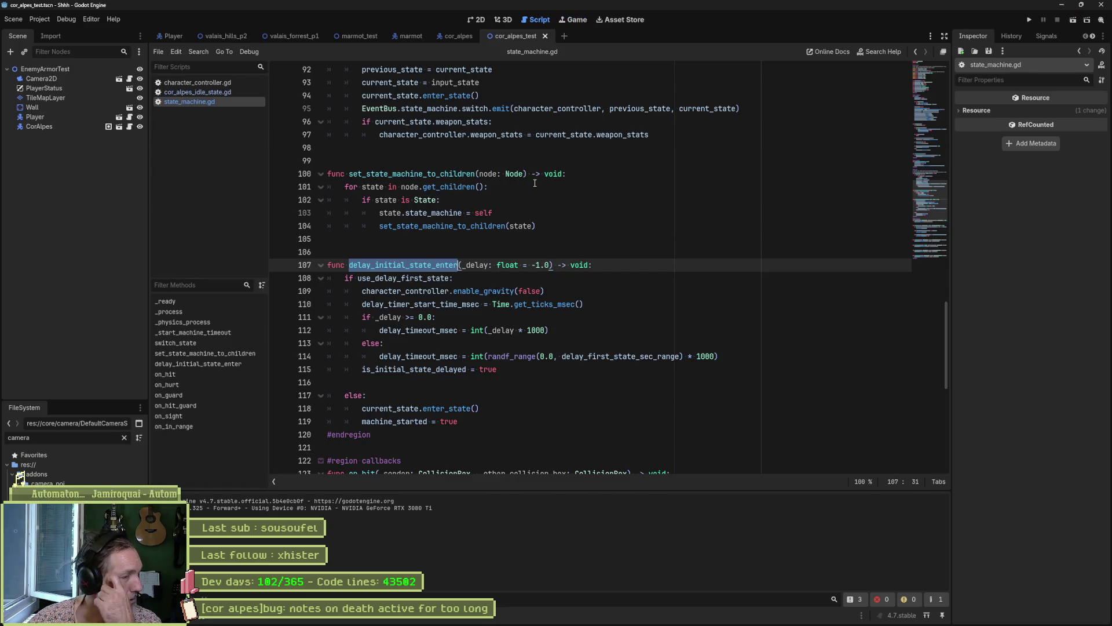
Go to the delay_initial_state_enter definition and mark line 118's enter_state call.
click(209, 85)
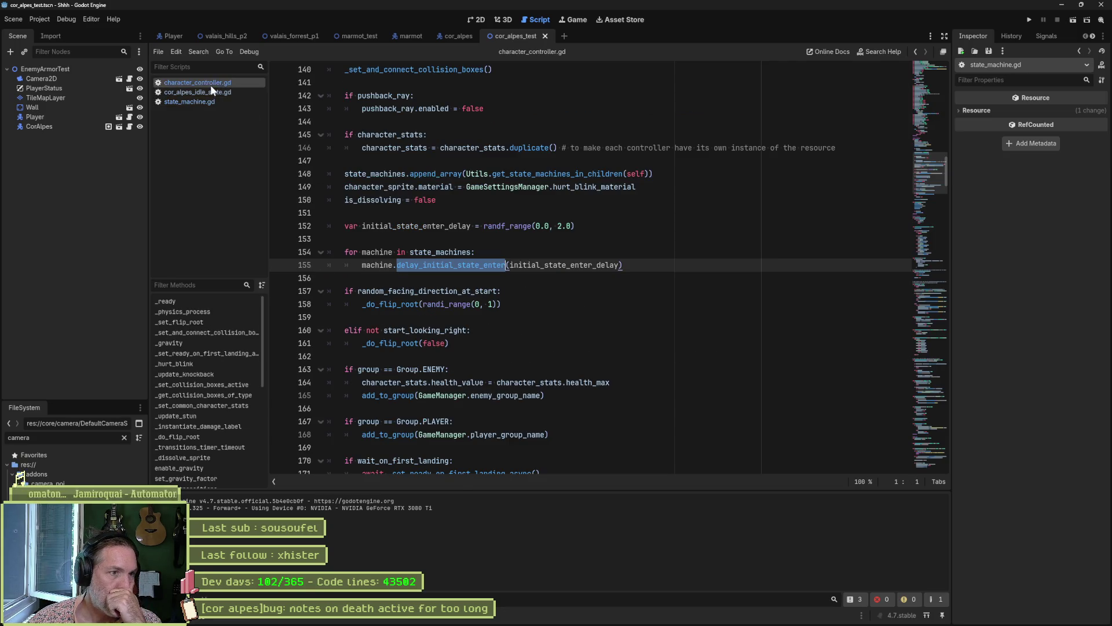
ctrl+click(472, 265)
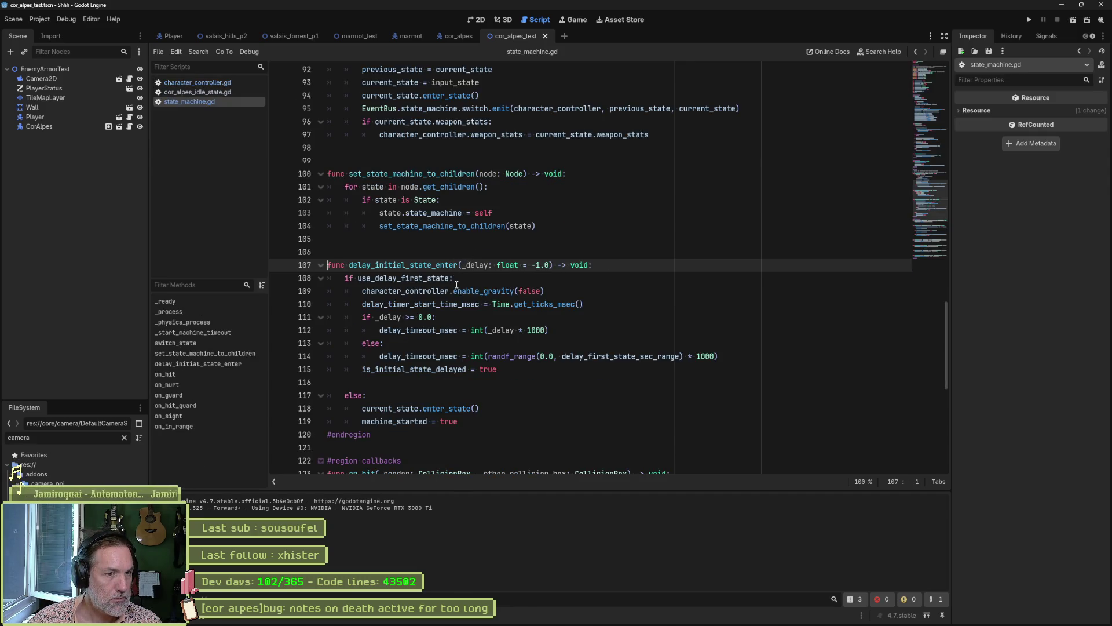
click(455, 408)
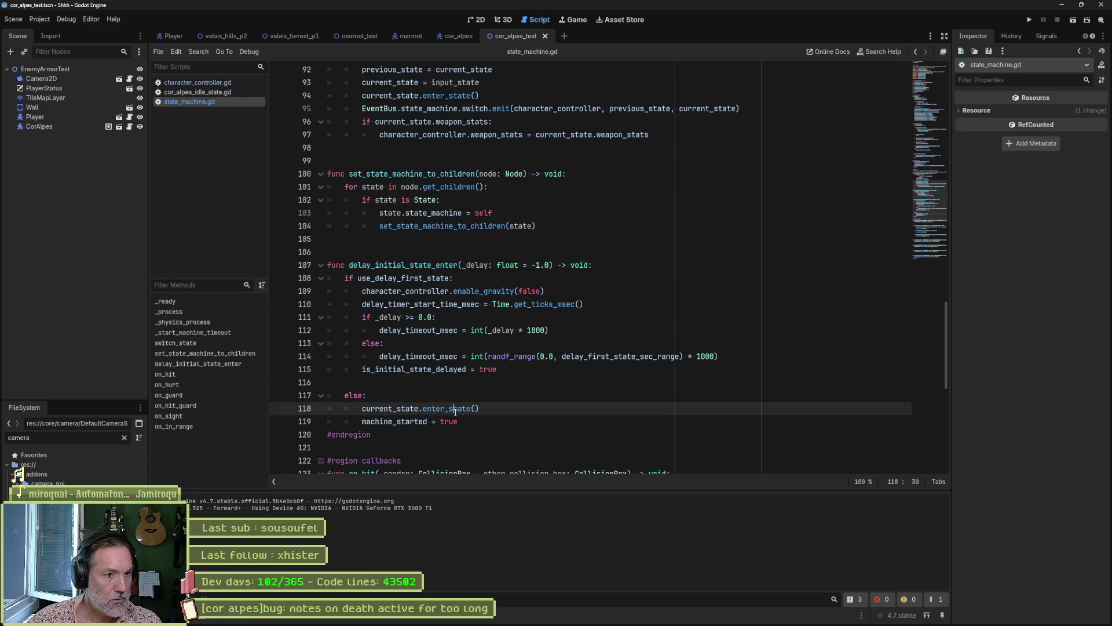
double_click(433, 279)
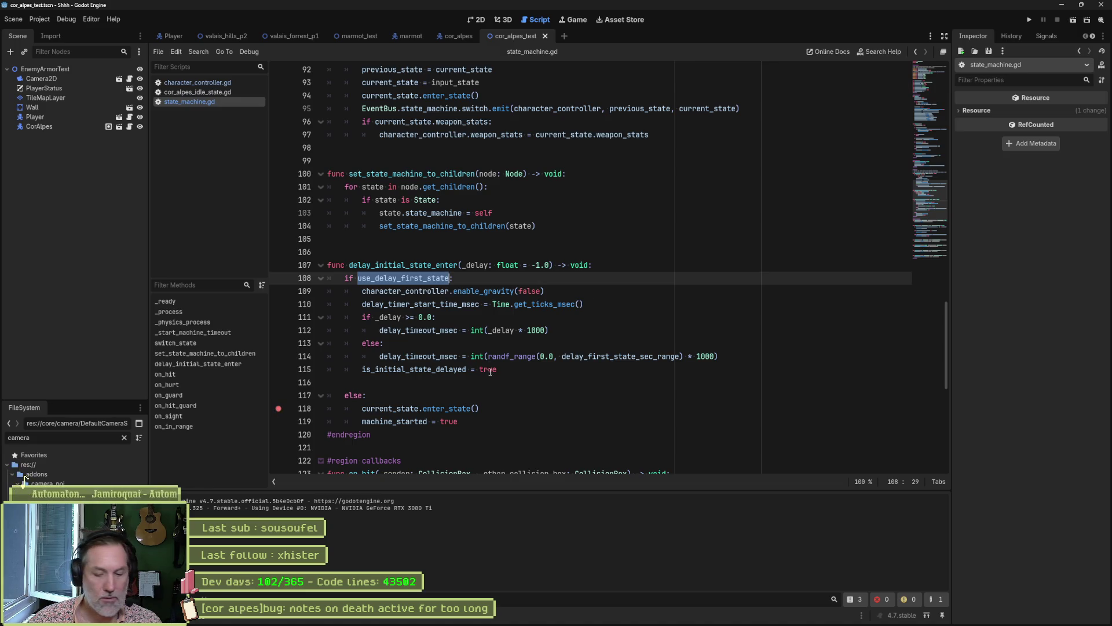
Run the test scene to the line 118 breakpoint, inspect stack variables, and continue.
key(F6)
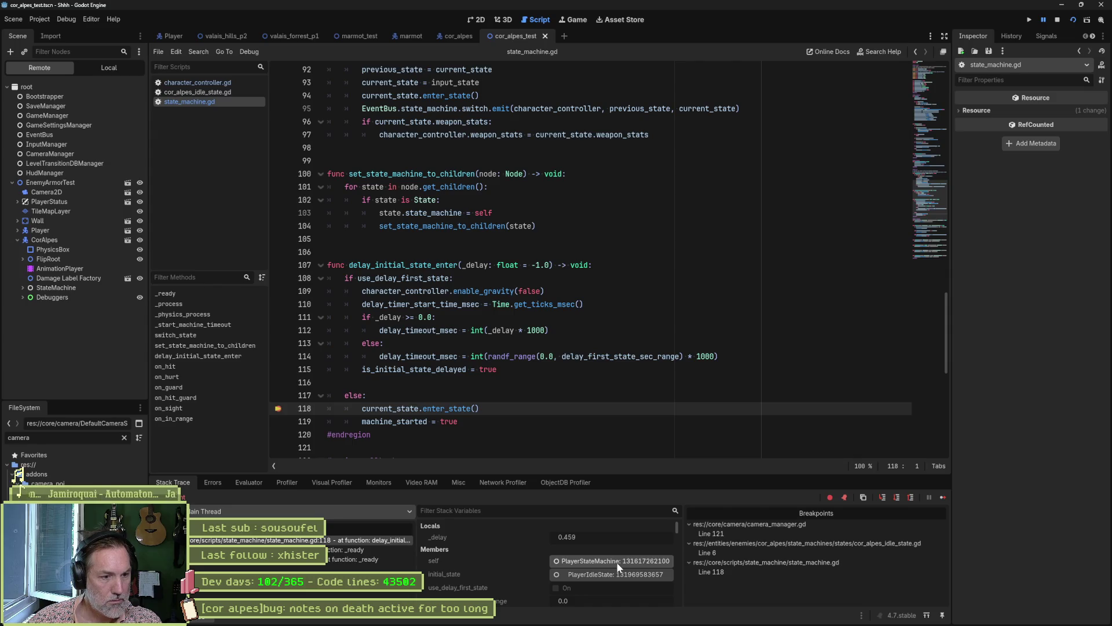
scroll(618, 566, down, 6)
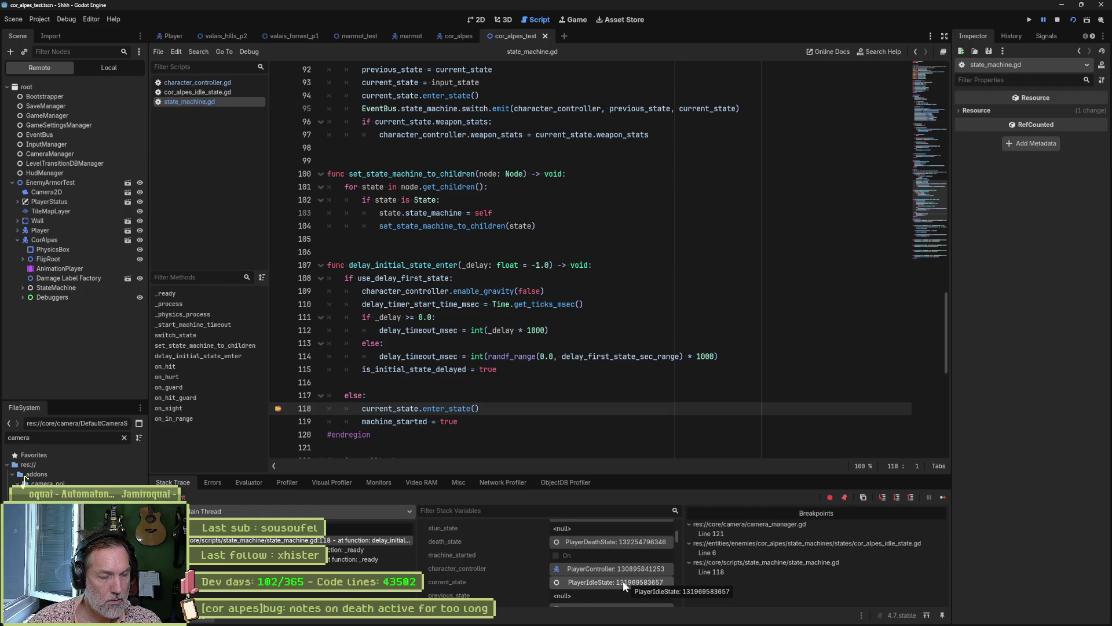
click(198, 91)
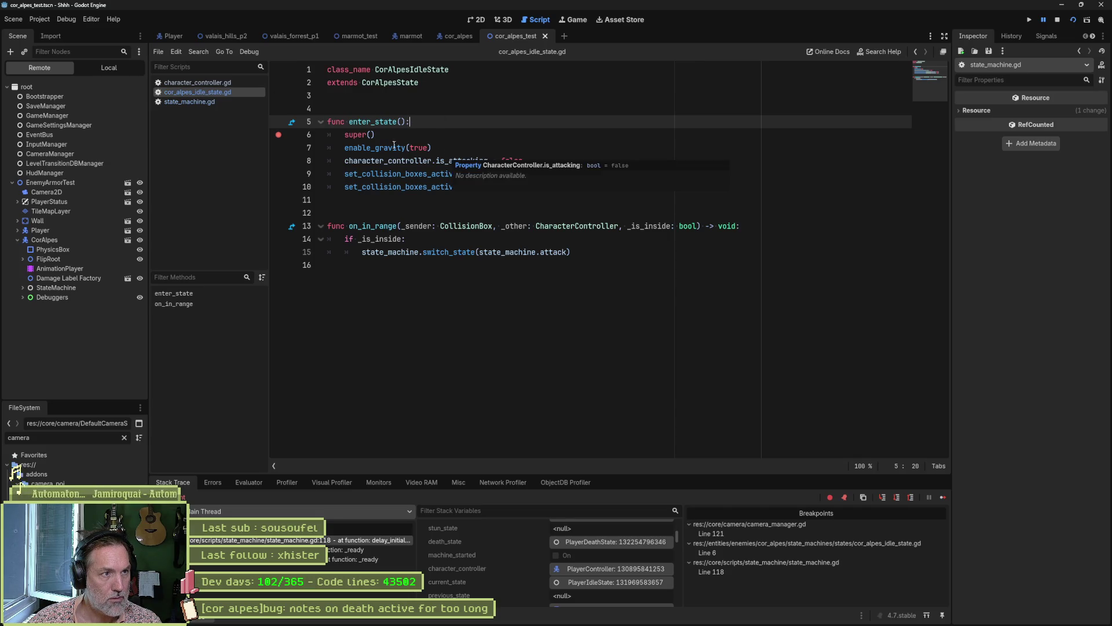
click(941, 494)
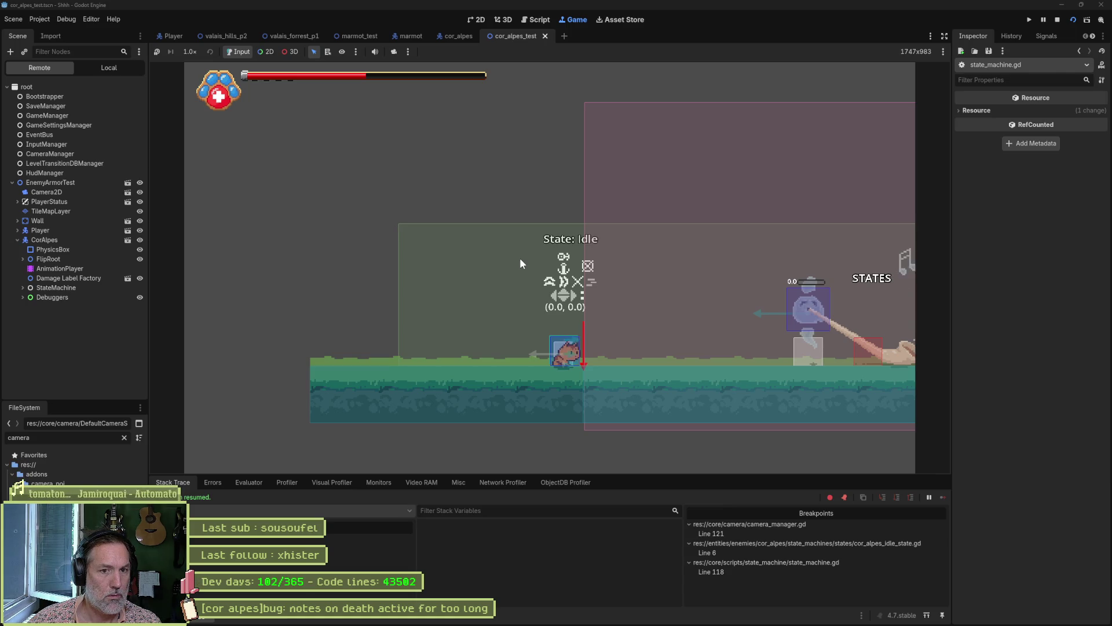
Stop the game, reopen state_machine.gd, and run the scene again with F6.
key(F8)
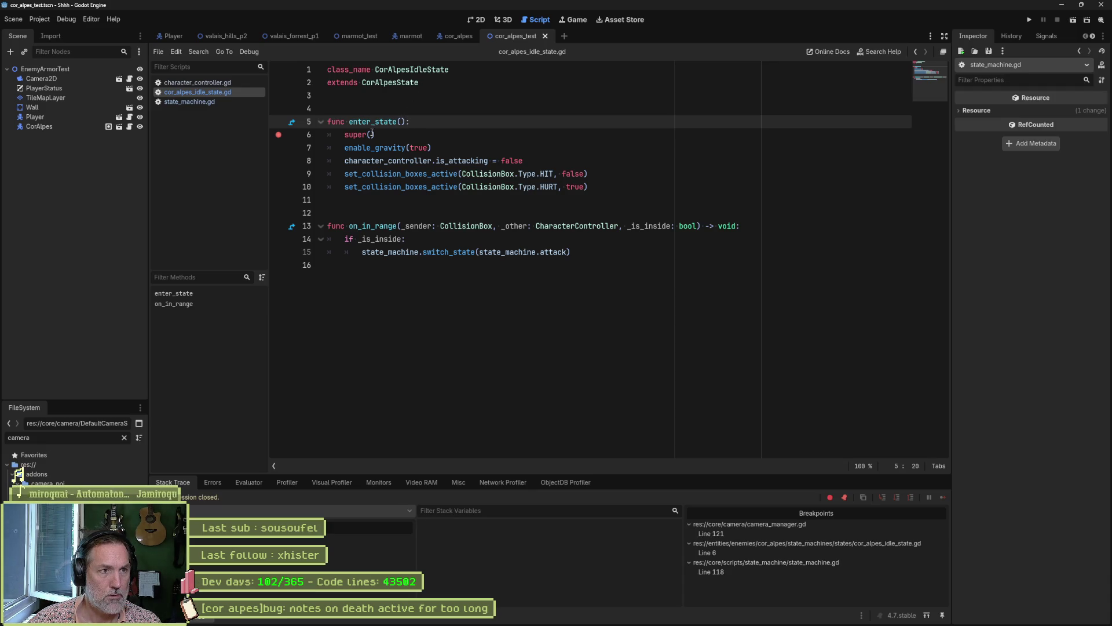
click(211, 102)
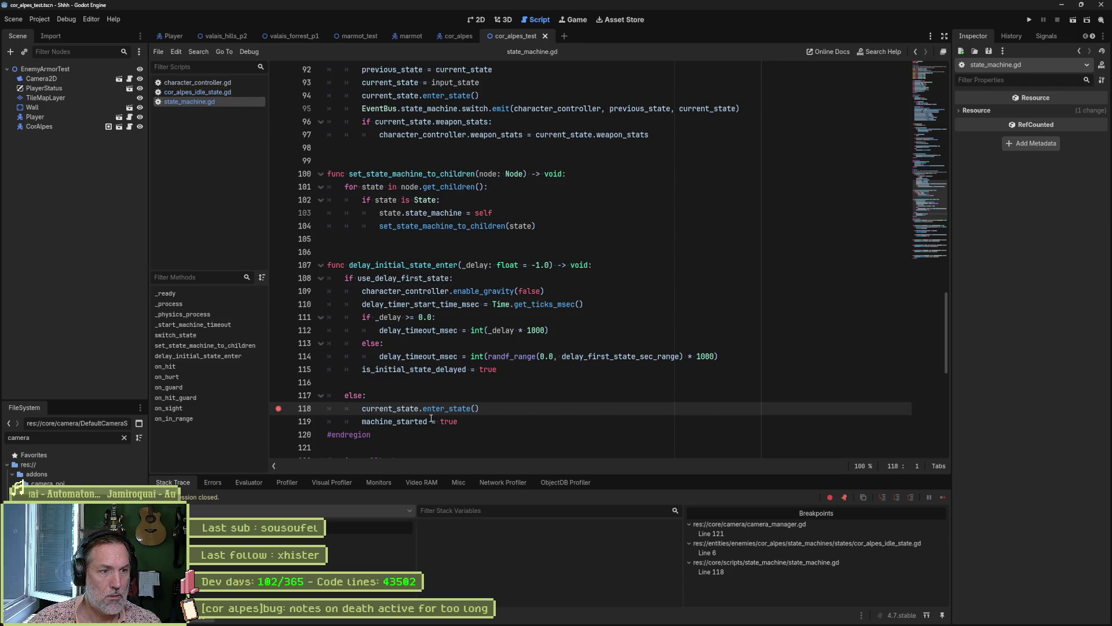
key(F6)
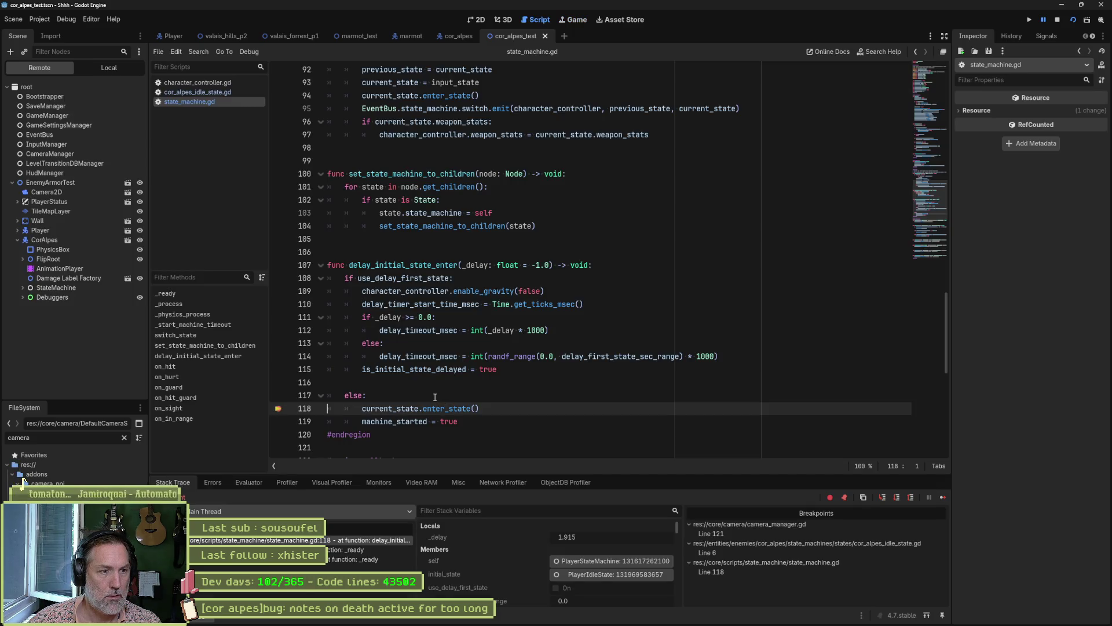
Select the else branch on lines 117–119, inspect current_state's PlayerIdleState, then resume and stop.
mouse_move(409, 410)
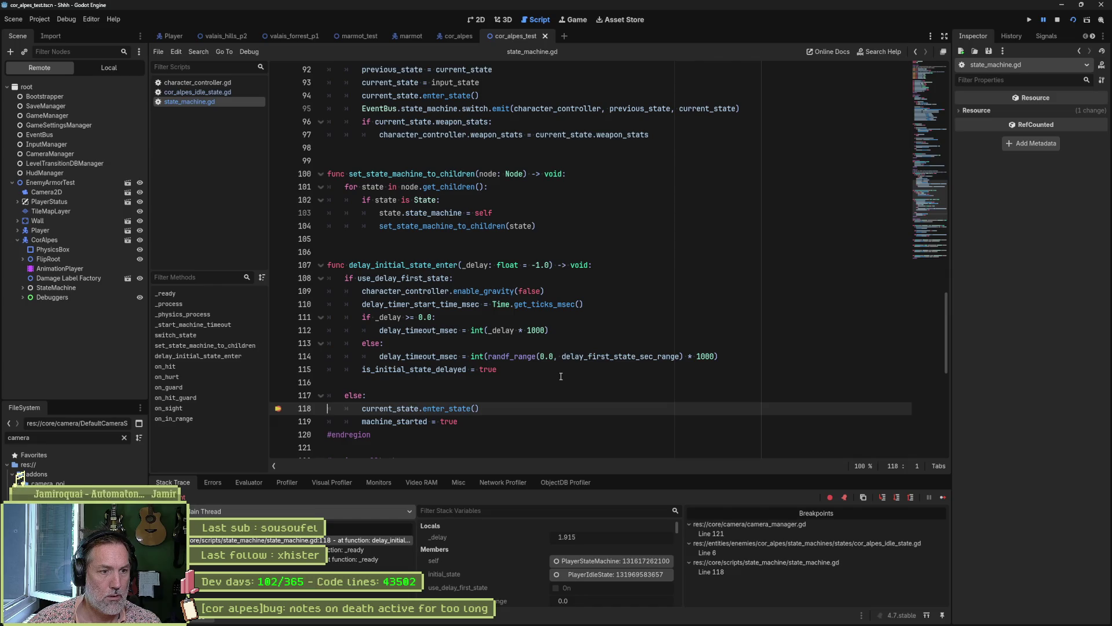
drag(491, 421, 494, 395)
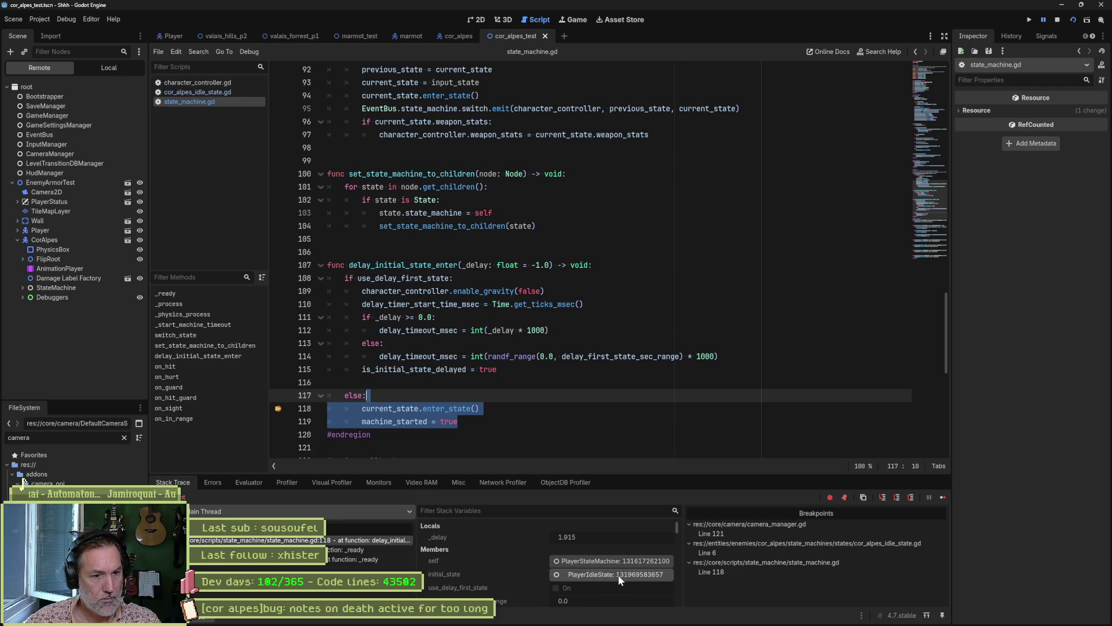
scroll(561, 569, down, 2)
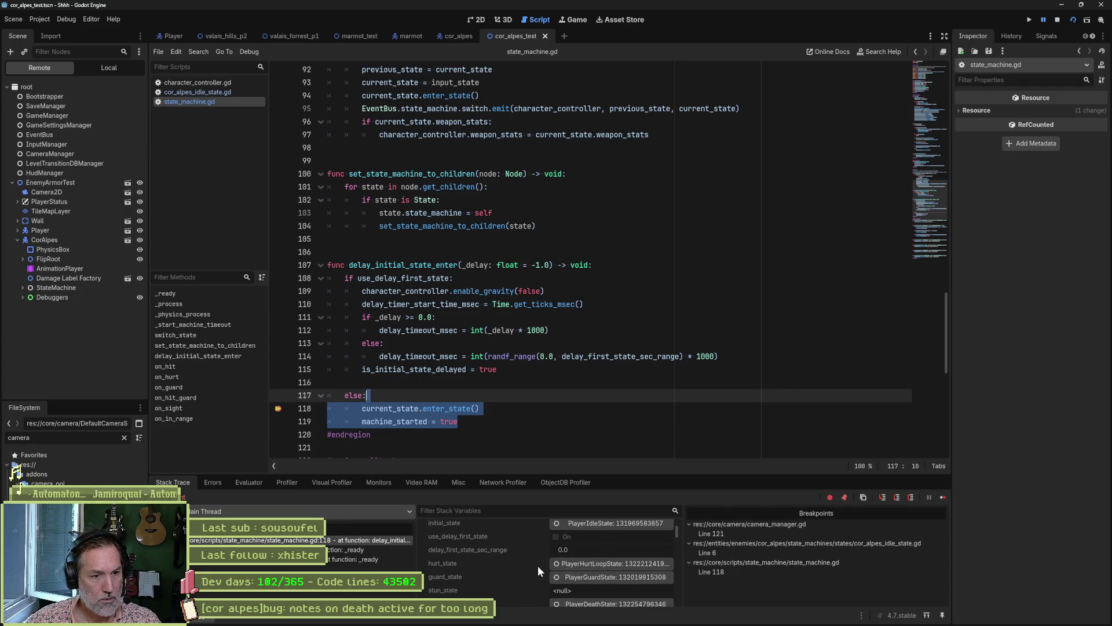
scroll(537, 566, down, 1)
scroll(534, 569, down, 1)
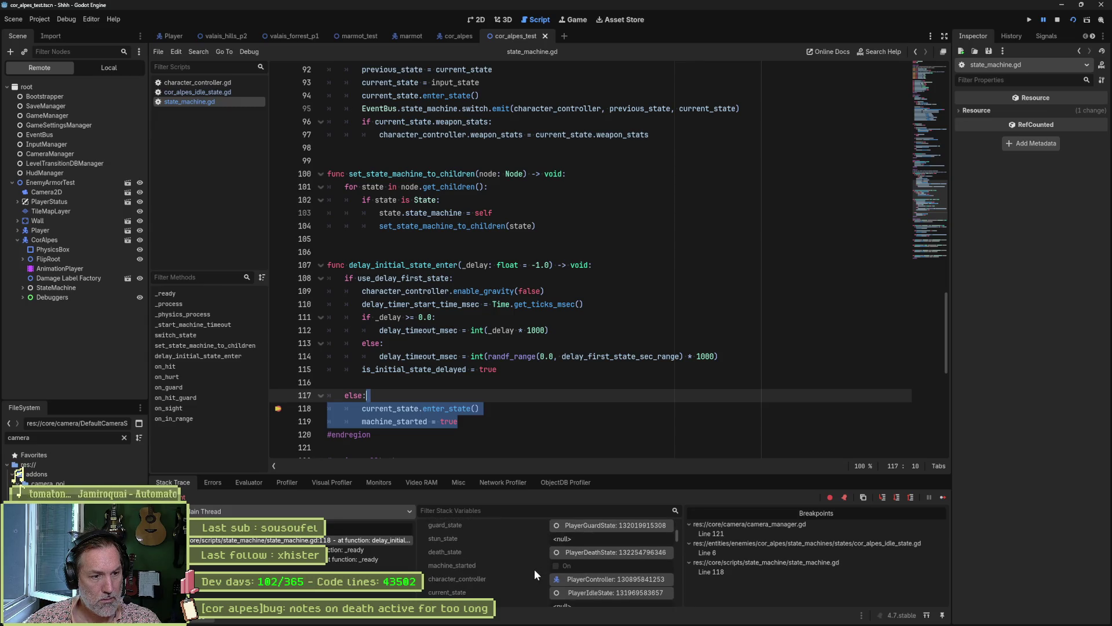
click(588, 592)
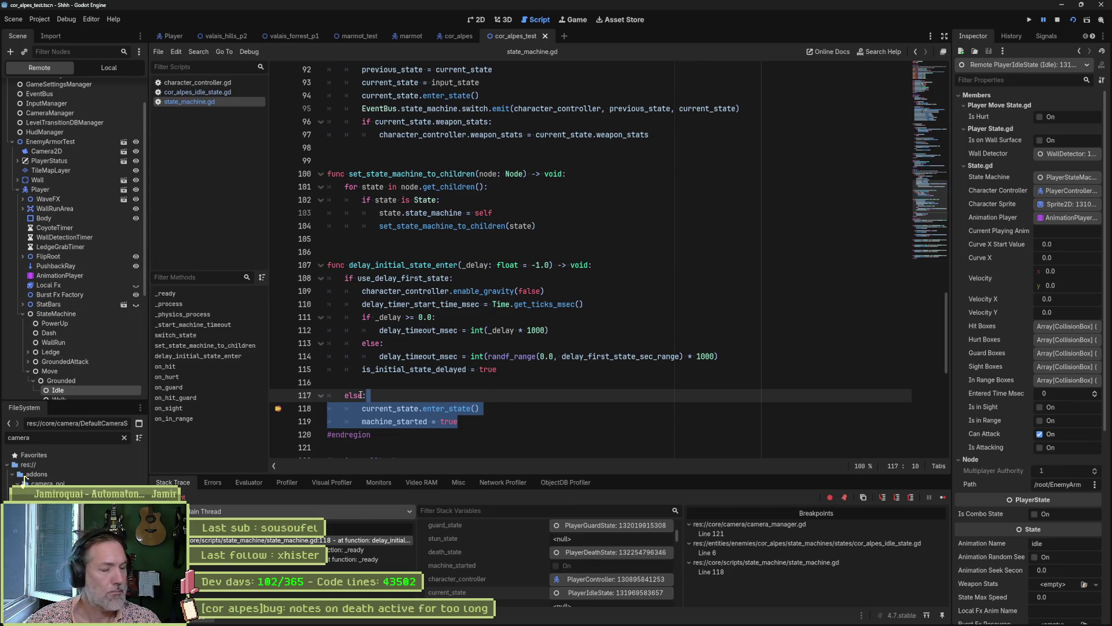
click(944, 496)
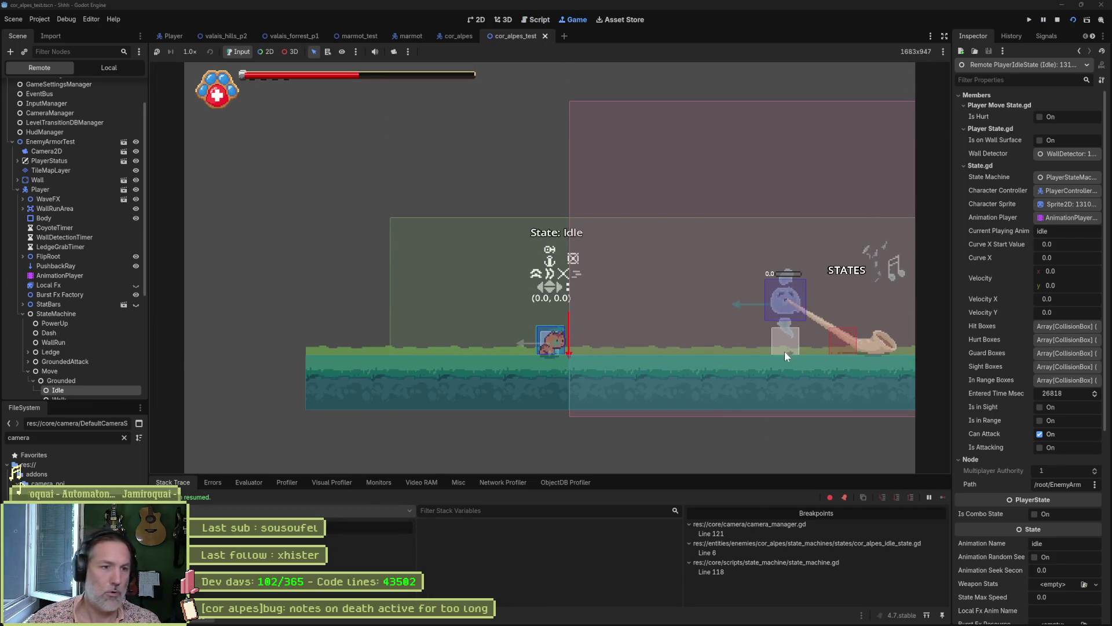
key(F8)
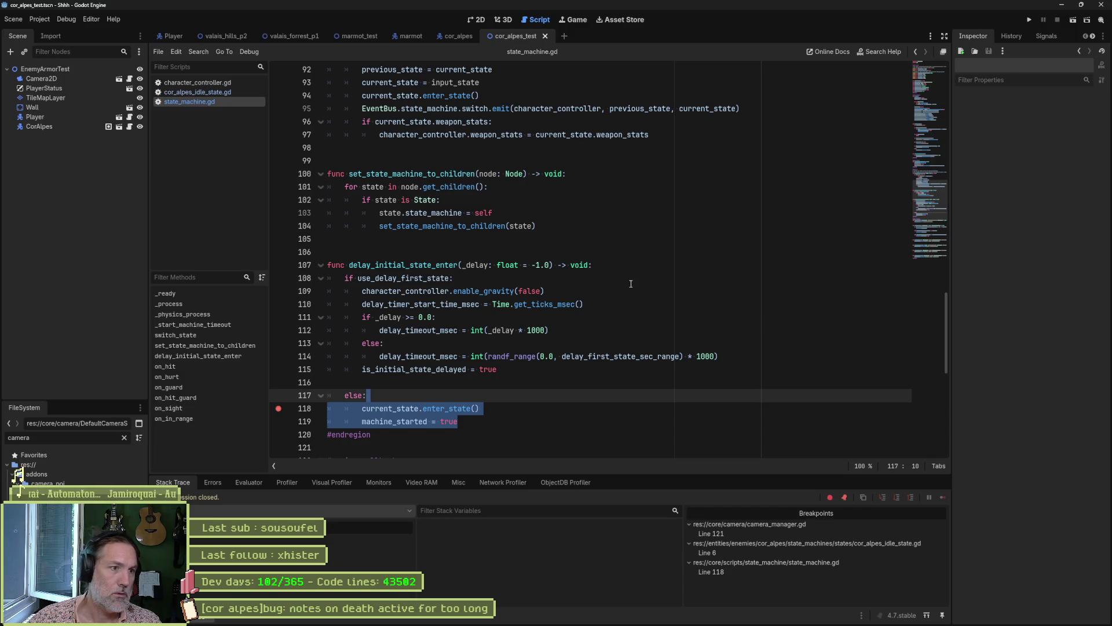
Remove the line 118 breakpoint, open cor_alpes_state_machine.gd from the StateMachine node, then return to state_machine.gd.
click(279, 408)
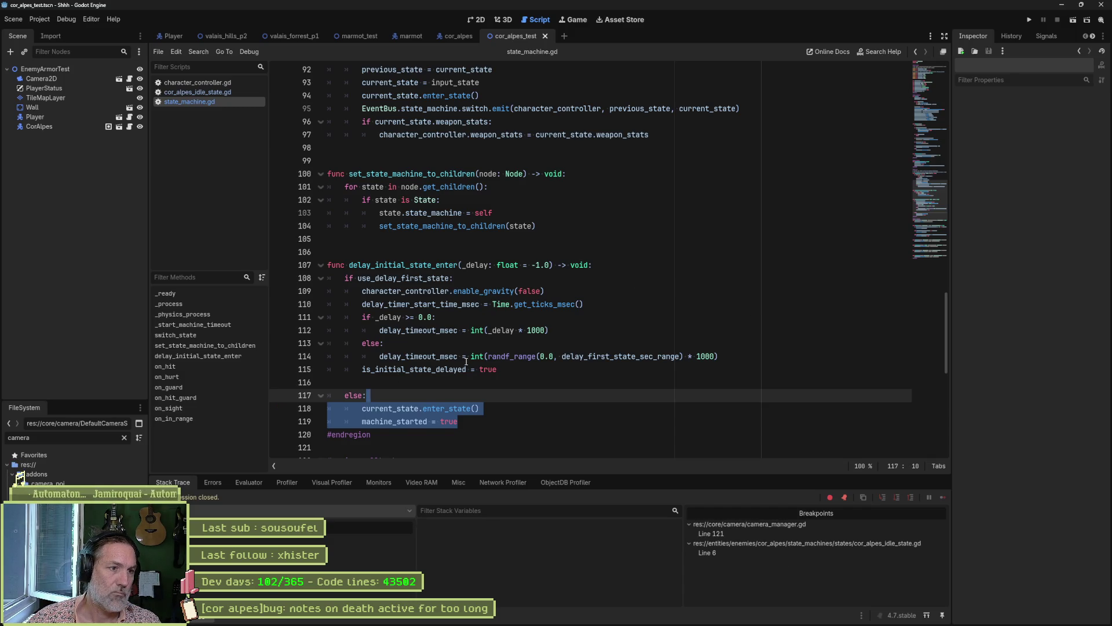
mouse_move(467, 369)
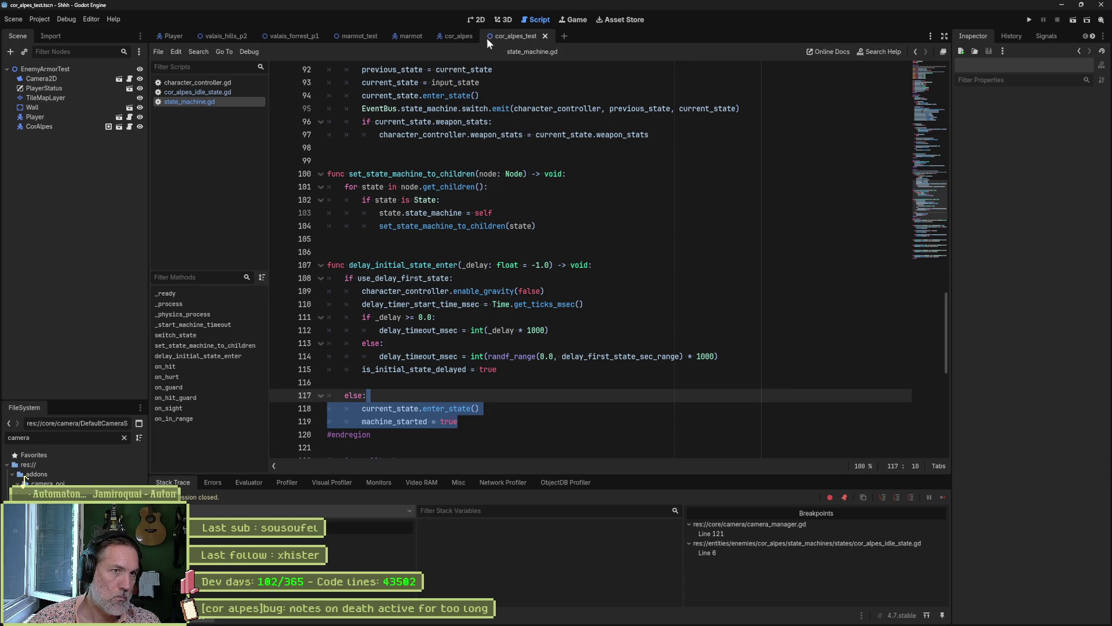
click(458, 32)
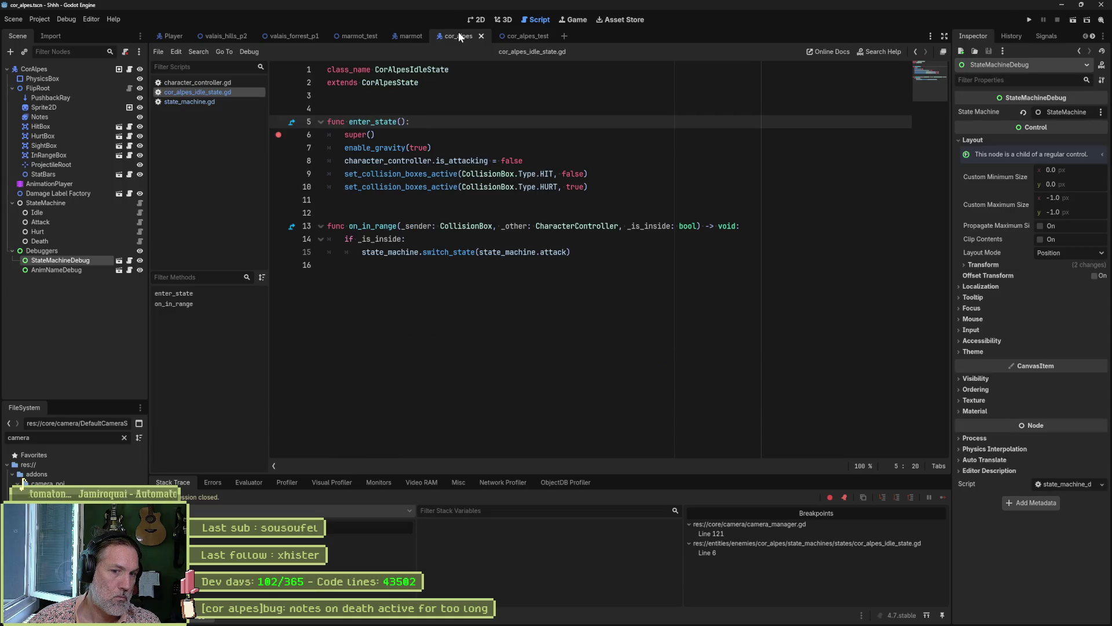
click(136, 200)
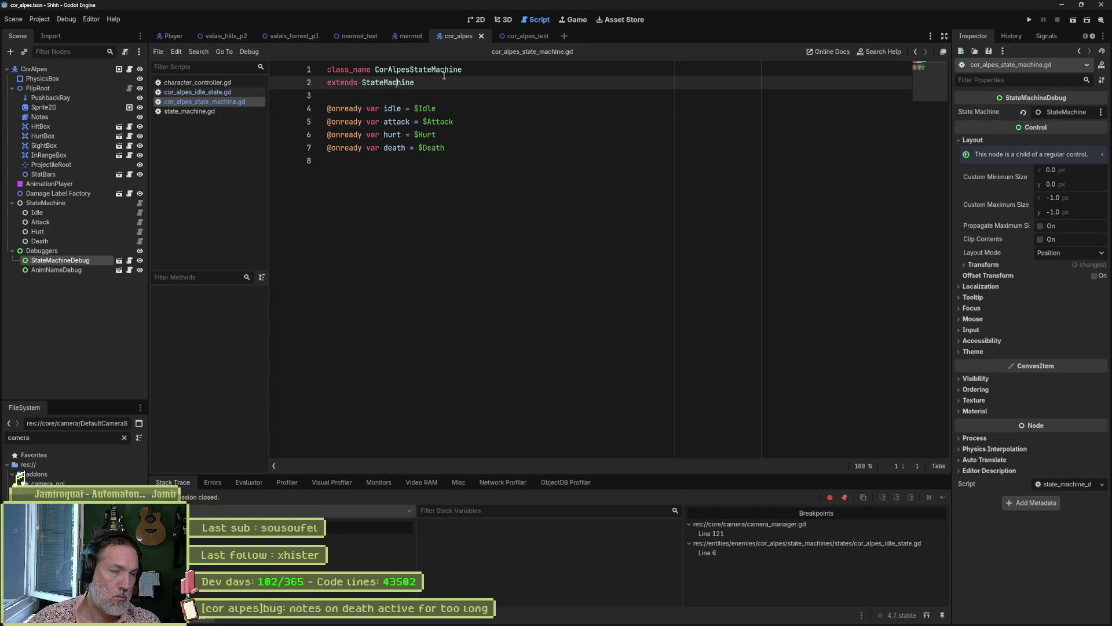
click(481, 179)
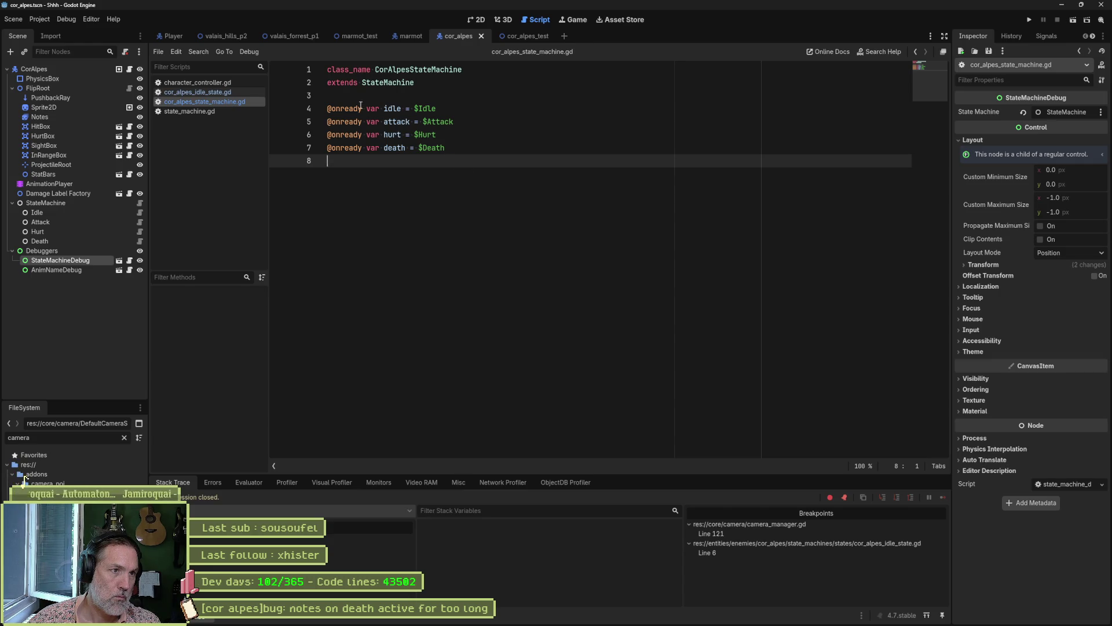
ctrl+click(387, 82)
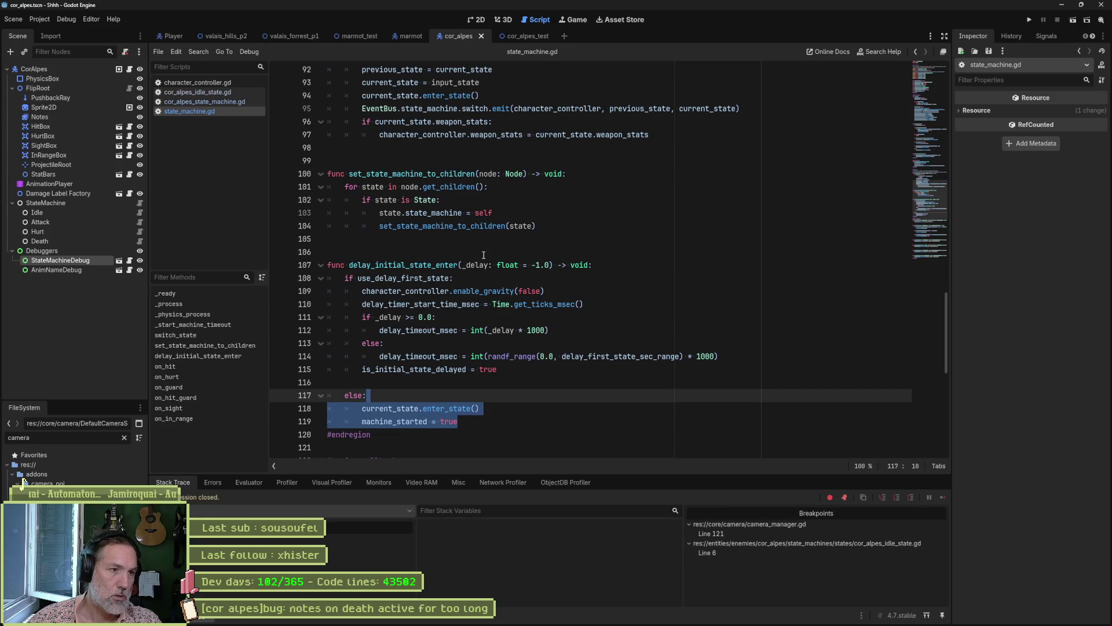
Check the uses of 'states' in _ready, then run the cor_alpes_test scene with F6.
click(232, 294)
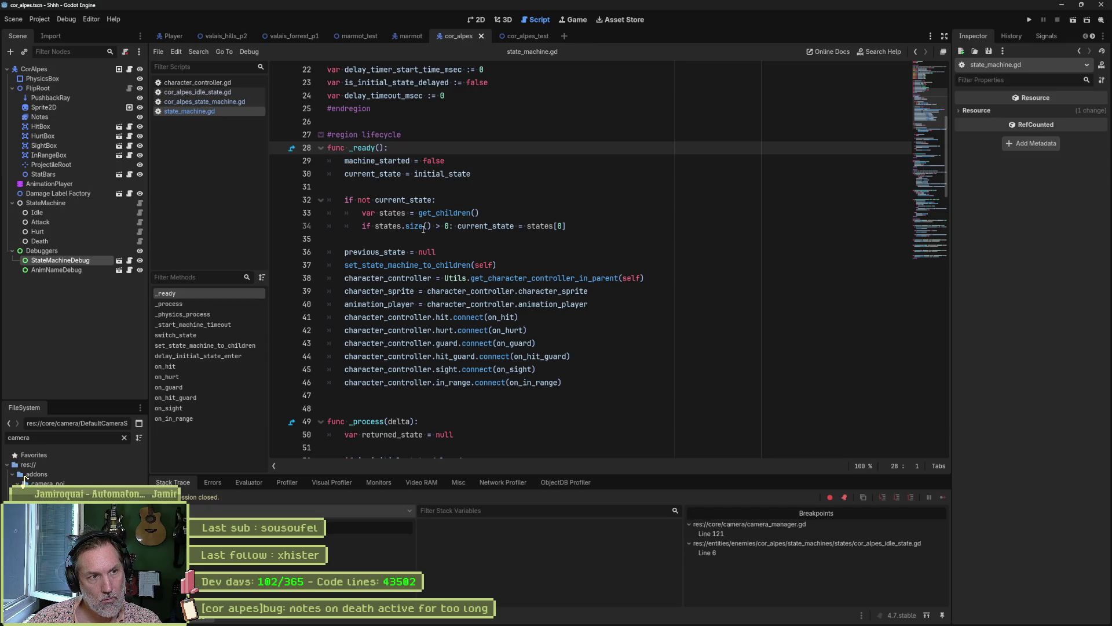
double_click(394, 212)
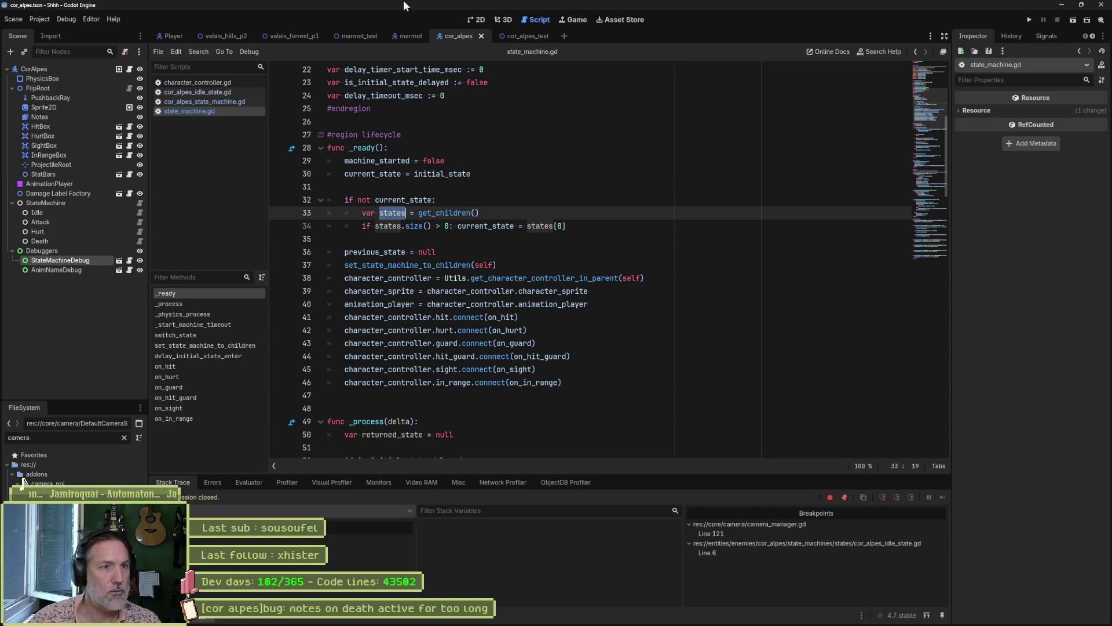
click(512, 37)
key(F6)
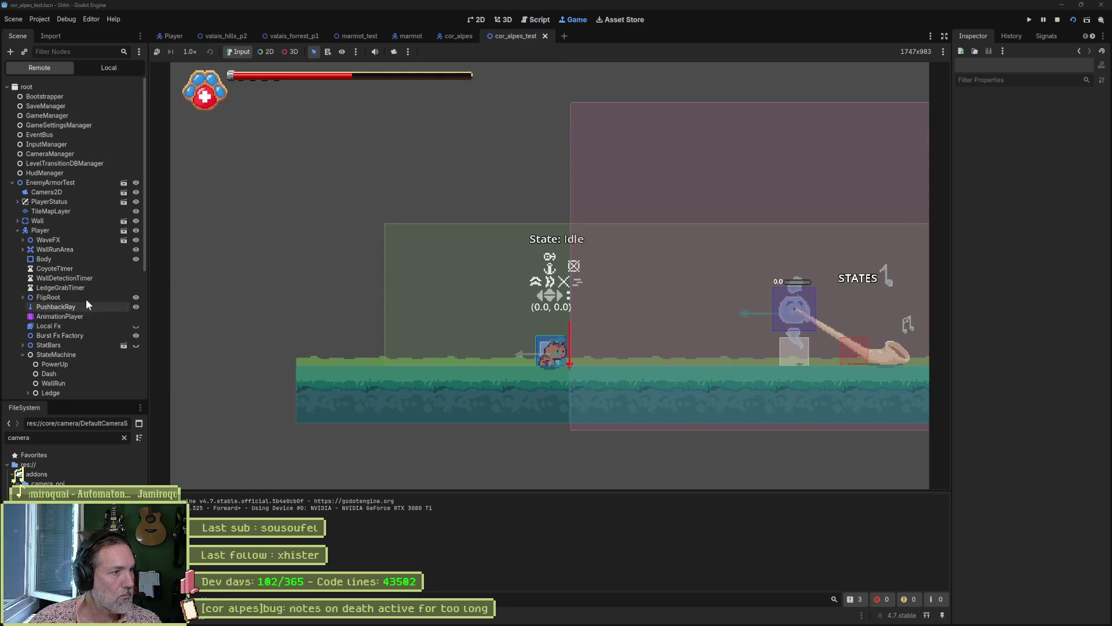
Inspect the live StateMachine of the CorAlpes enemy, then the Player's, and stop the game with F8.
click(18, 230)
click(17, 239)
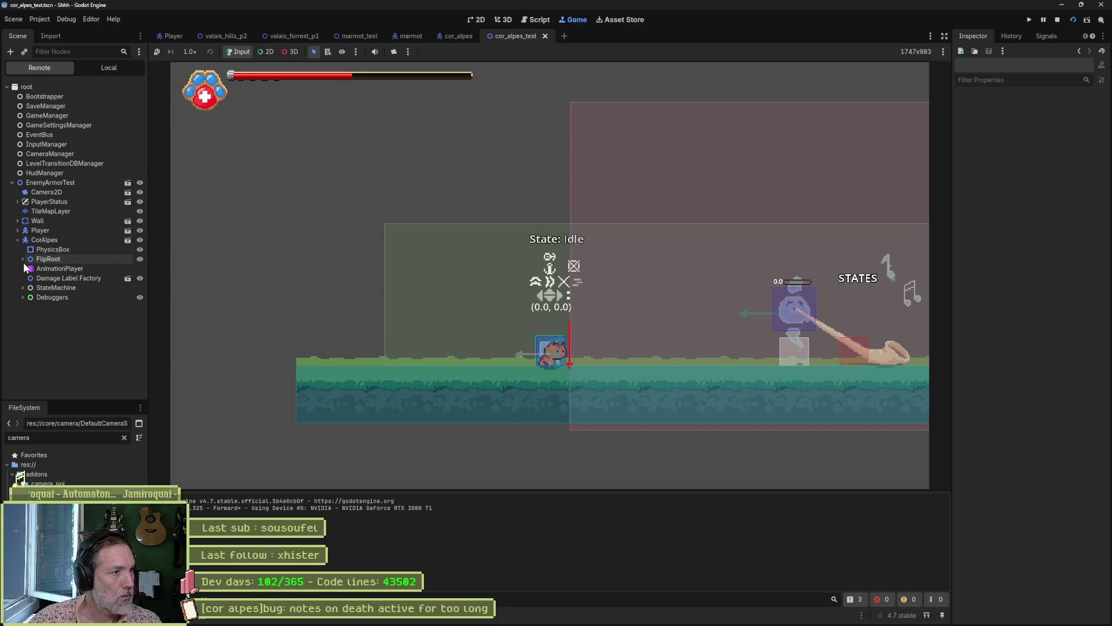
click(23, 287)
click(69, 288)
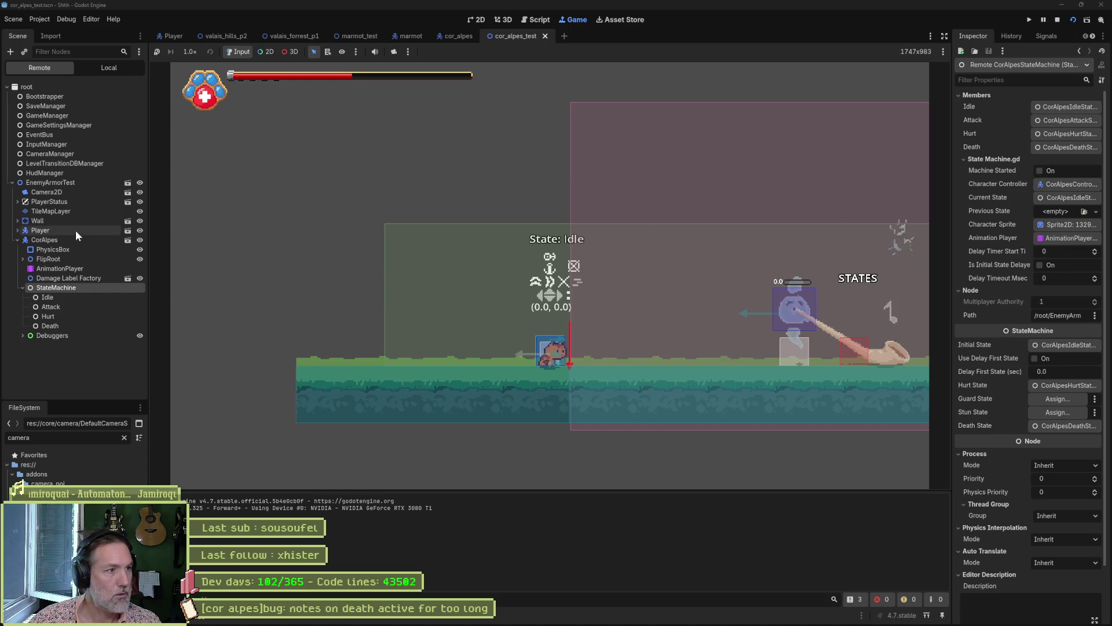
click(18, 231)
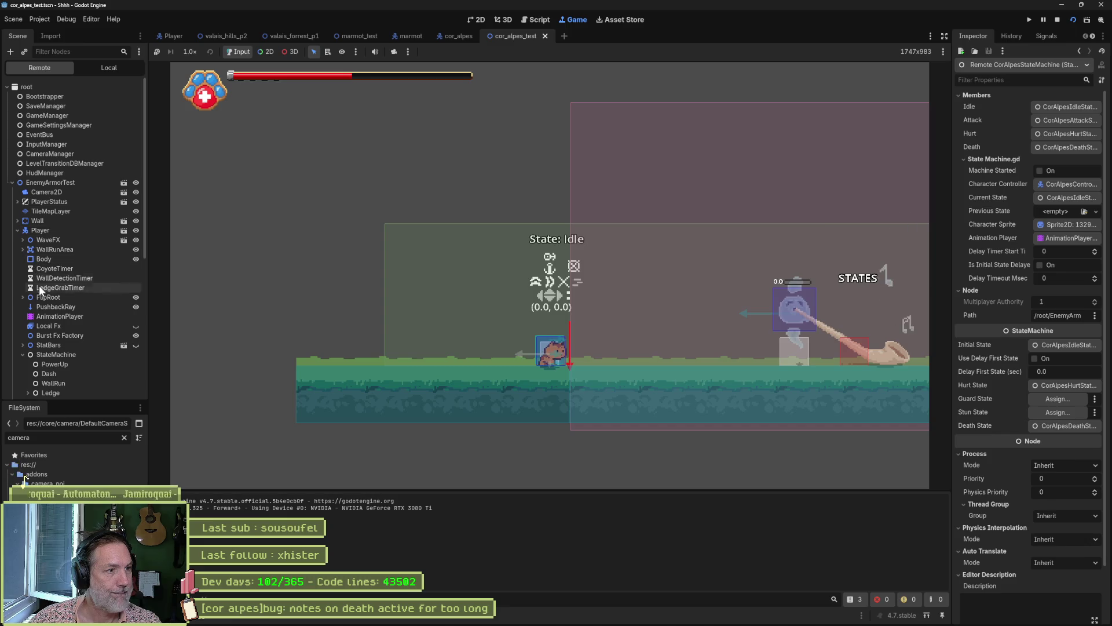
click(46, 353)
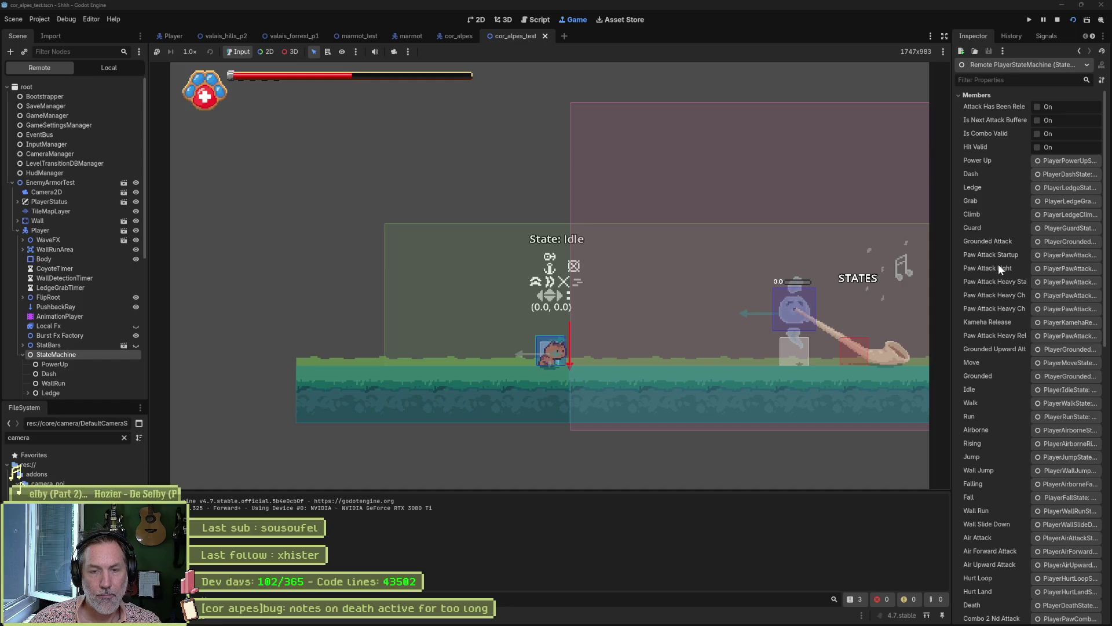
scroll(991, 269, down, 10)
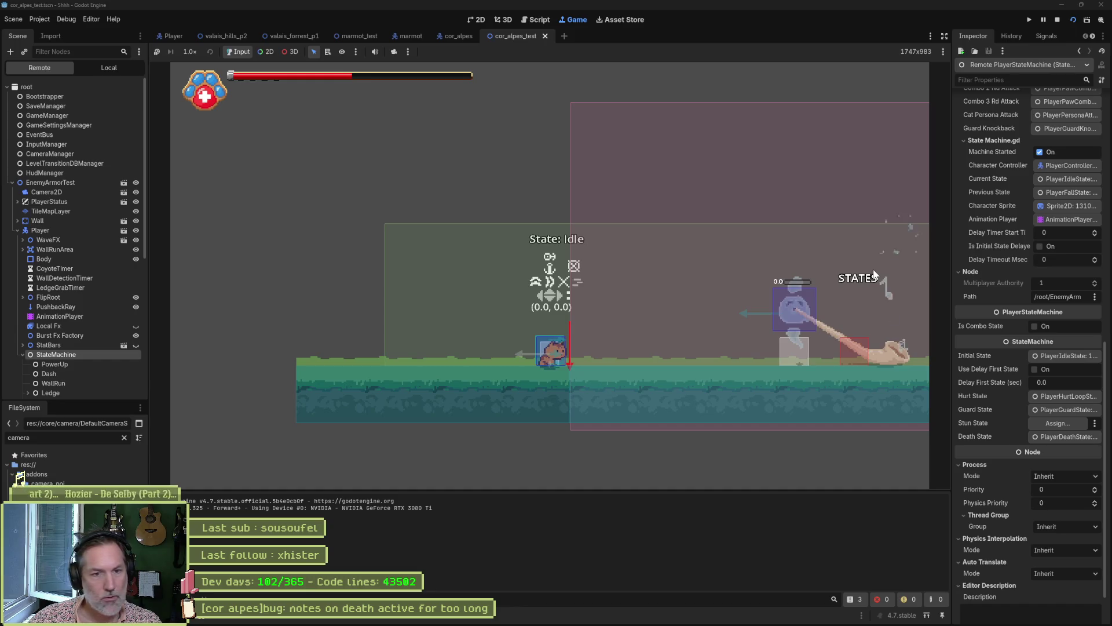
key(F8)
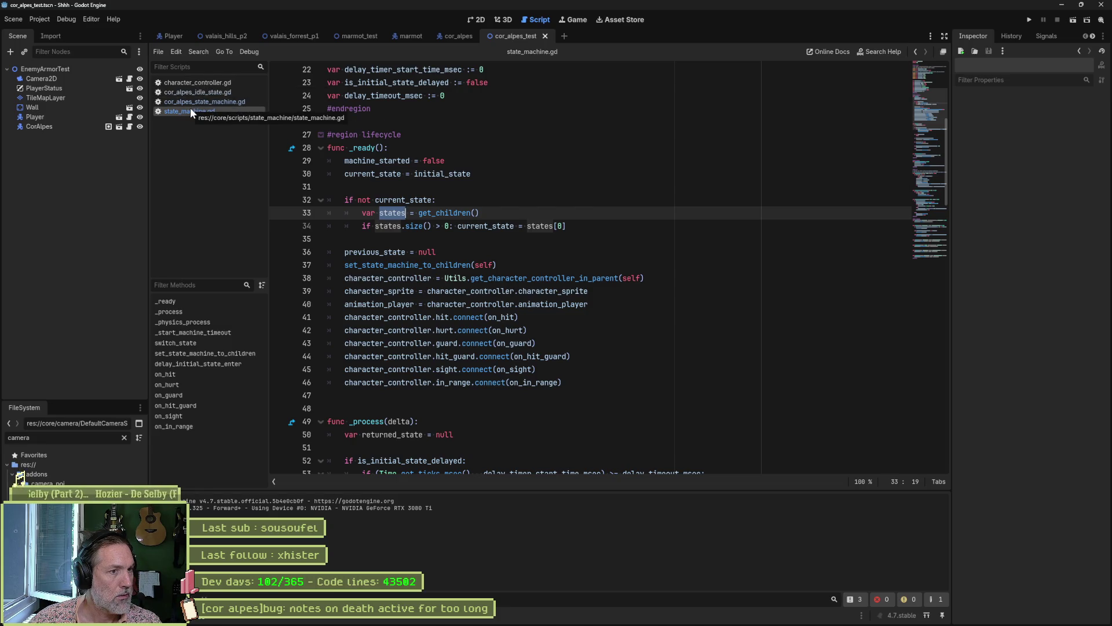
Search the project for machine_started and inspect its matches at lines 80 and 119.
scroll(397, 228, up, 6)
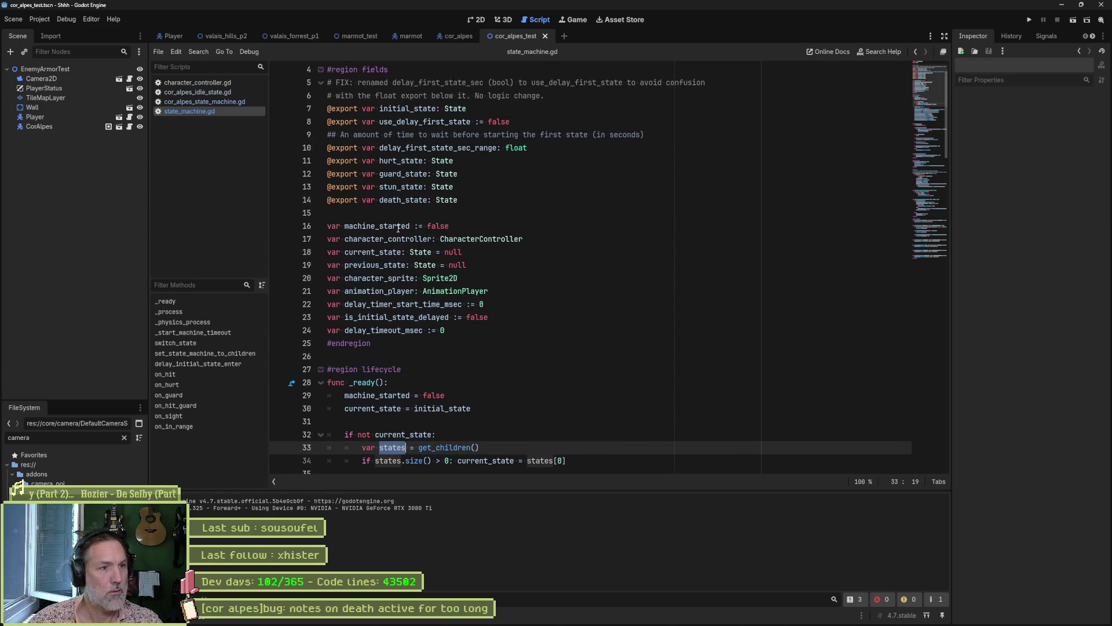
double_click(398, 228)
key(ctrl+shift+f)
click(551, 353)
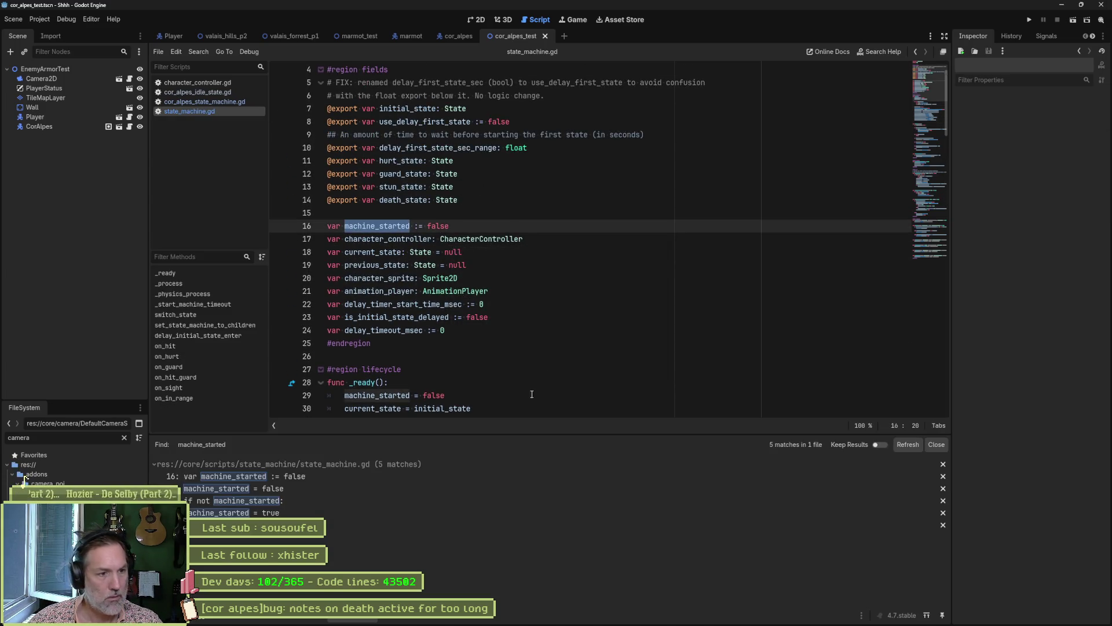
click(299, 513)
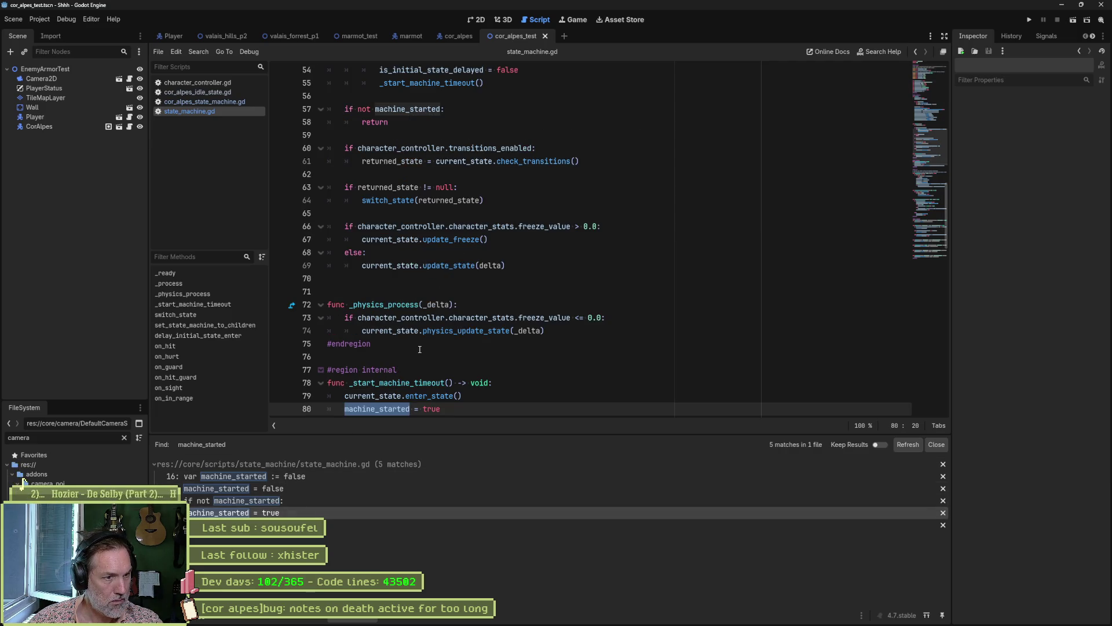
key(Down)
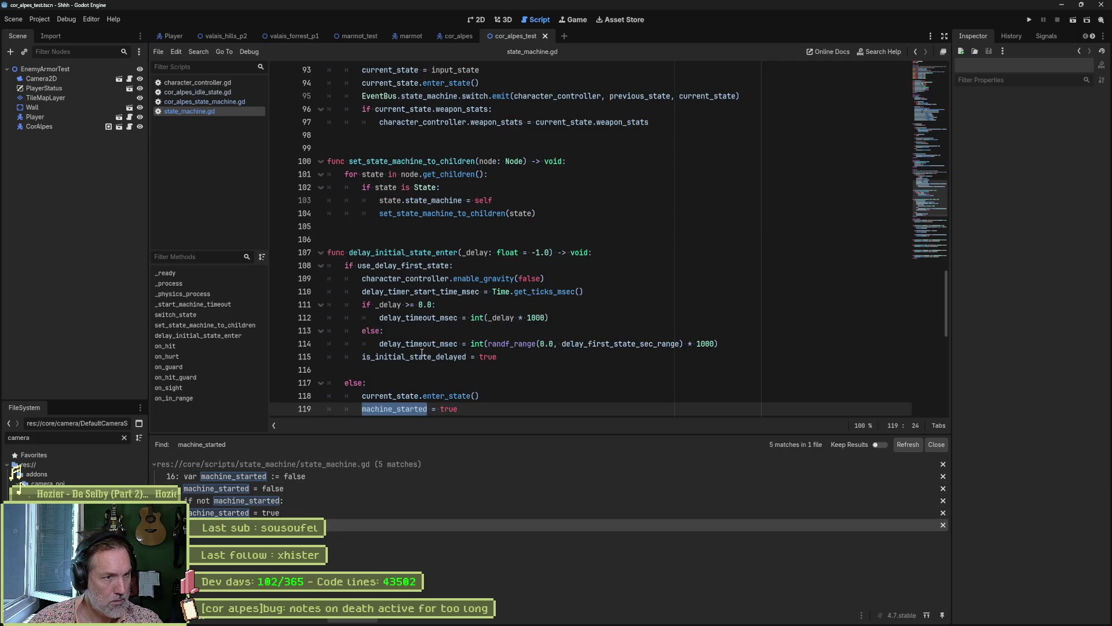
double_click(418, 253)
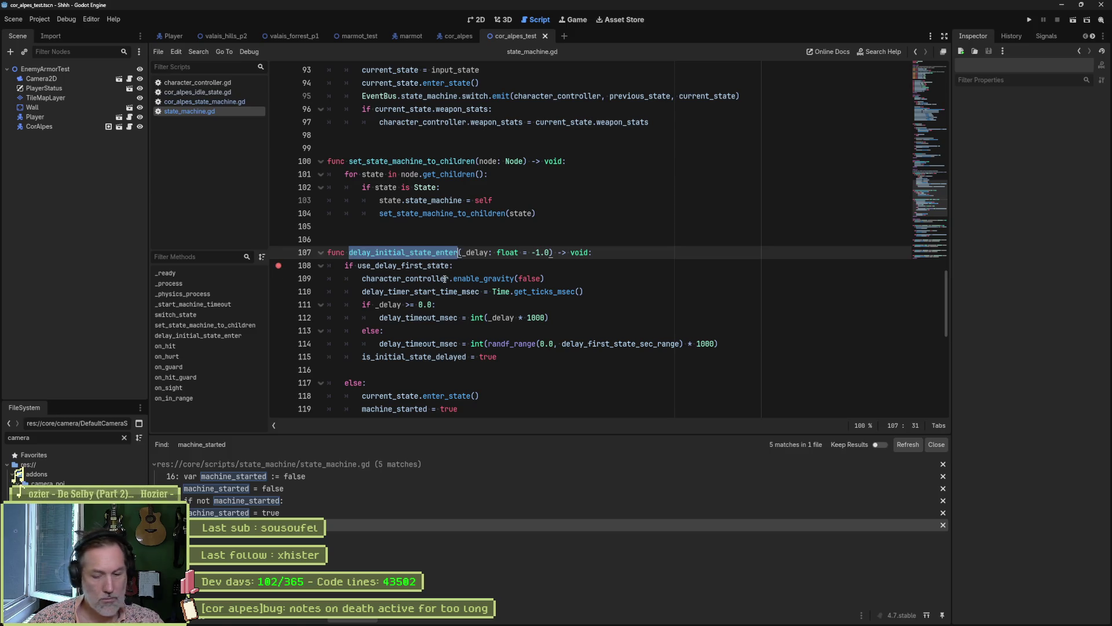
Run a debug pass through delay_initial_state_enter, resume, and remove the line 108 breakpoint.
key(F6)
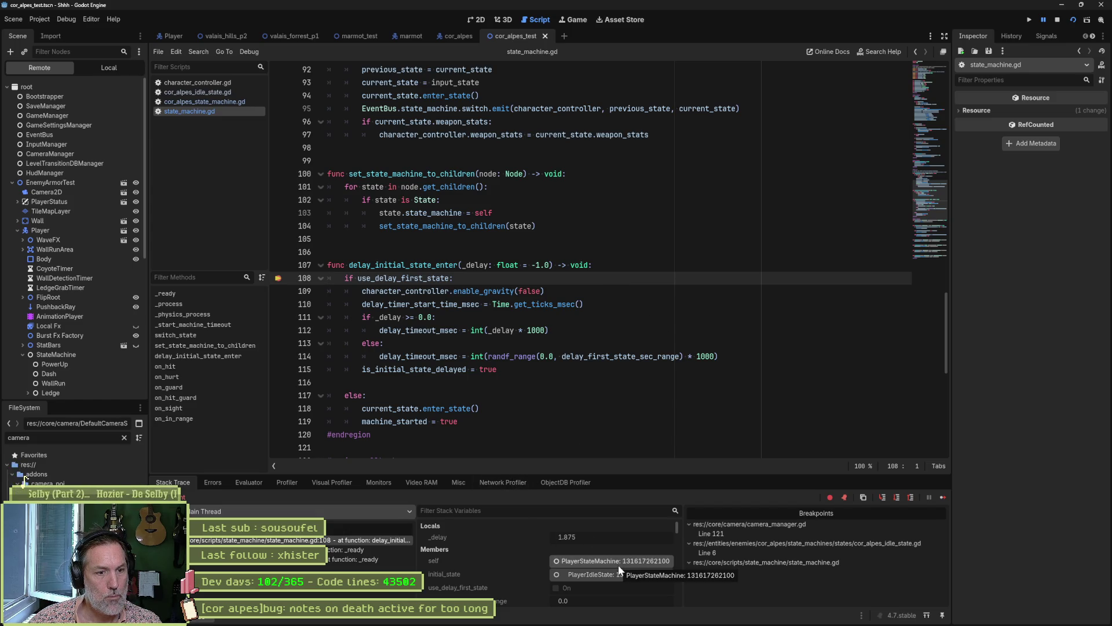
click(943, 498)
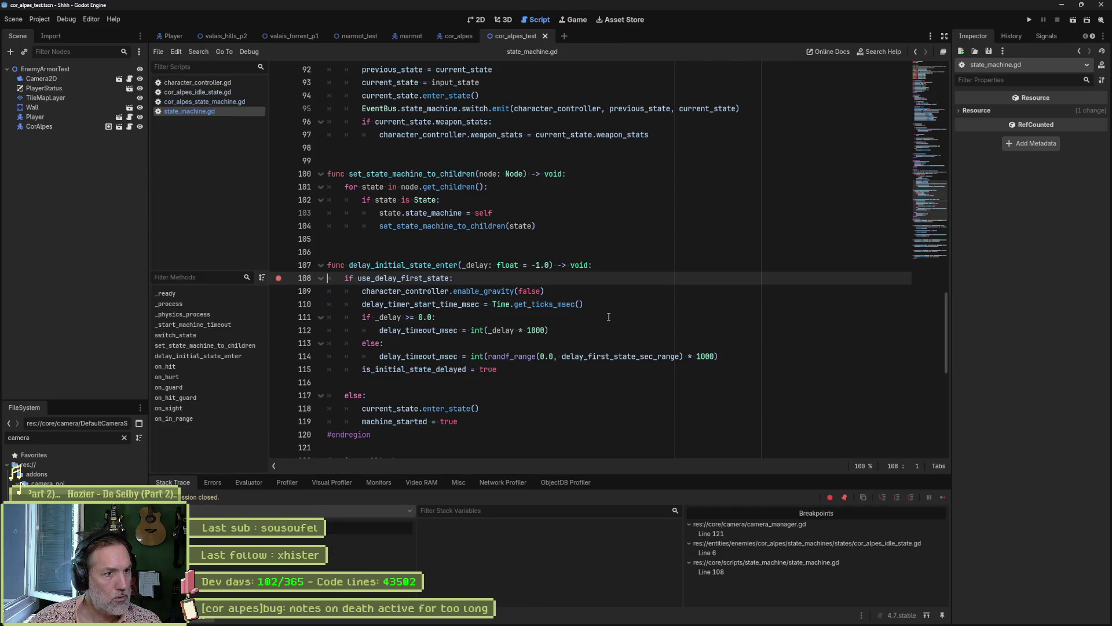
double_click(381, 265)
click(278, 278)
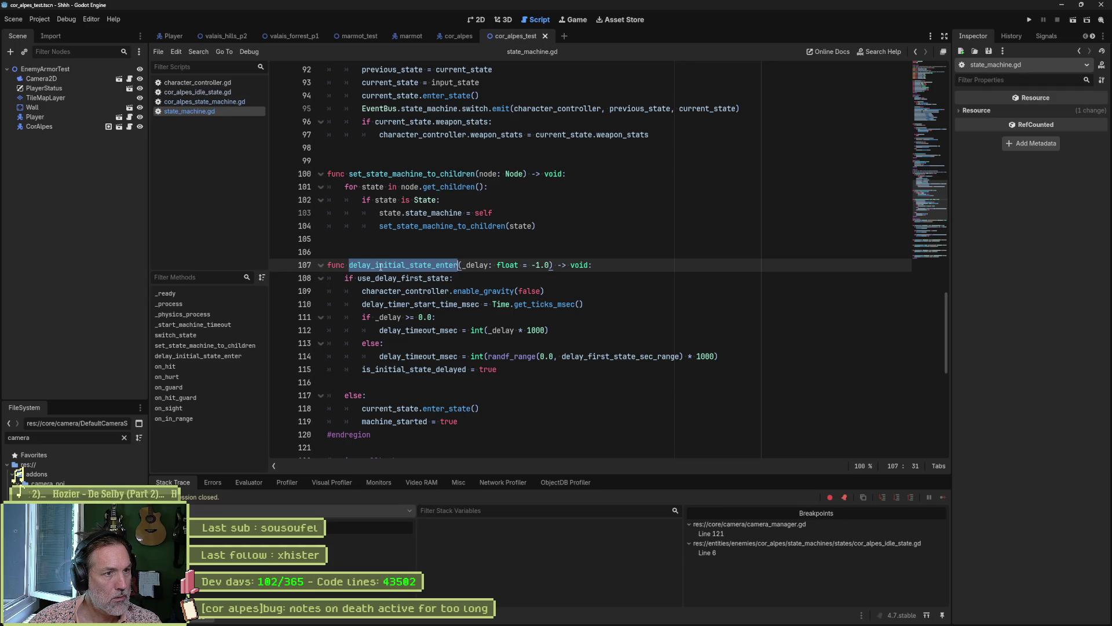
scroll(599, 288, up, 20)
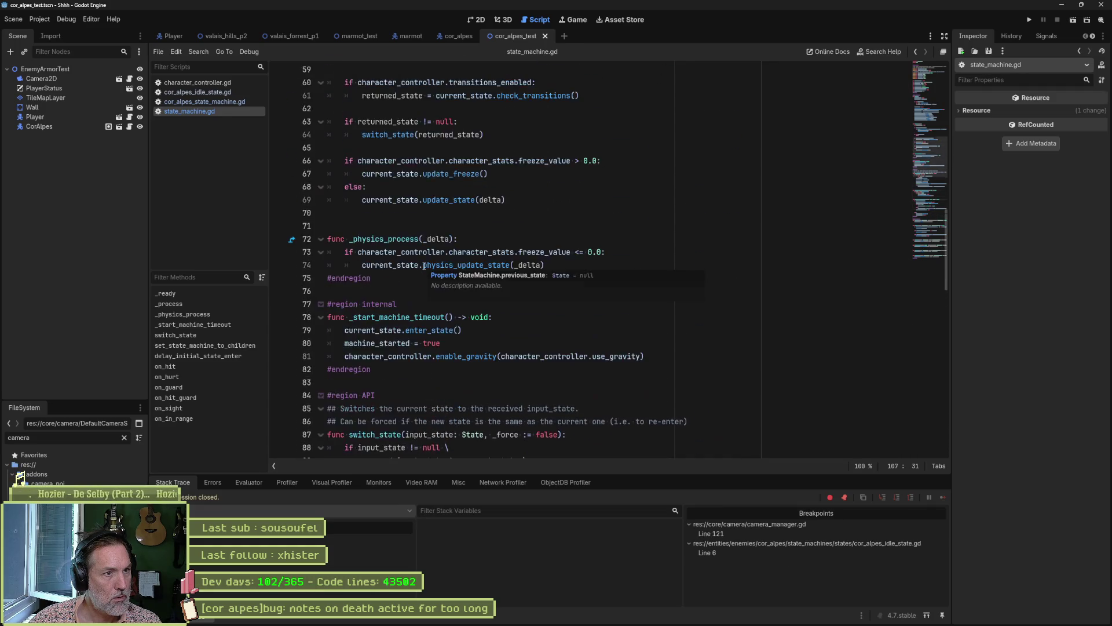
scroll(603, 293, up, 3)
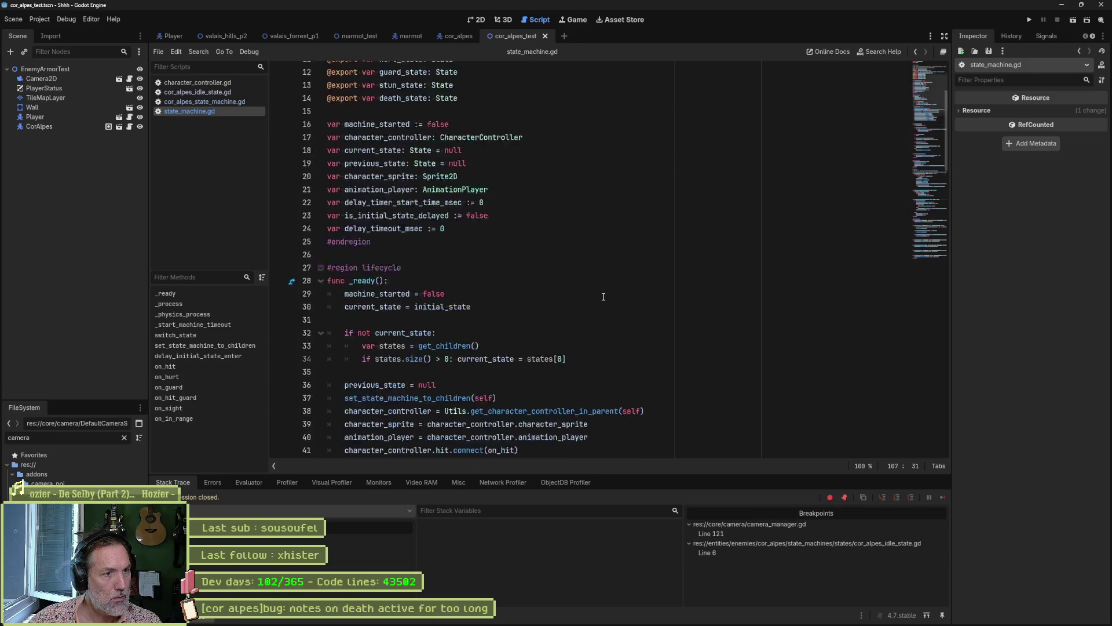
scroll(604, 296, down, 4)
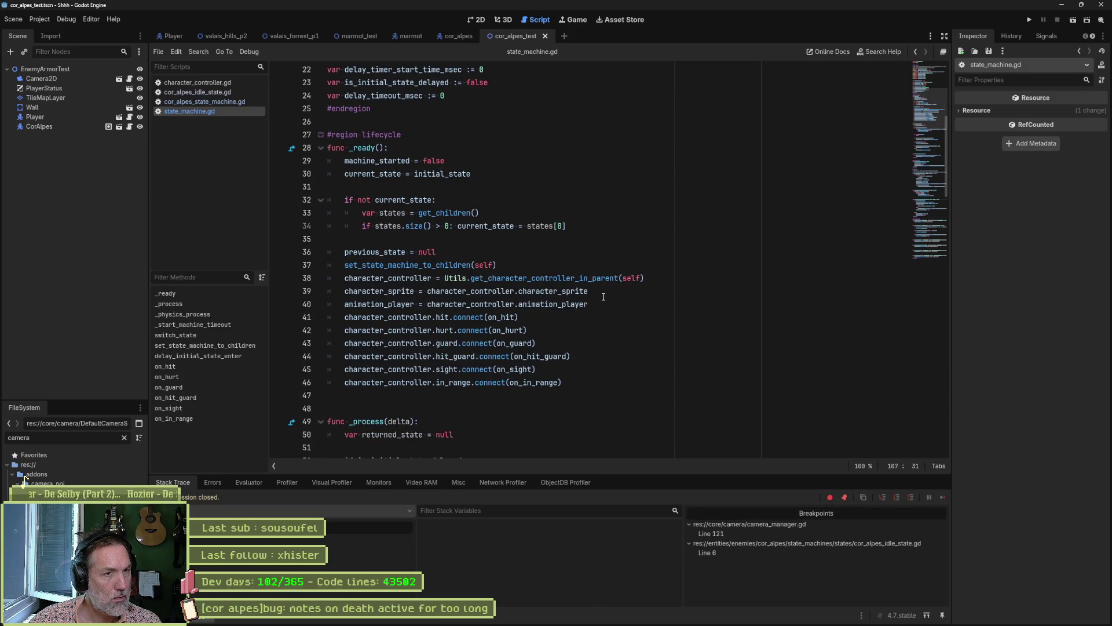
Break on line 29 in _ready, run the scene, and step through _ready to line 46.
click(287, 162)
key(F6)
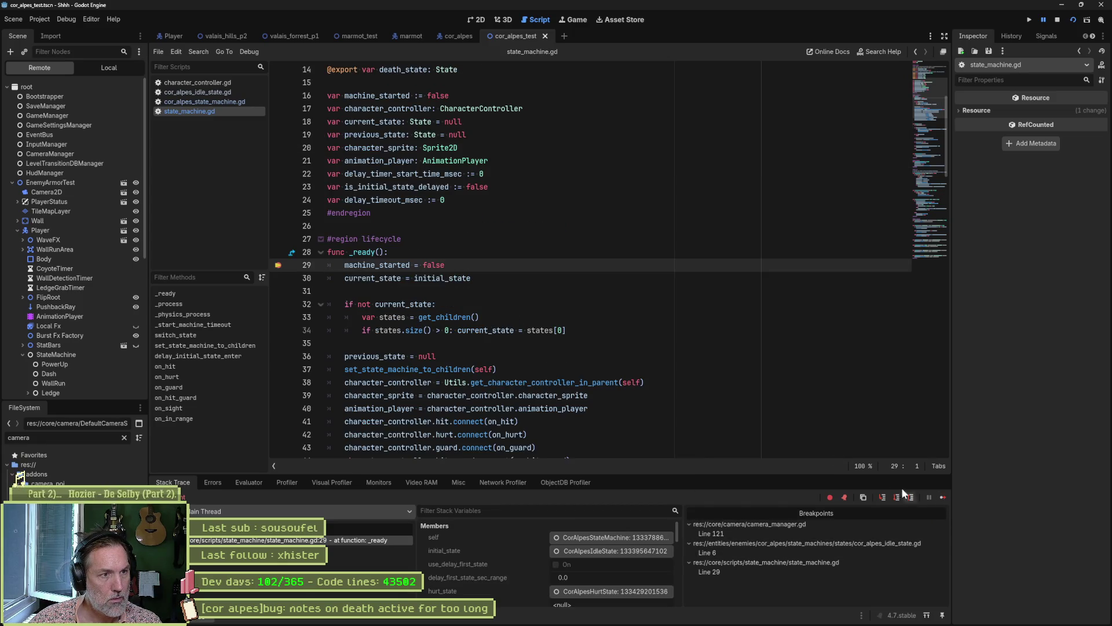
scroll(394, 289, down, 1)
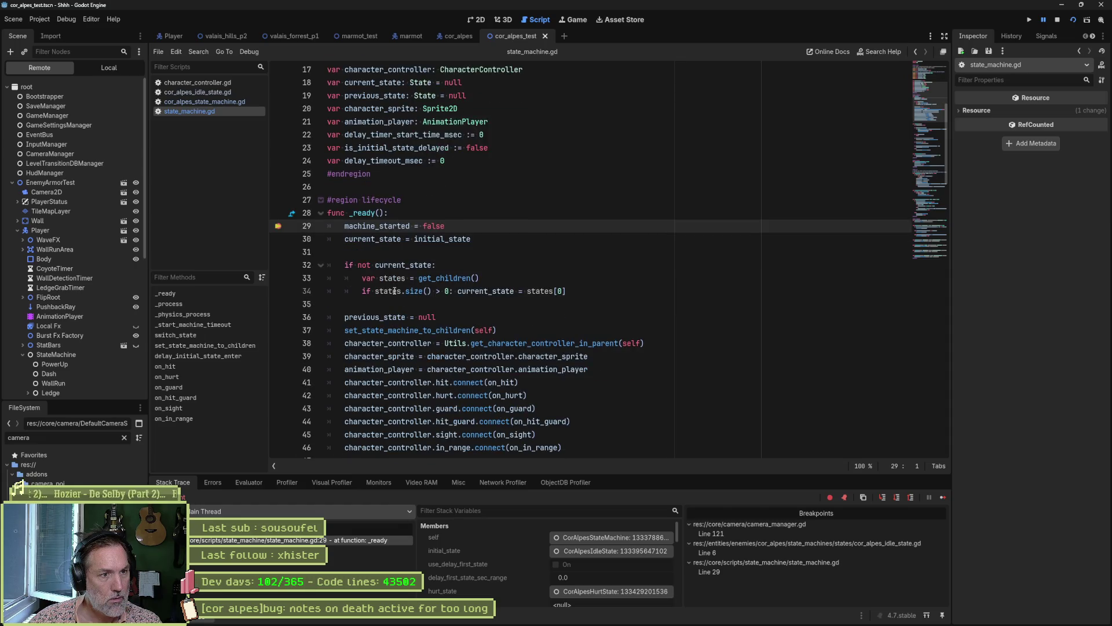
click(376, 279)
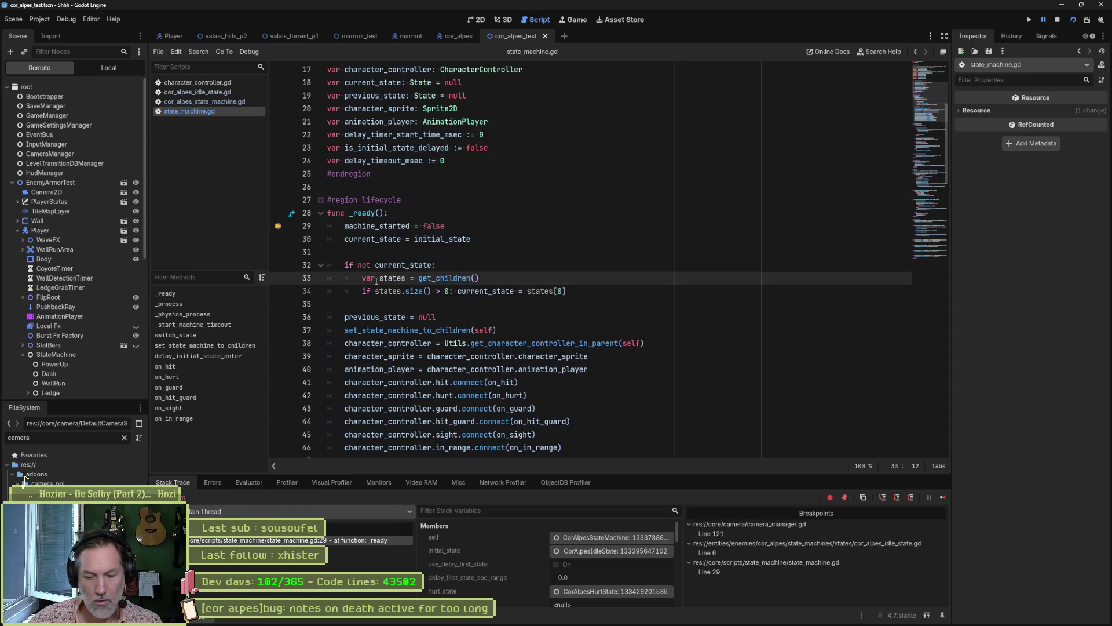
key(F10)
key(F10)
key(F10)
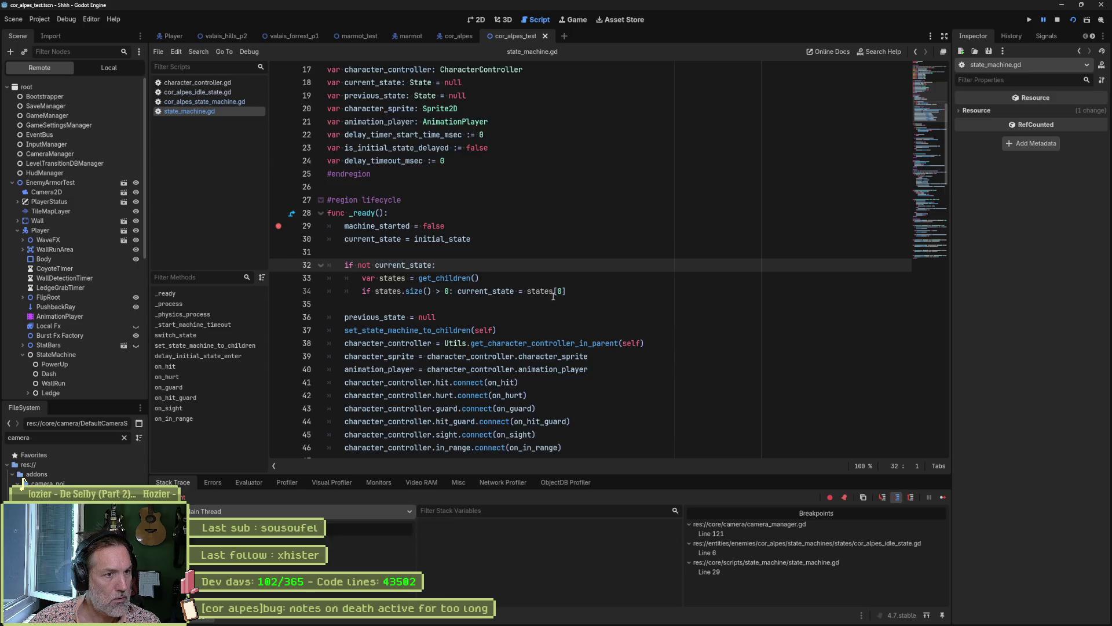
key(F10)
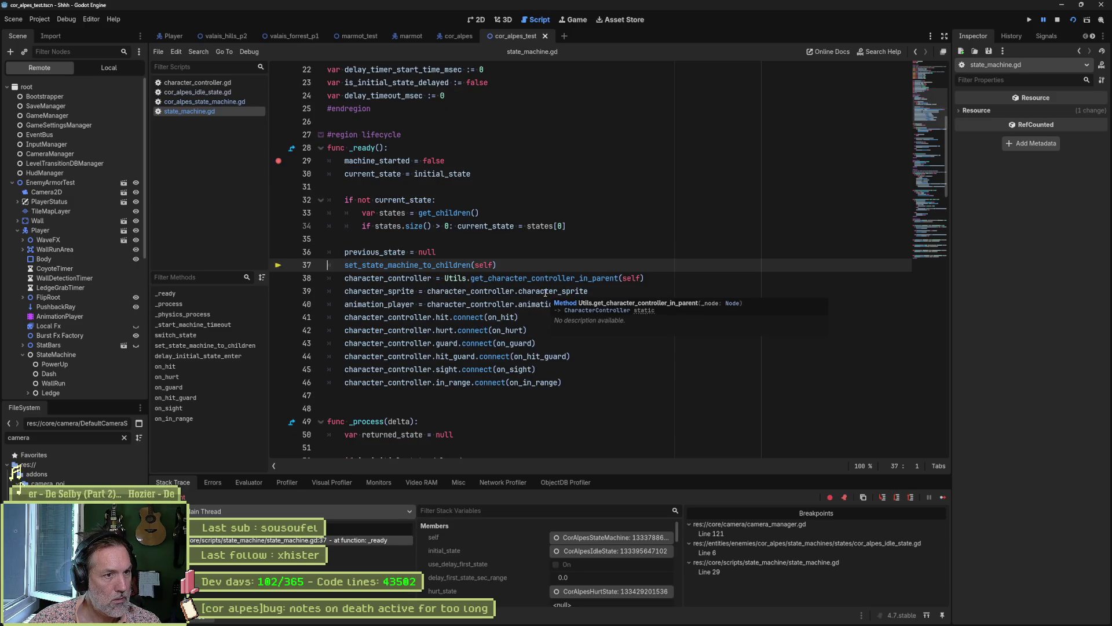
key(F10)
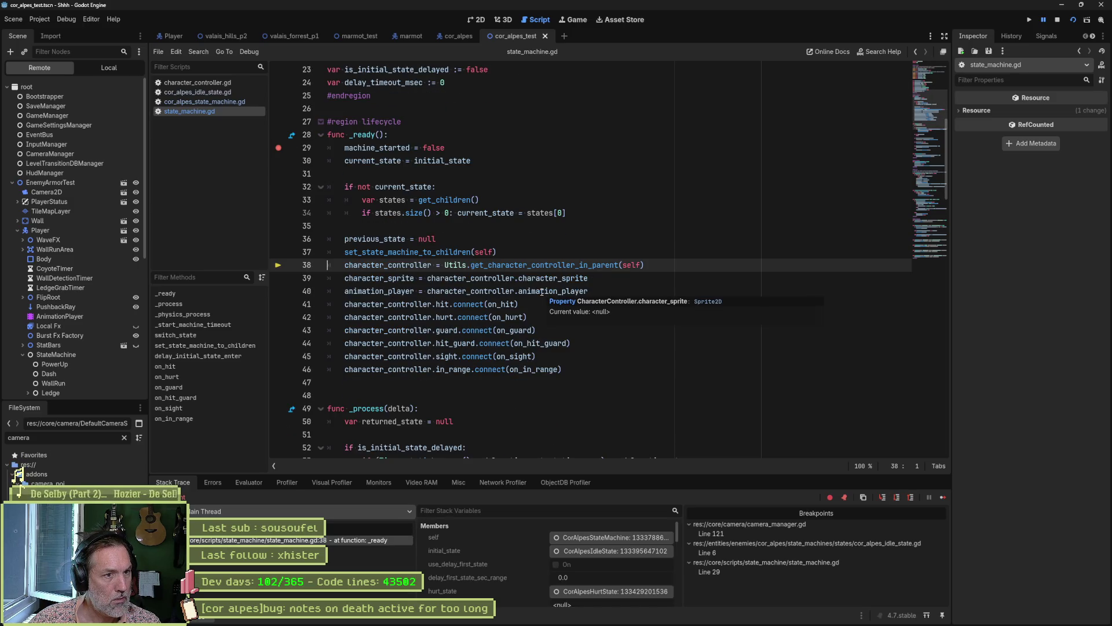
key(F10)
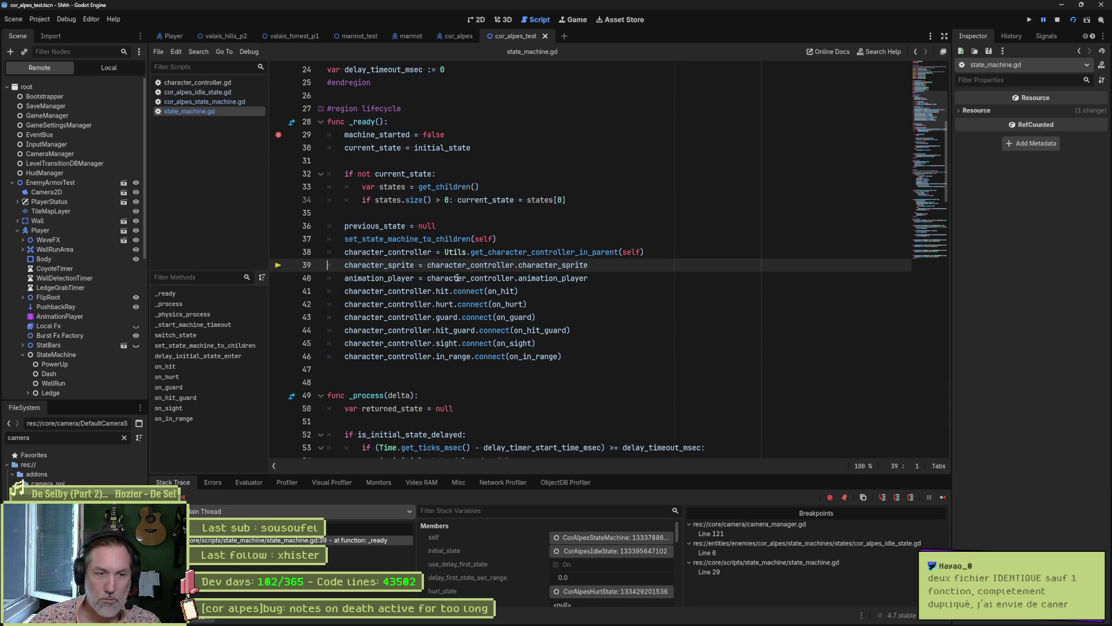
mouse_move(467, 274)
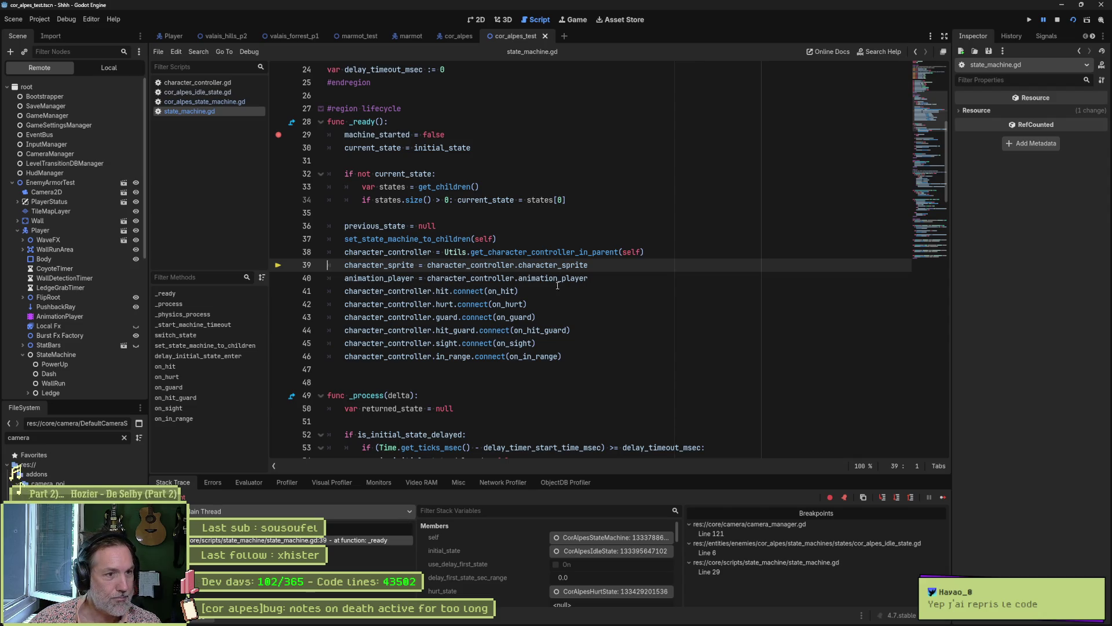
click(595, 284)
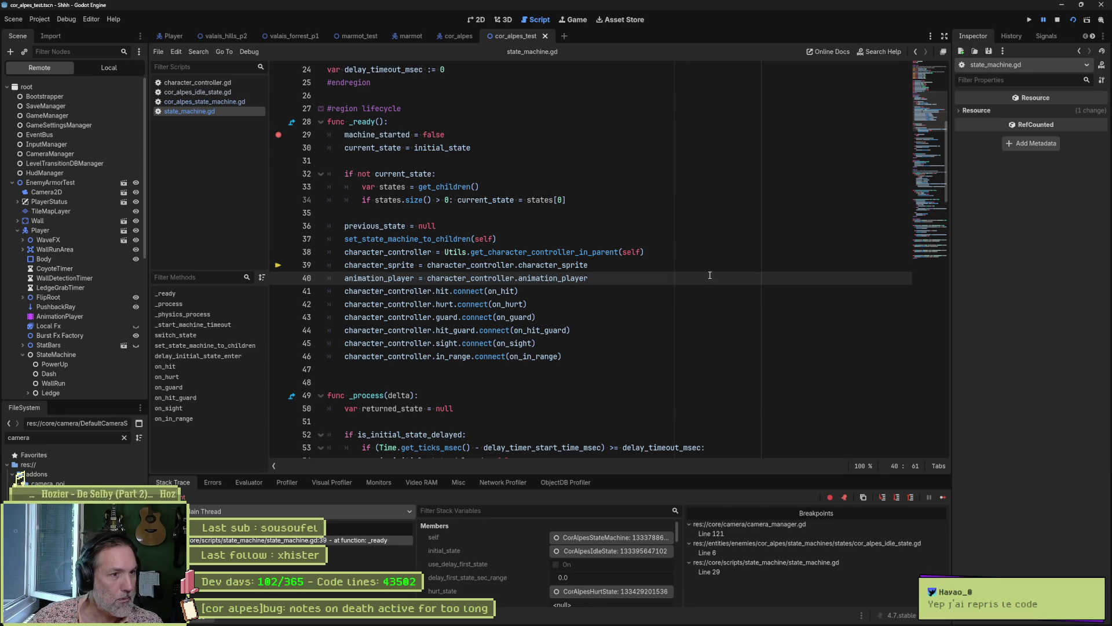
key(F10)
key(F10)
key(F10)
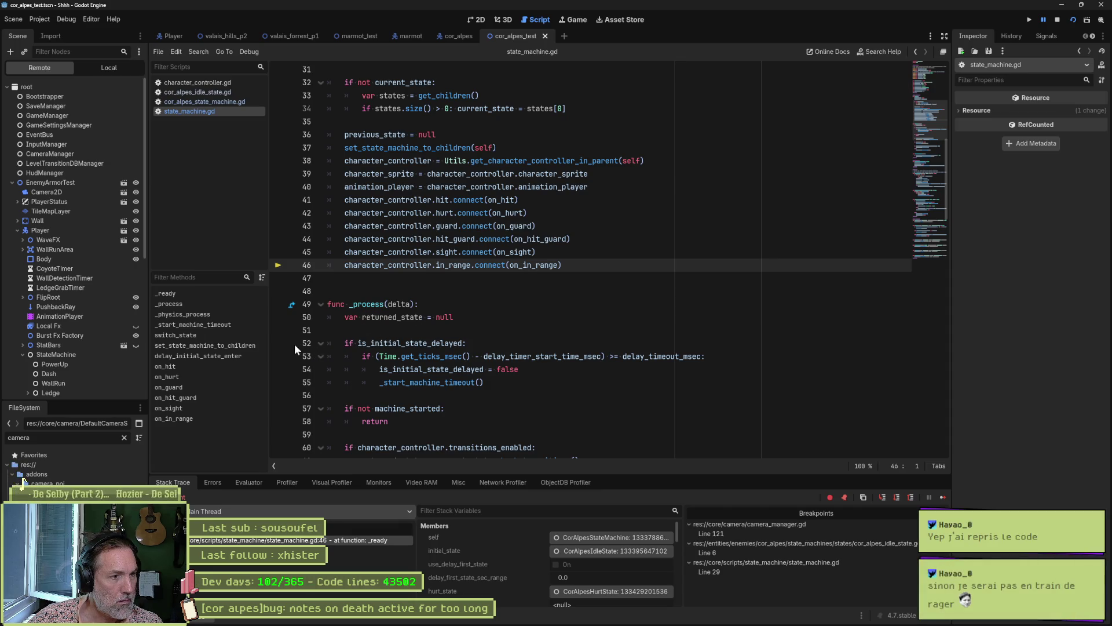
Move the breakpoint from line 29 to line 52, continue, and step past the delayed-start check.
click(278, 344)
scroll(282, 324, up, 5)
click(278, 239)
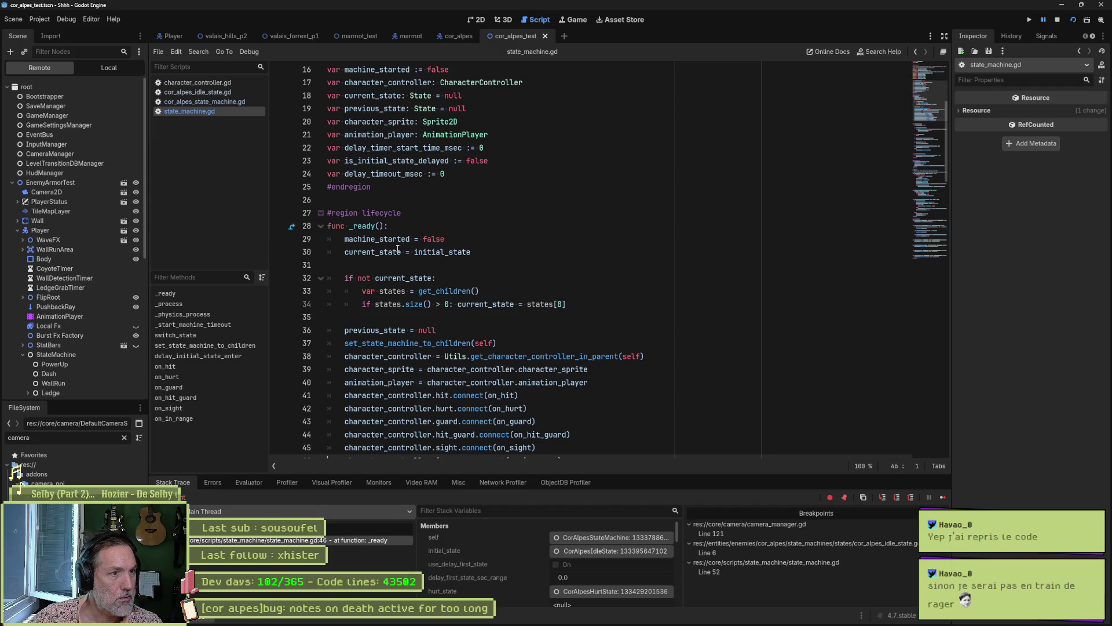
click(942, 497)
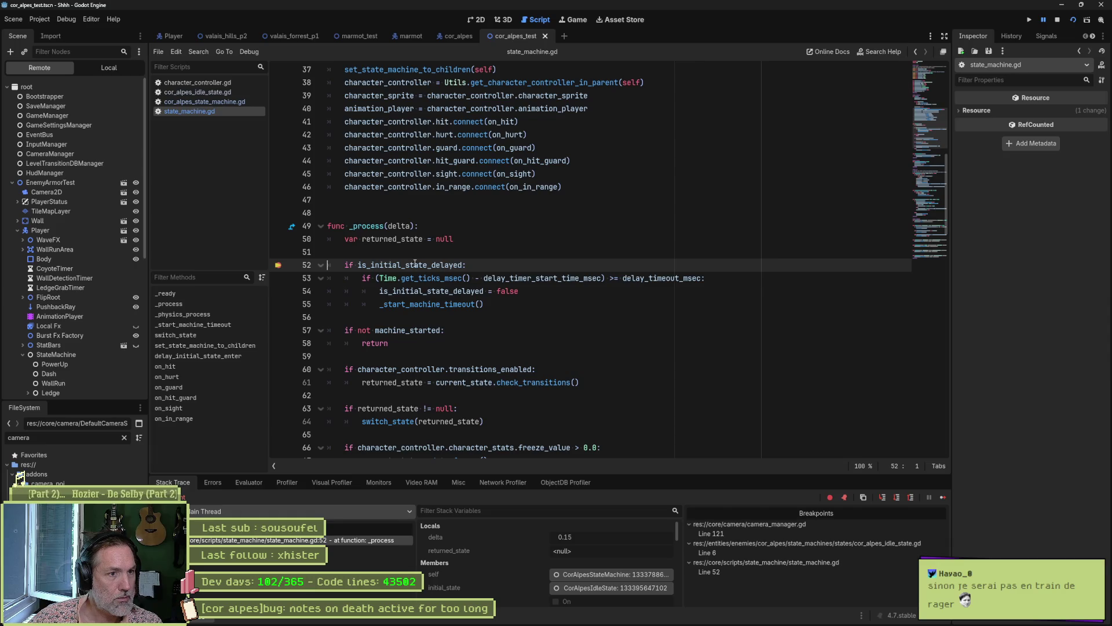
mouse_move(414, 264)
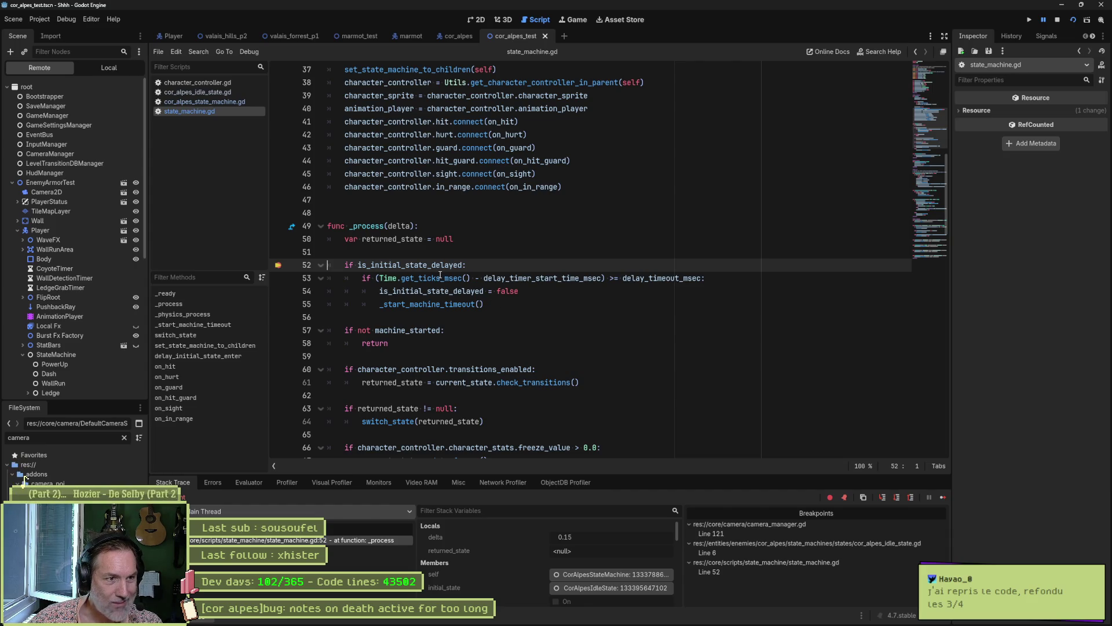
key(F10)
key(F10)
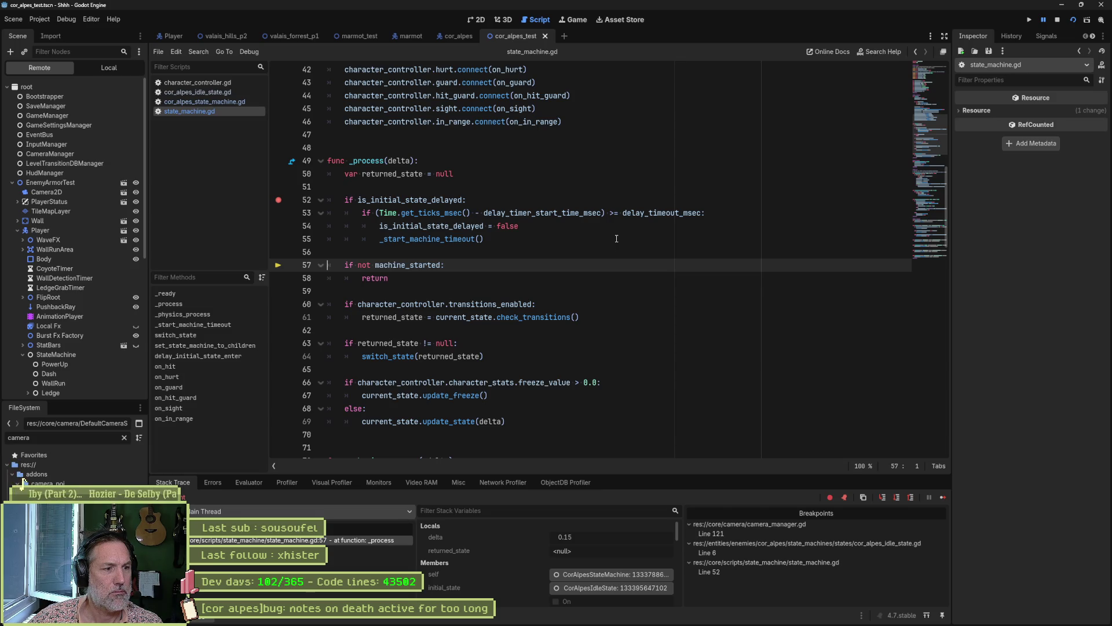
Set breakpoints at the machine_started = true matches, including line 119, then close the search results.
click(353, 619)
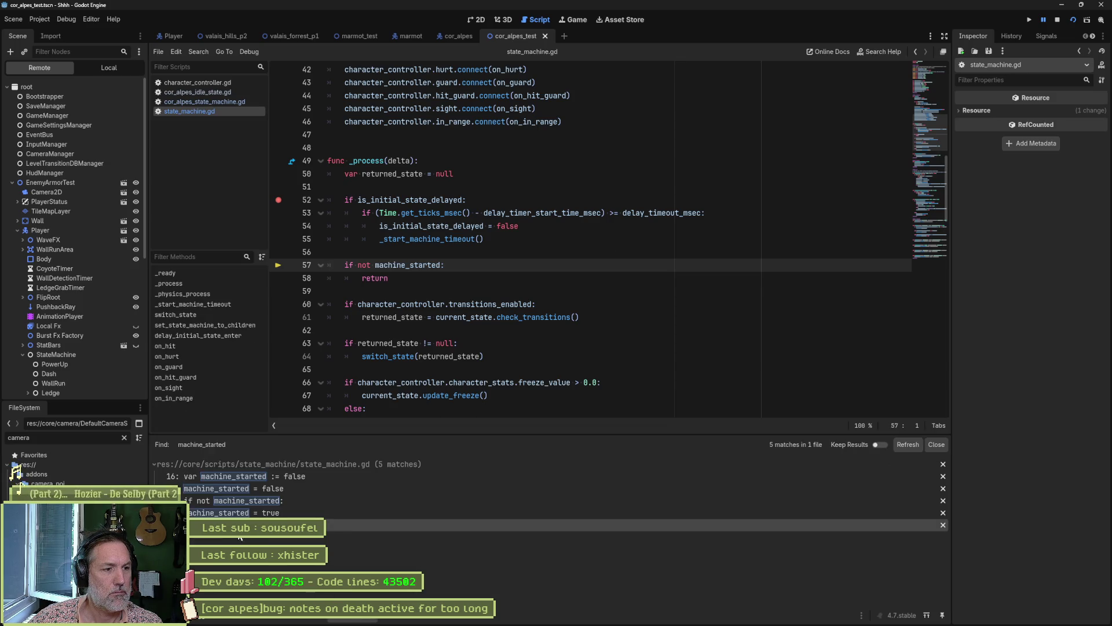
click(264, 512)
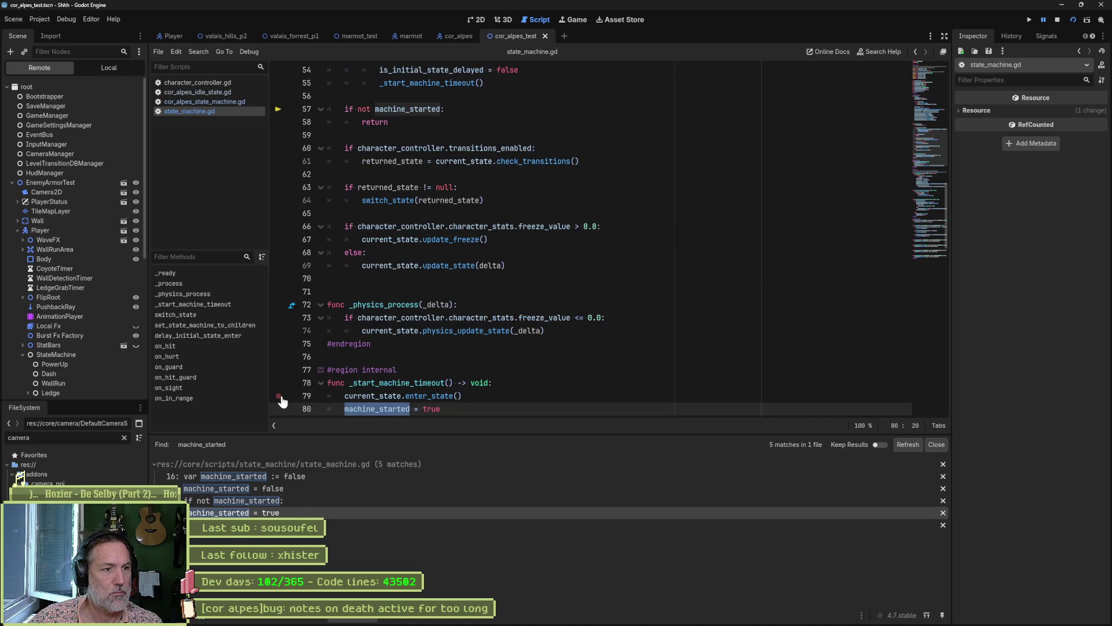
key(Down)
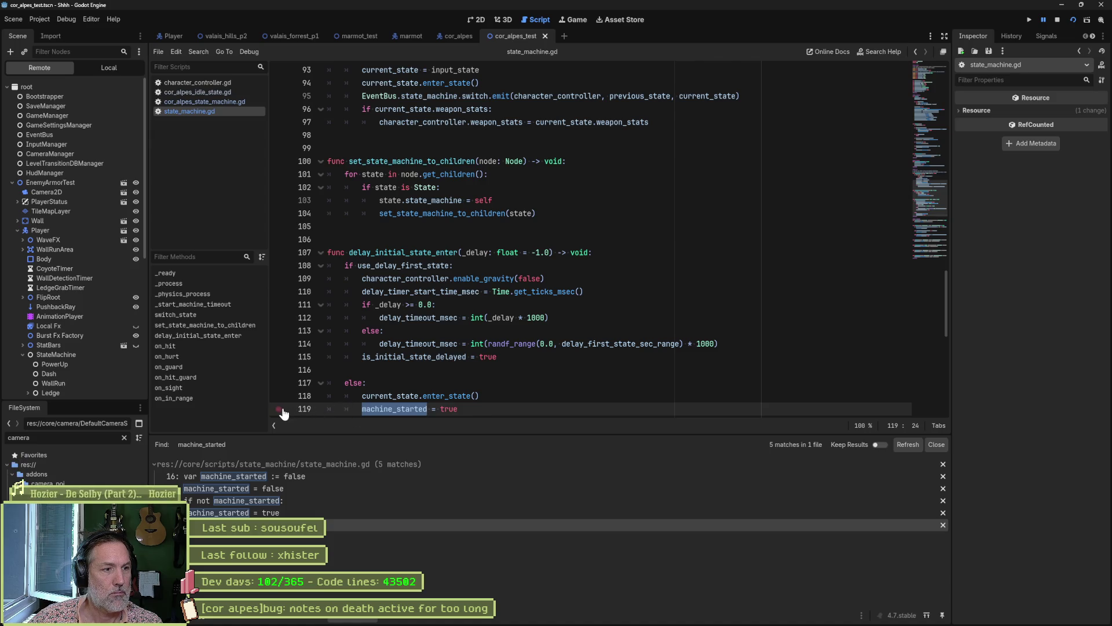
click(278, 409)
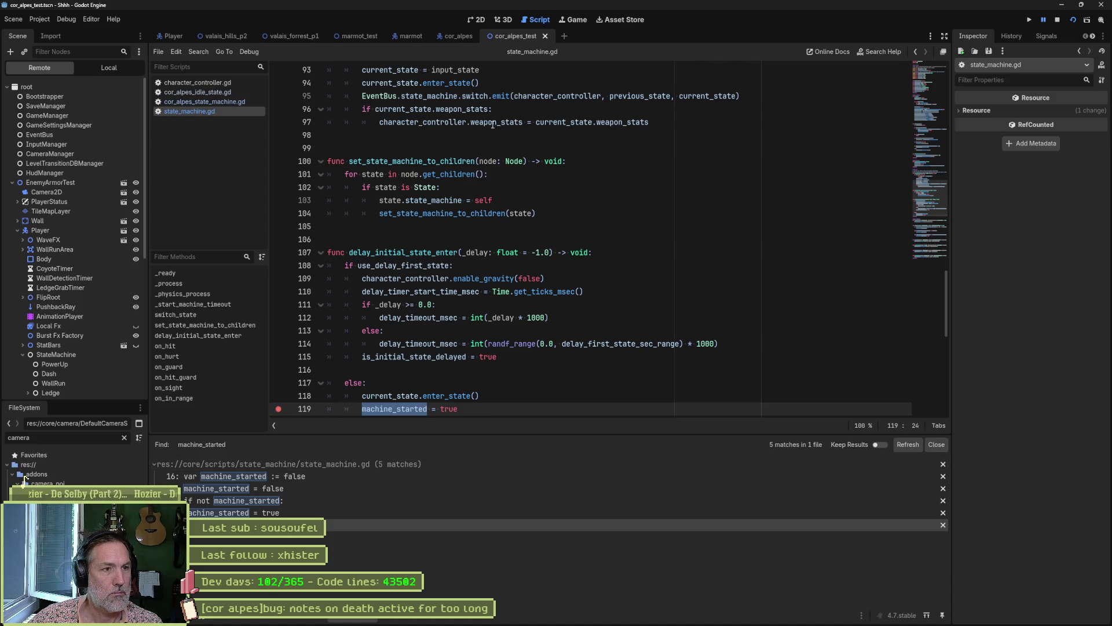
click(936, 445)
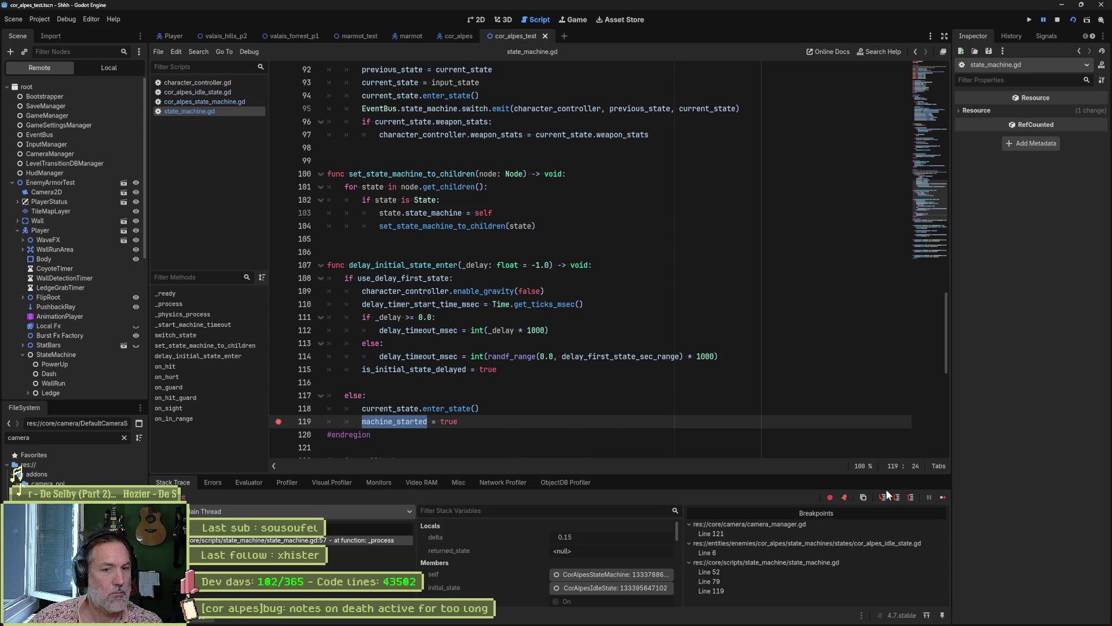
Resume twice until the Cor Alpes state machine breaks, then step from line 52 to line 58.
click(941, 499)
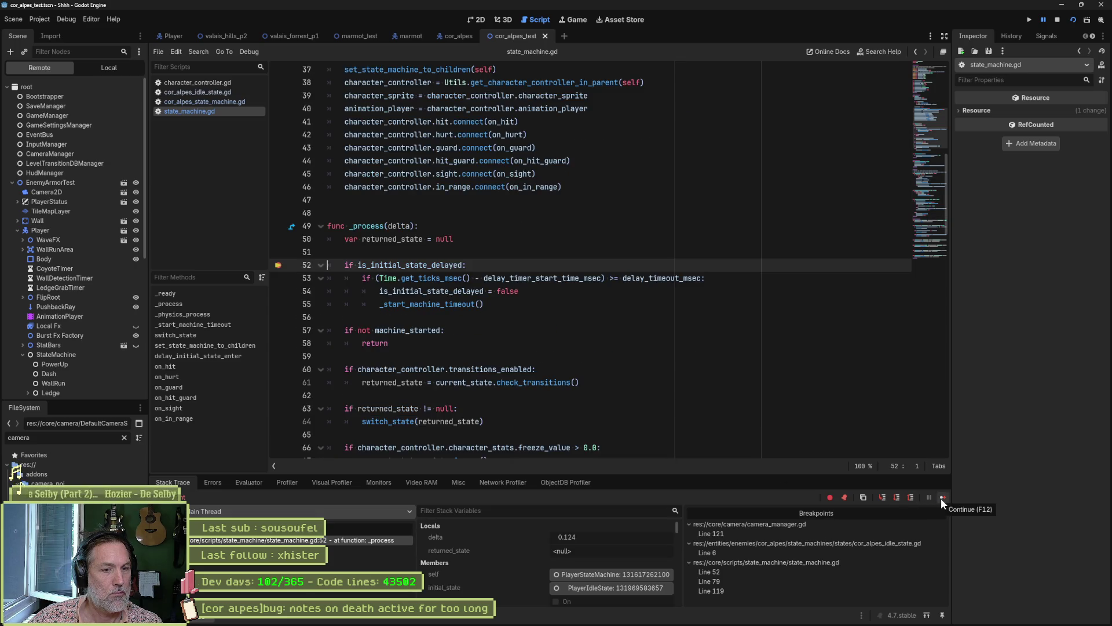
click(941, 498)
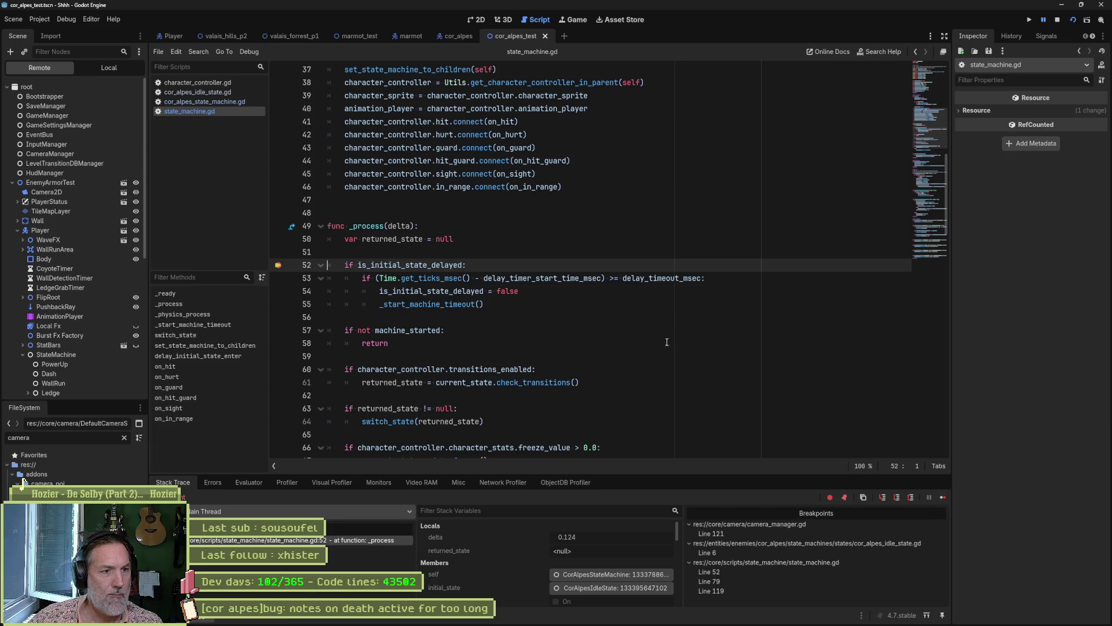
key(F10)
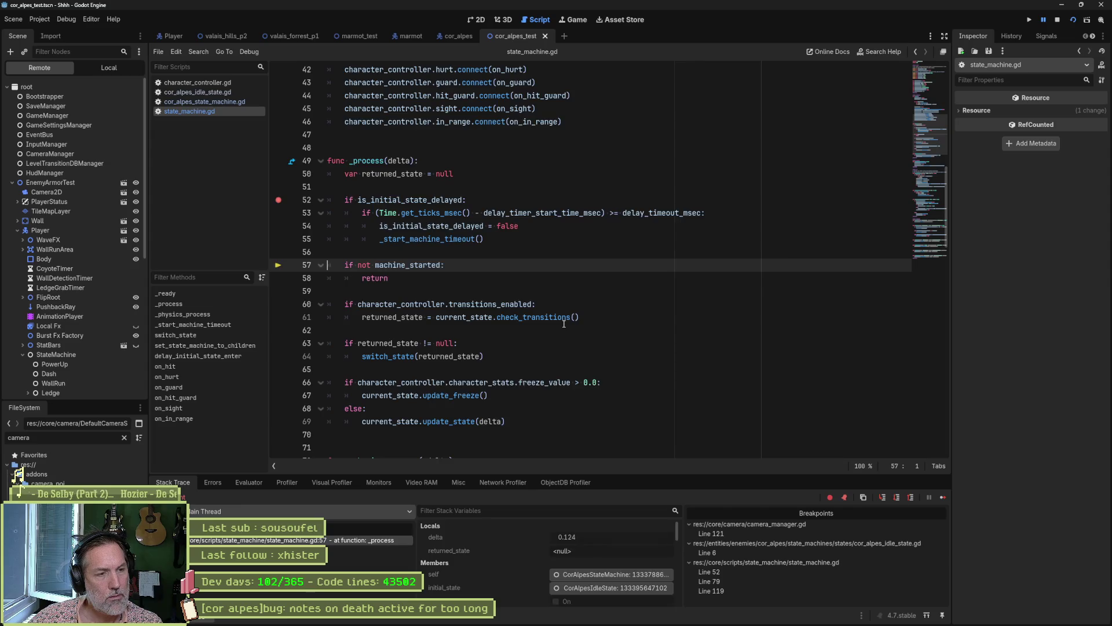
key(F10)
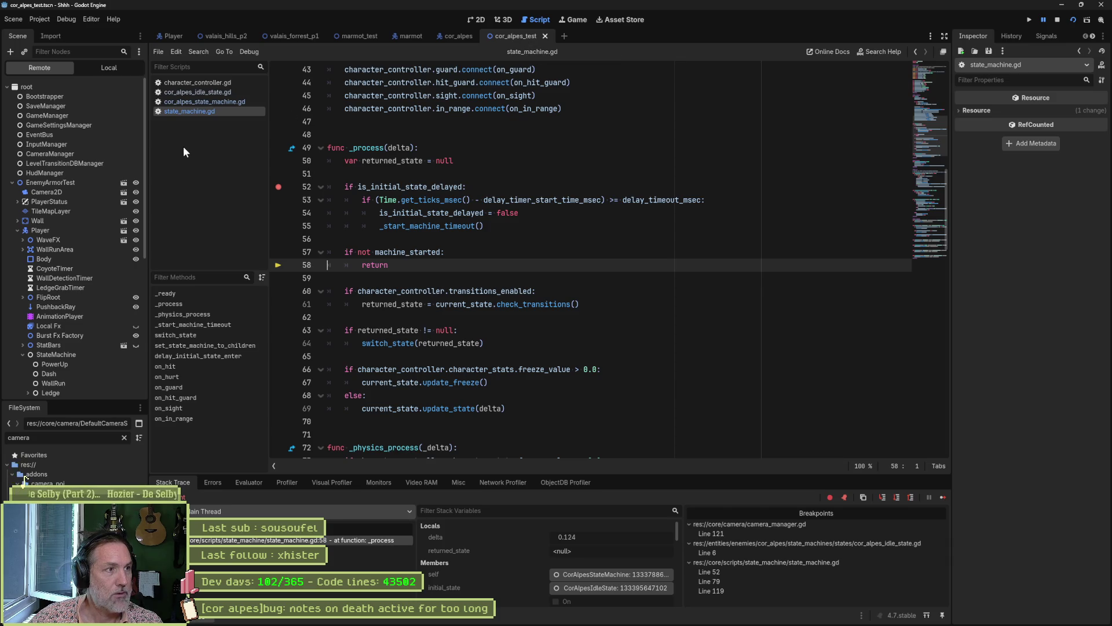
Review character_controller.gd's startup code and its _physics_process and _gravity functions.
click(202, 83)
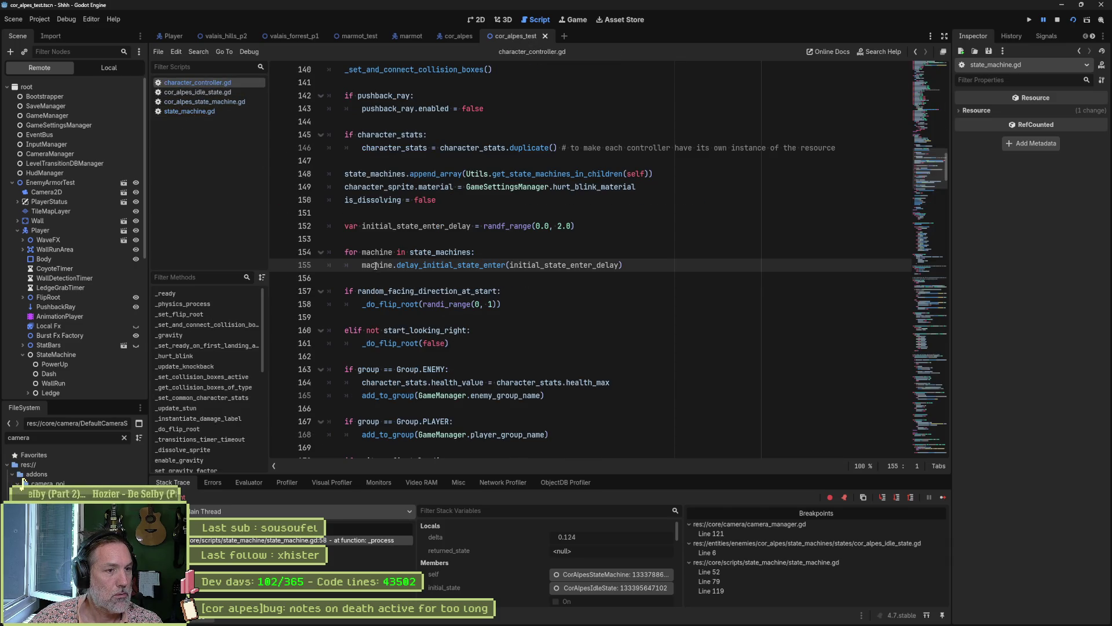
scroll(399, 261, up, 5)
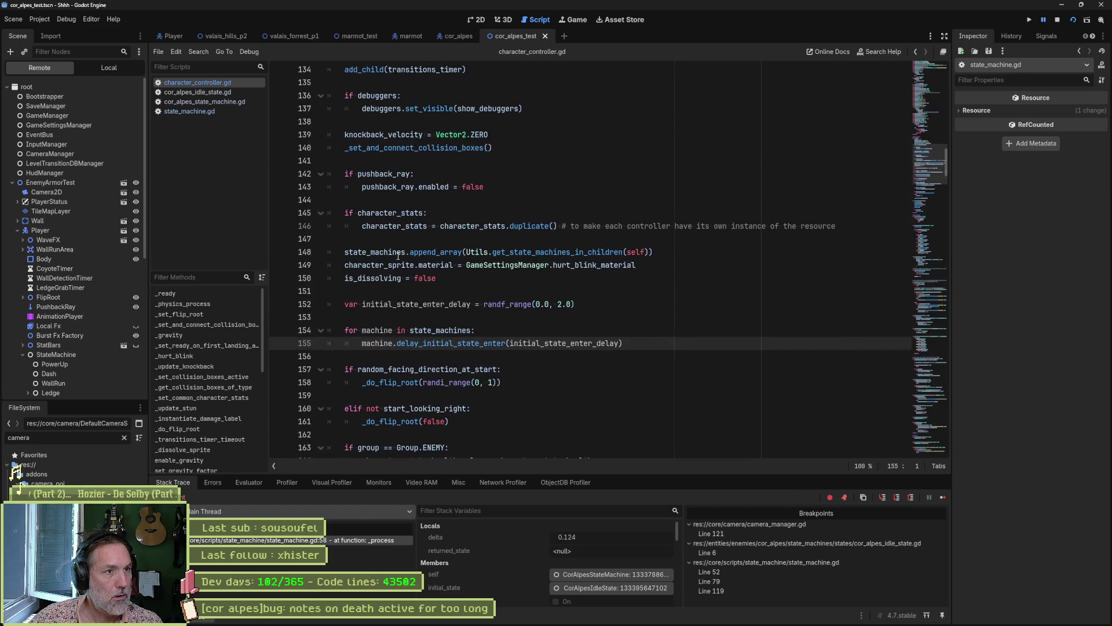
scroll(398, 255, down, 4)
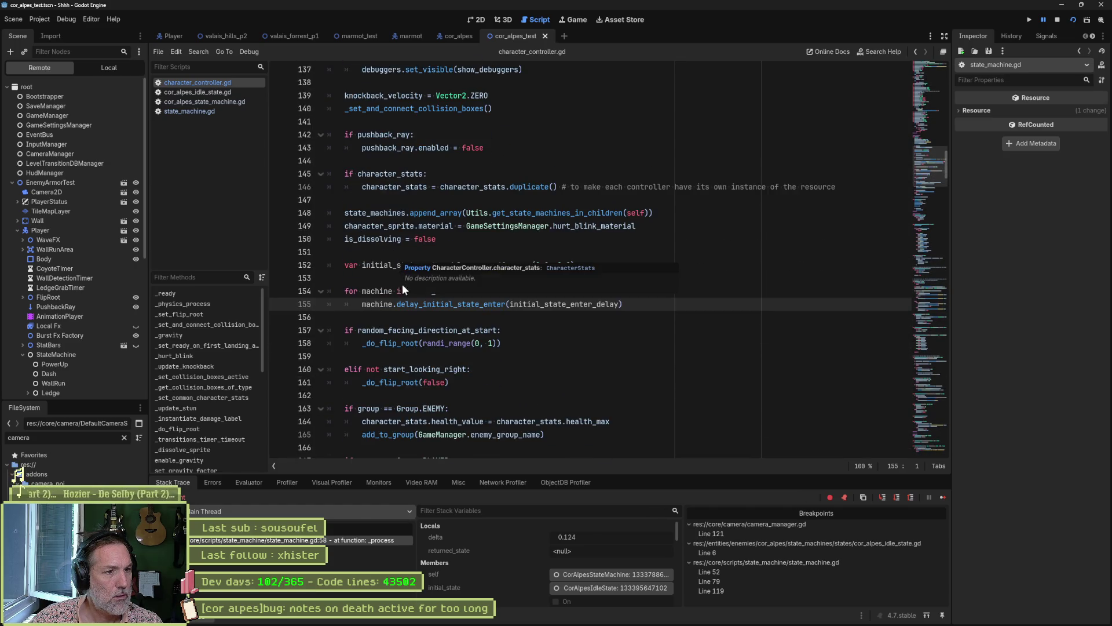
scroll(436, 305, down, 4)
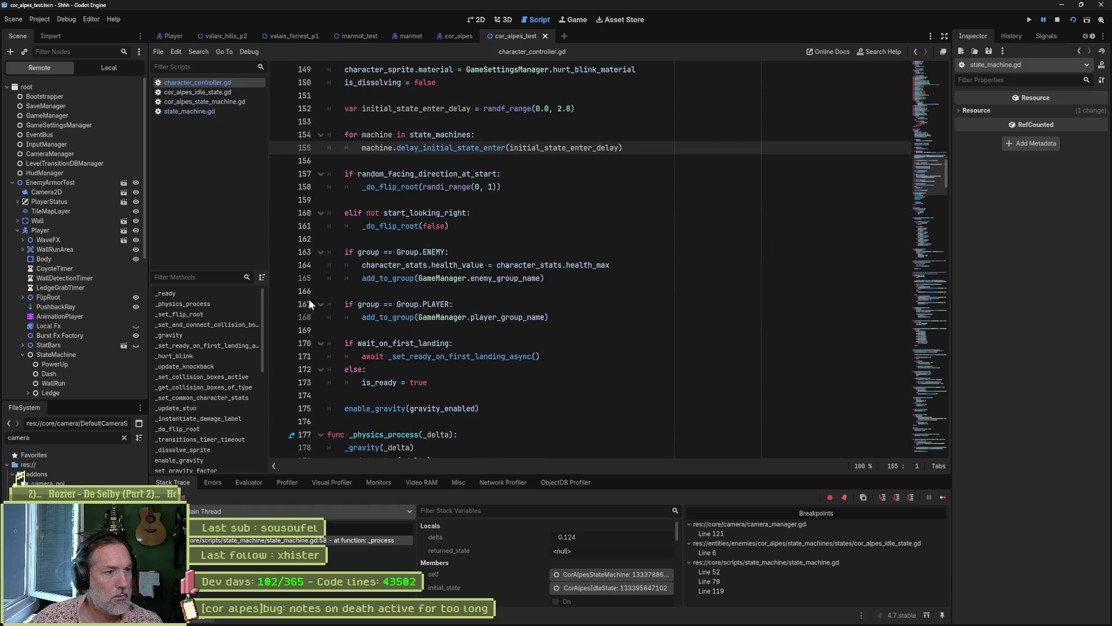
click(210, 304)
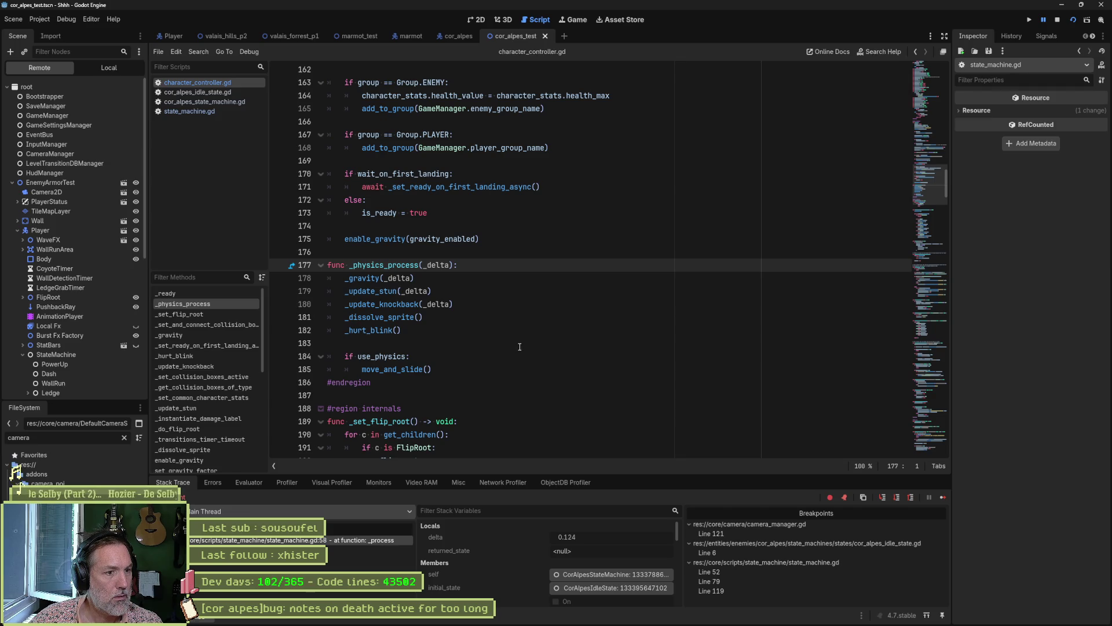
click(209, 336)
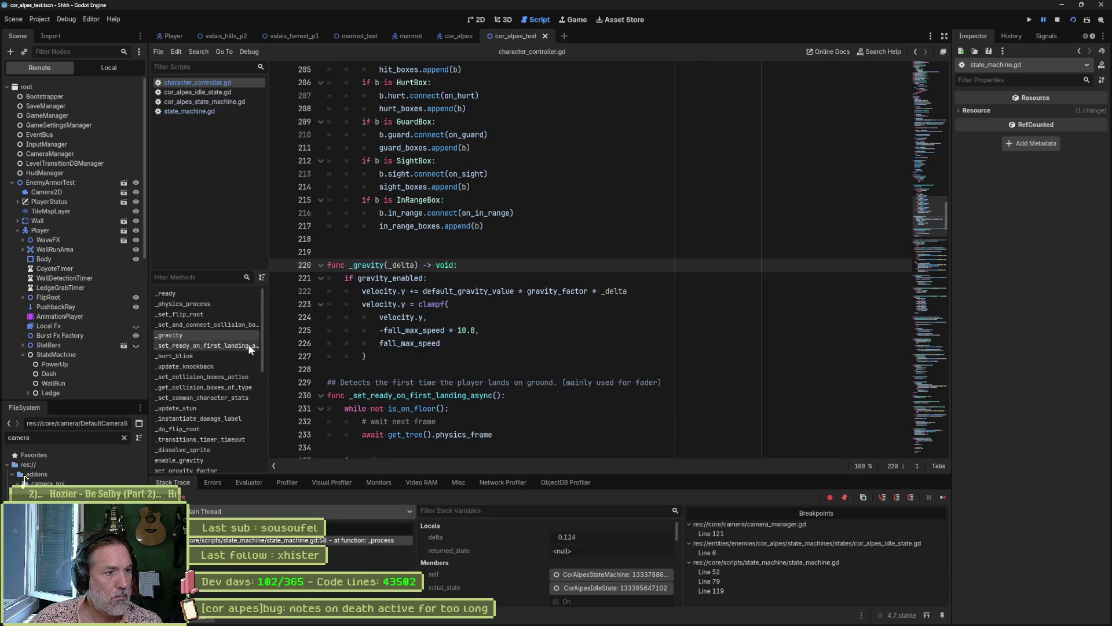
Return to state_machine.gd and stop the debug session with F8.
click(213, 111)
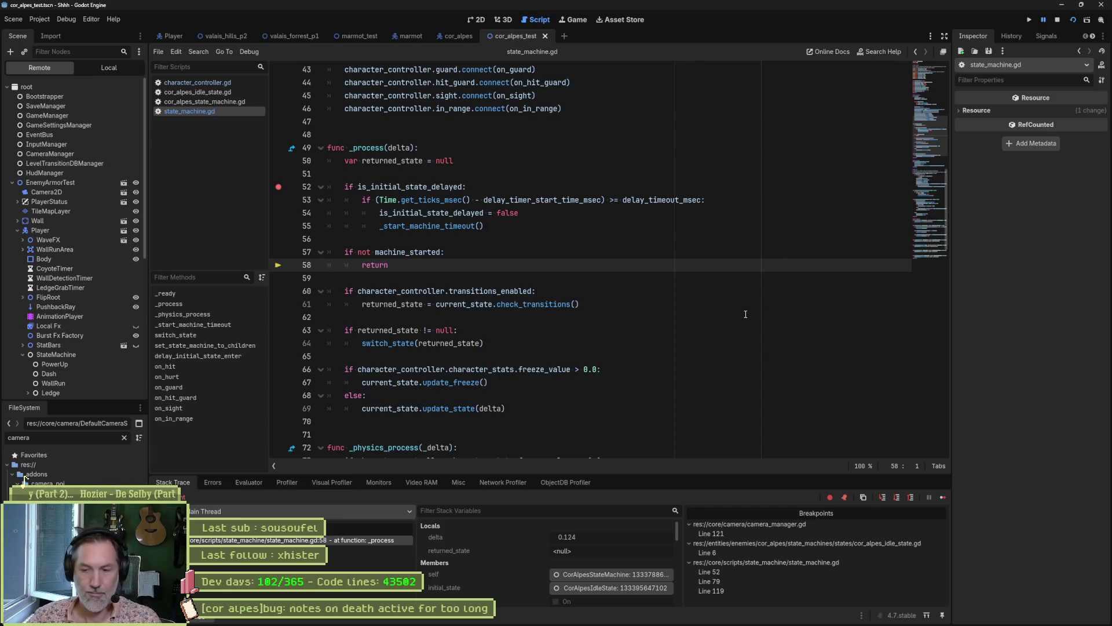
click(669, 282)
key(F8)
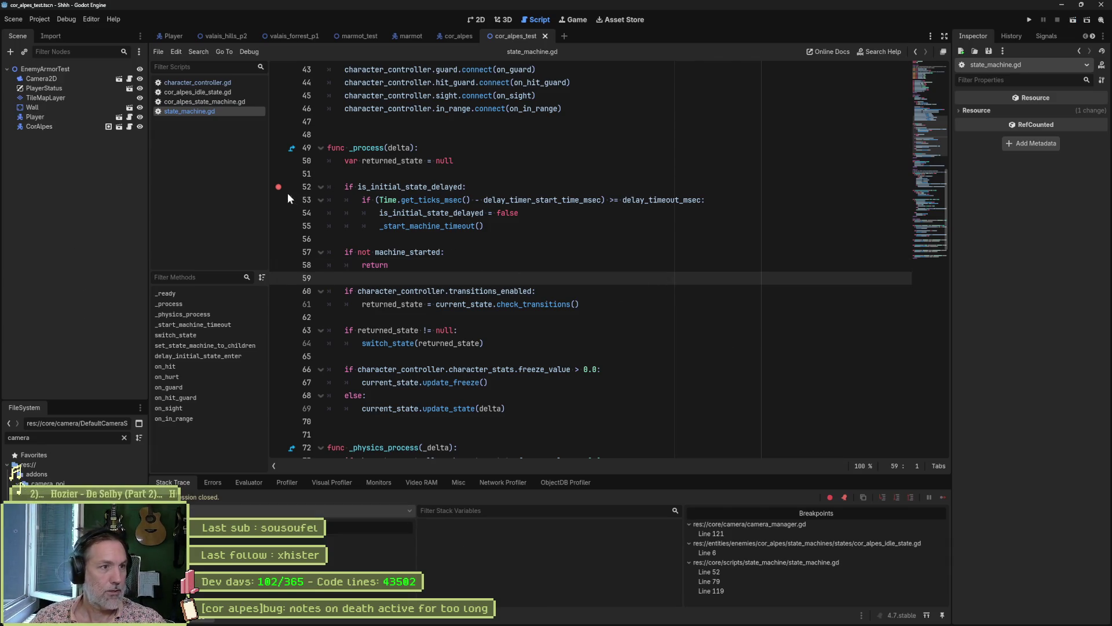
mouse_move(604, 623)
click(642, 615)
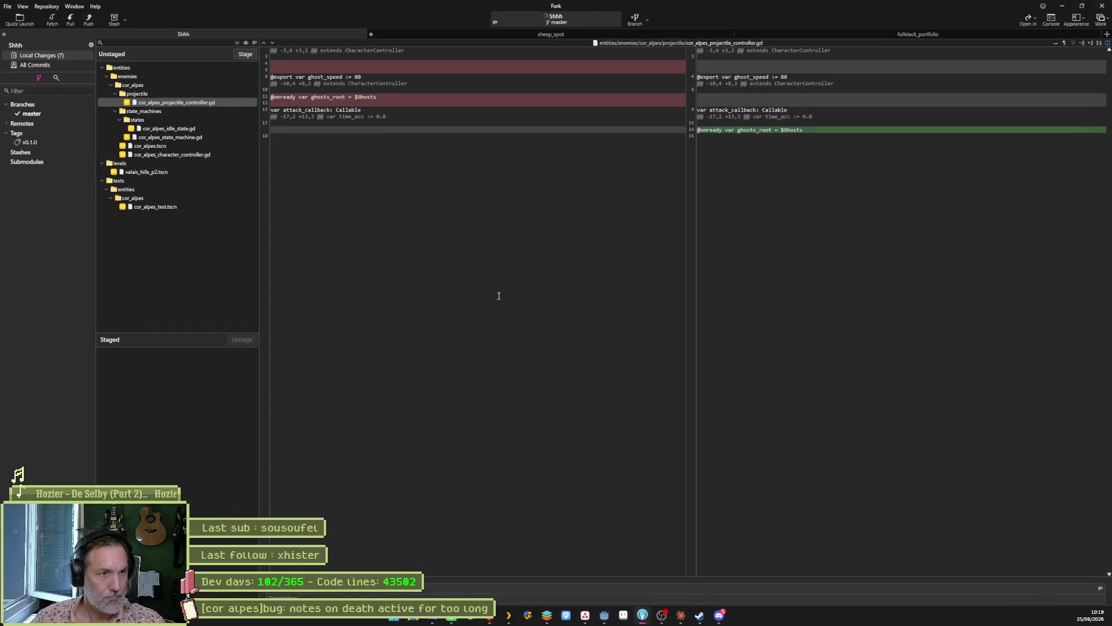
mouse_move(751, 91)
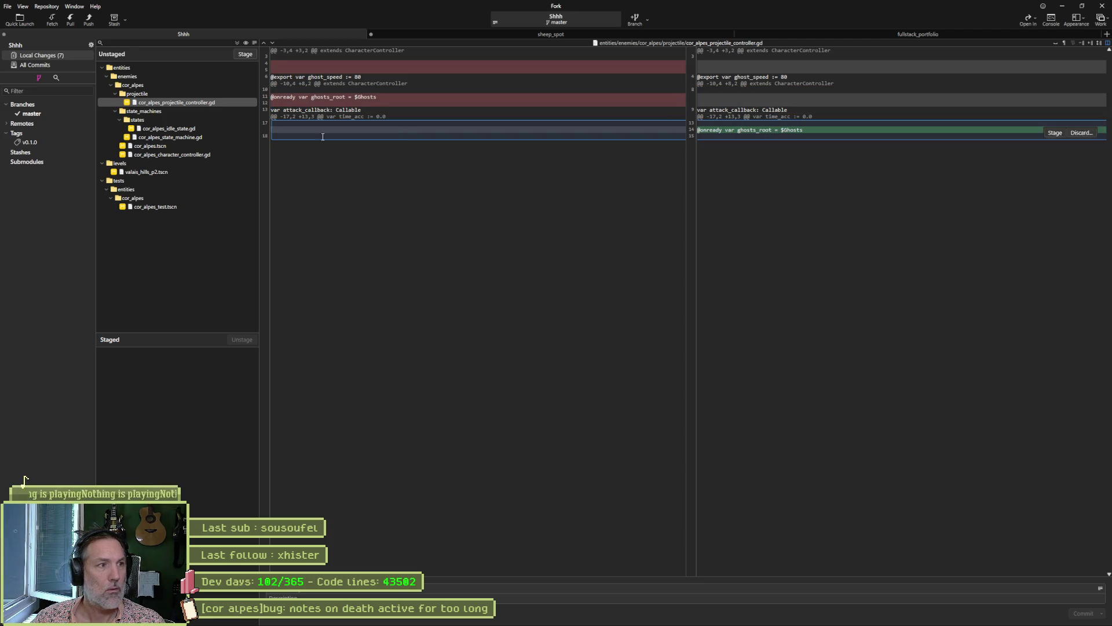
click(190, 128)
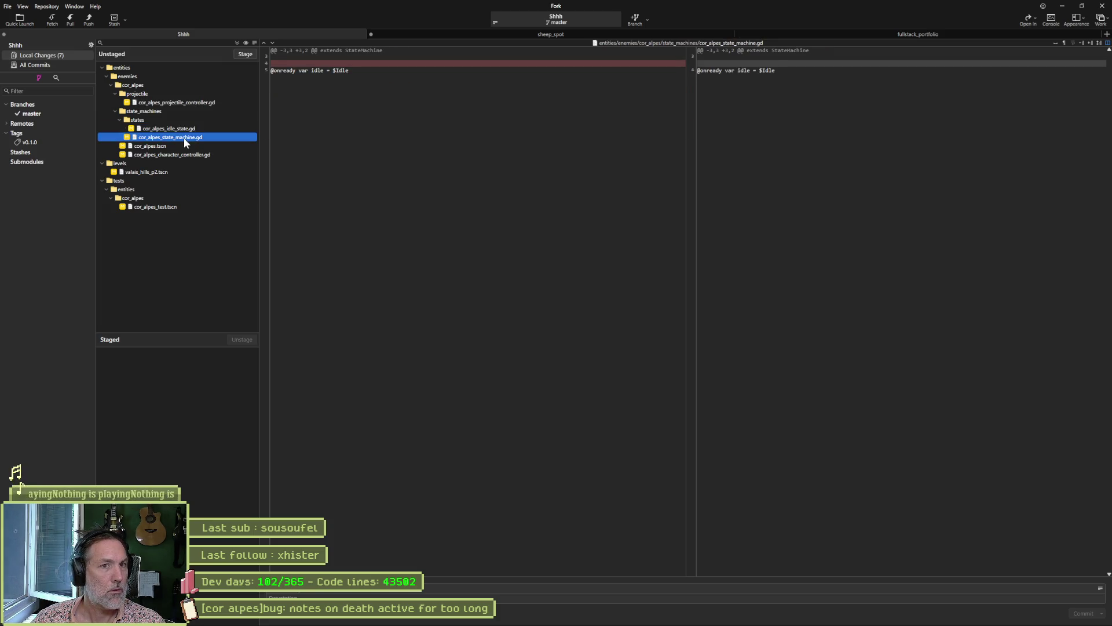
click(186, 141)
click(189, 155)
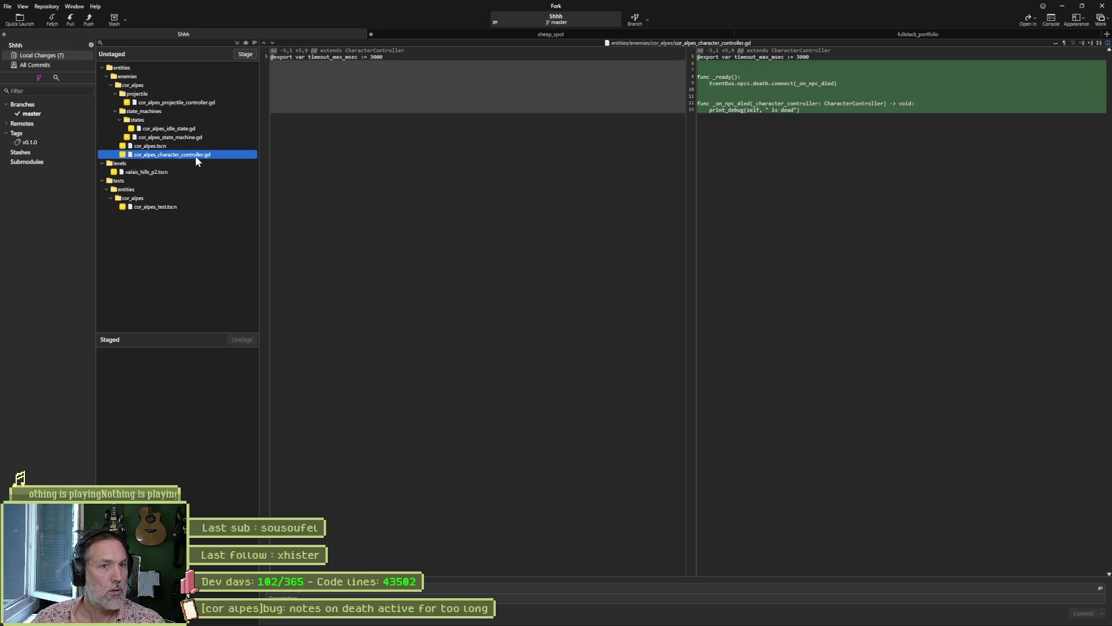
mouse_move(582, 77)
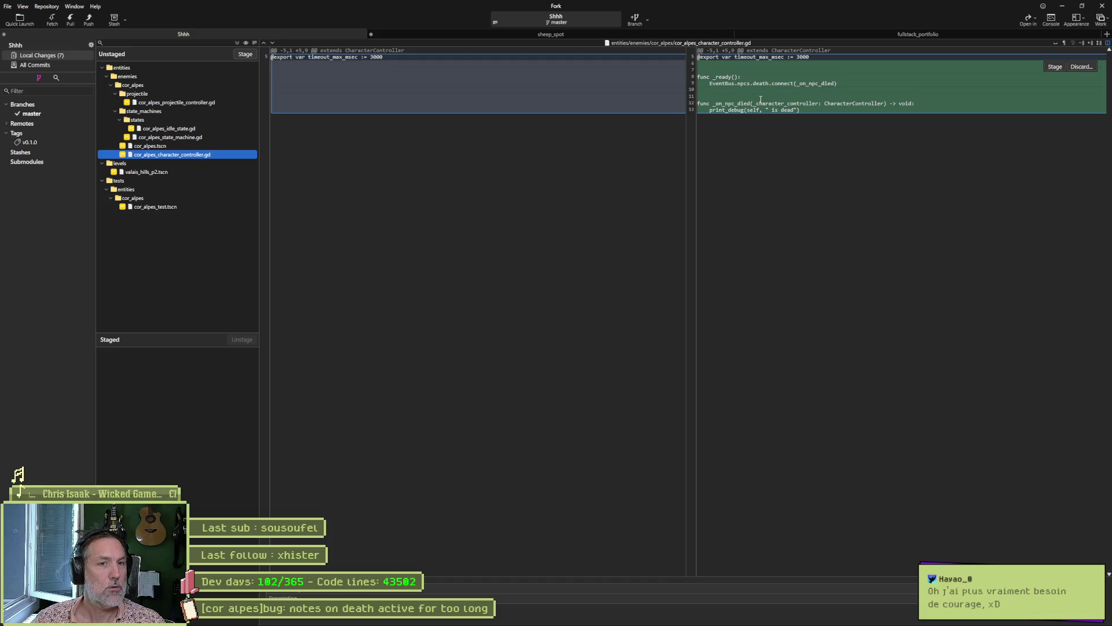
mouse_move(643, 620)
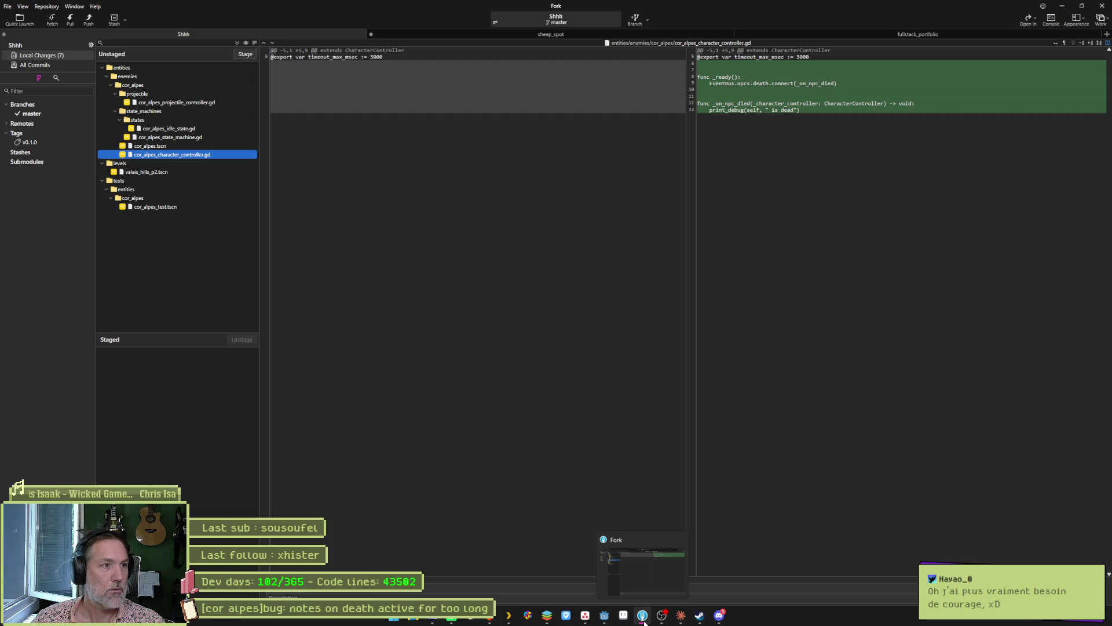
click(643, 617)
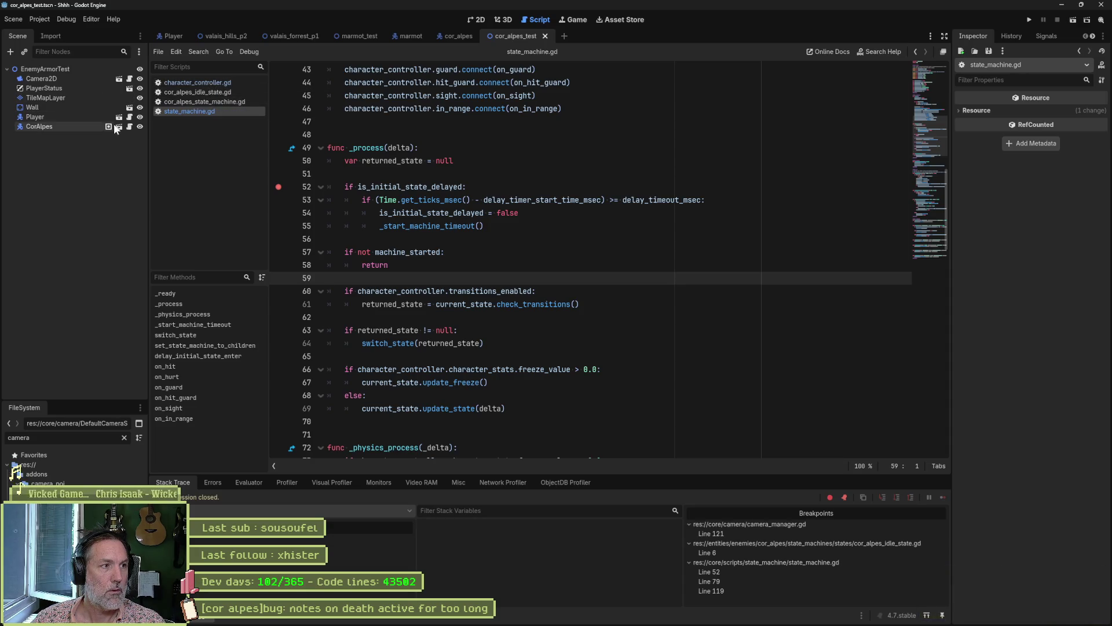
In the CorAlpes script's _ready, start a new line with 'super(' and run the project.
click(130, 127)
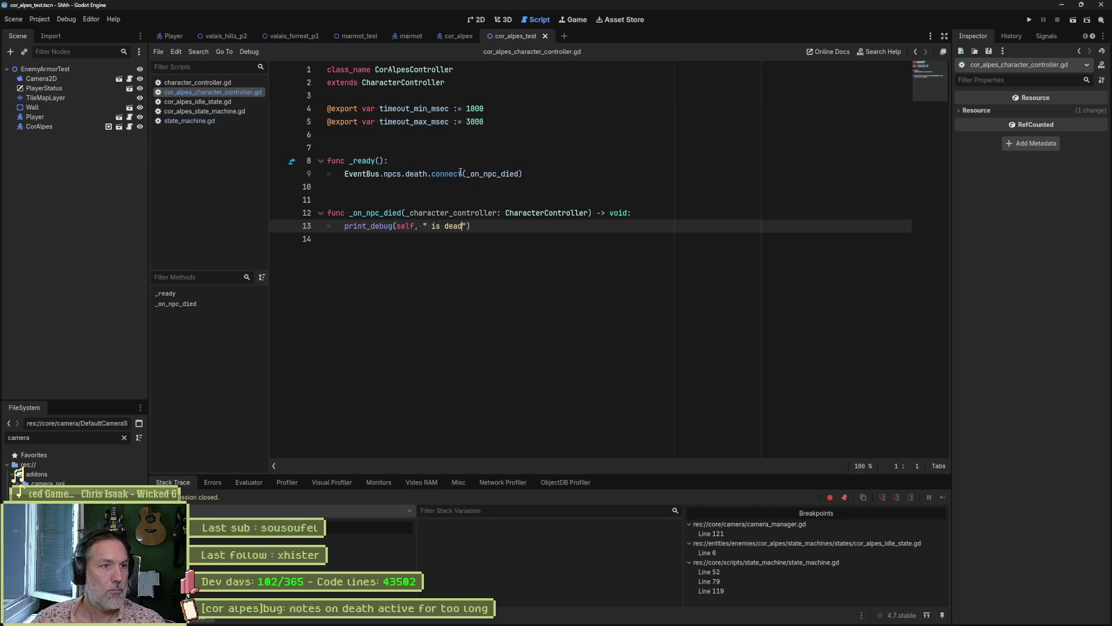
click(404, 160)
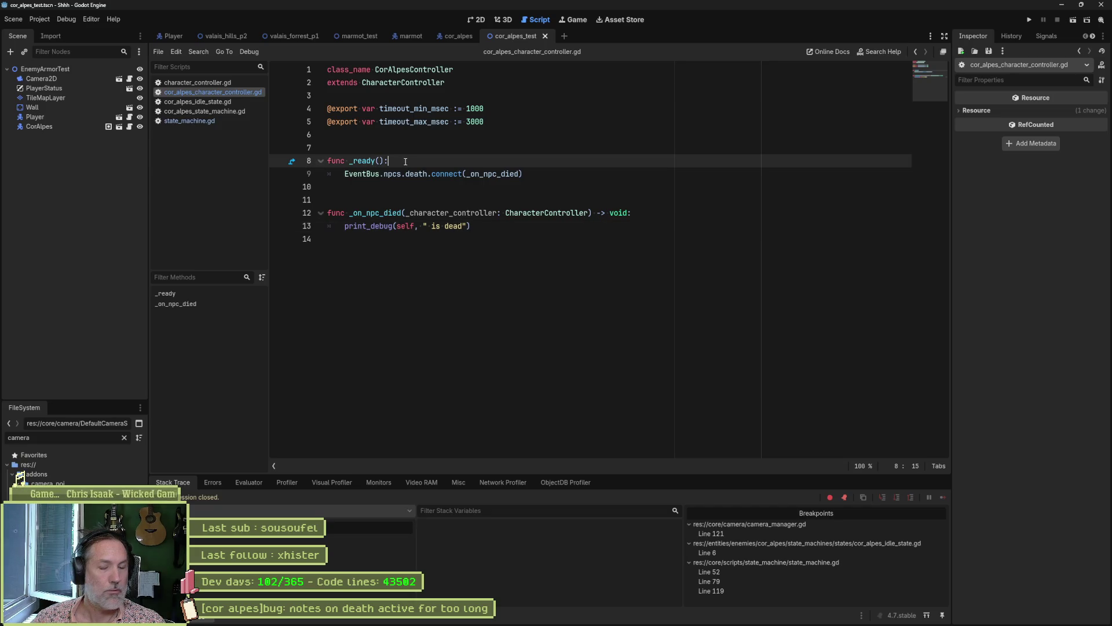
key(Return)
text(super()
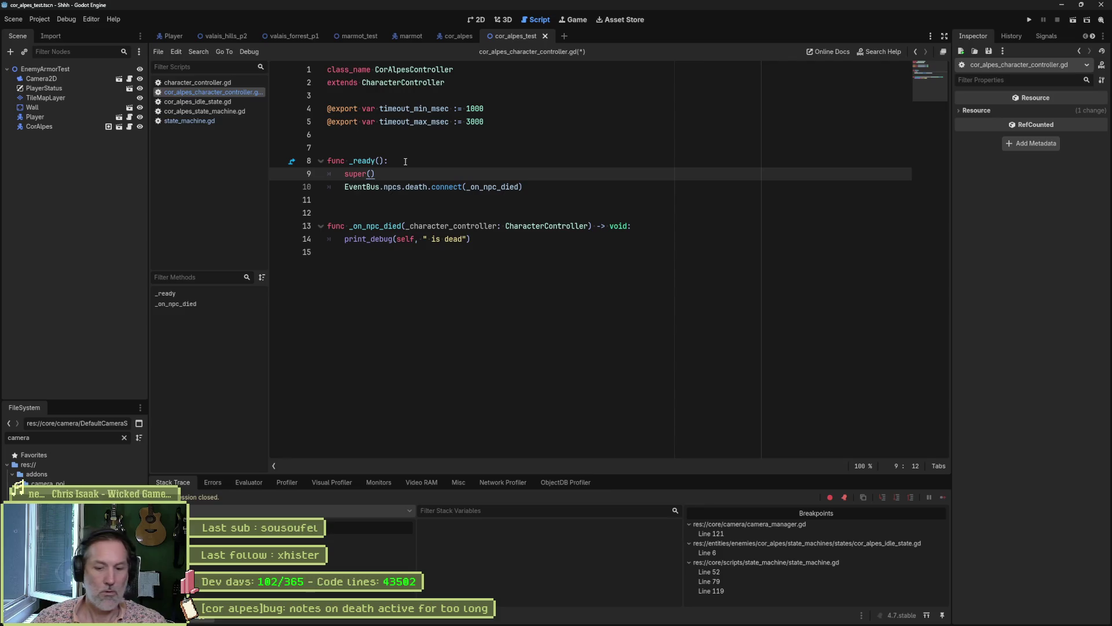
key(F6)
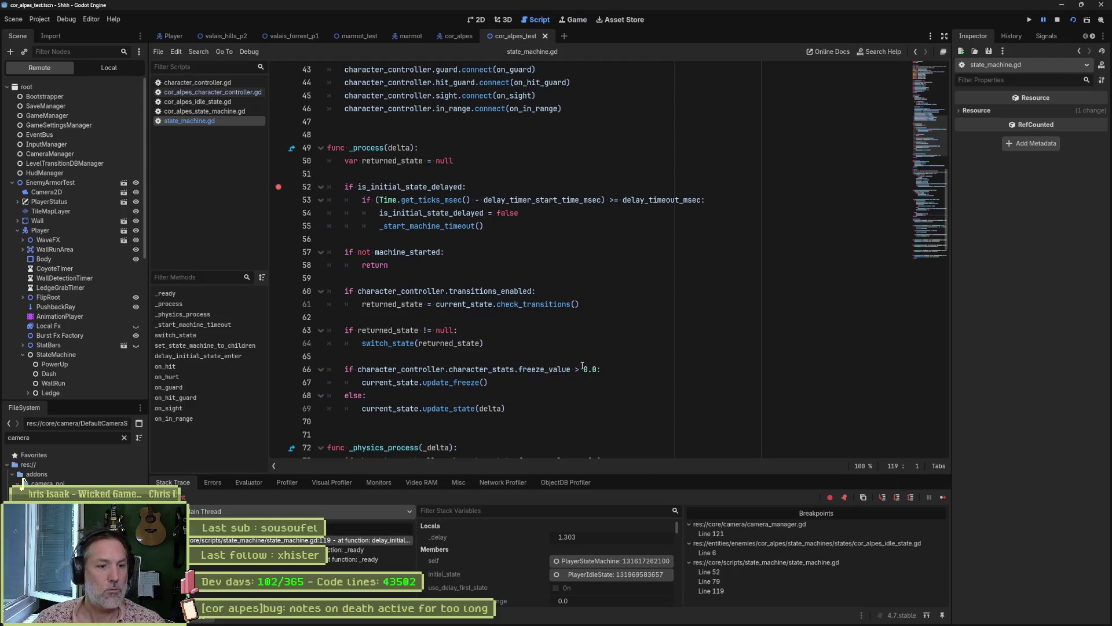
Remove all breakpoints and resume the paused game.
right_click(742, 552)
click(773, 580)
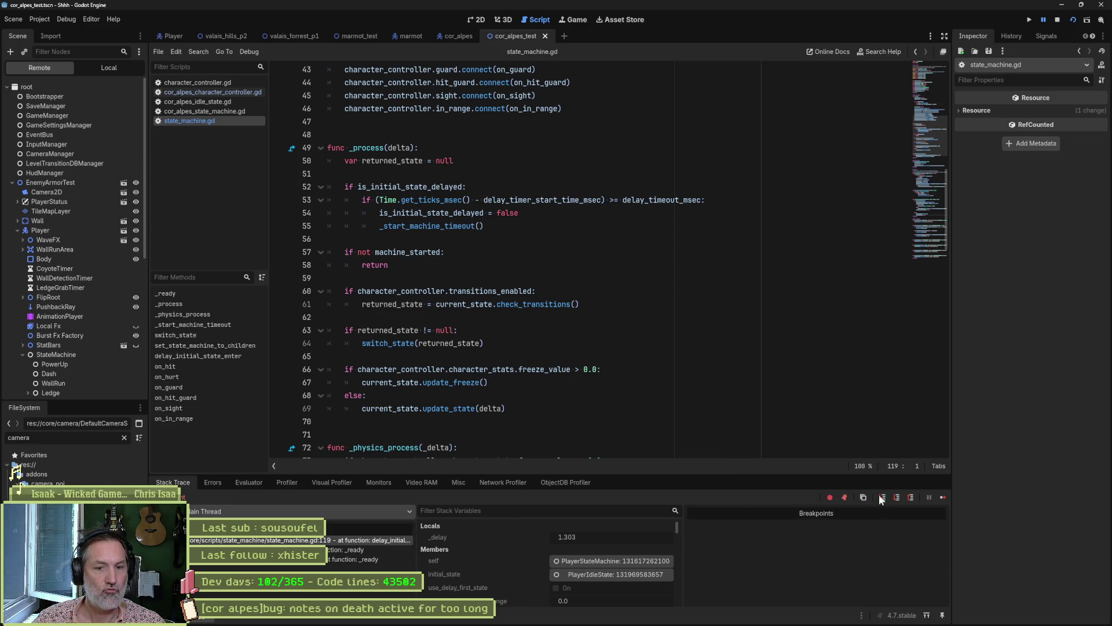
click(939, 497)
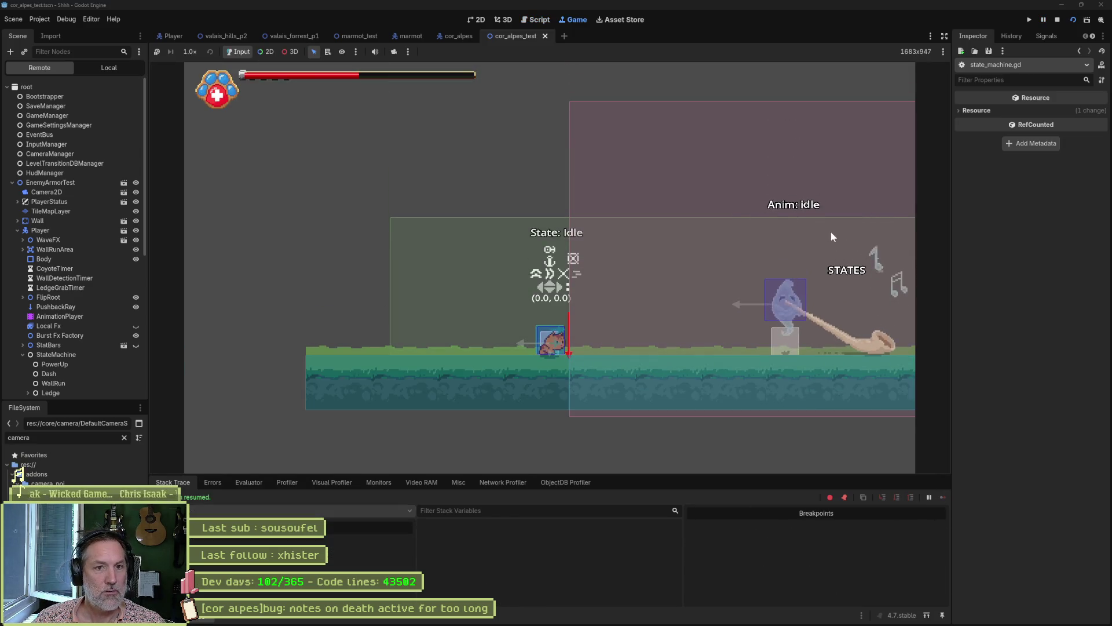
Stop the game and close the cor_alpes_test and cor_alpes scene tabs.
key(F8)
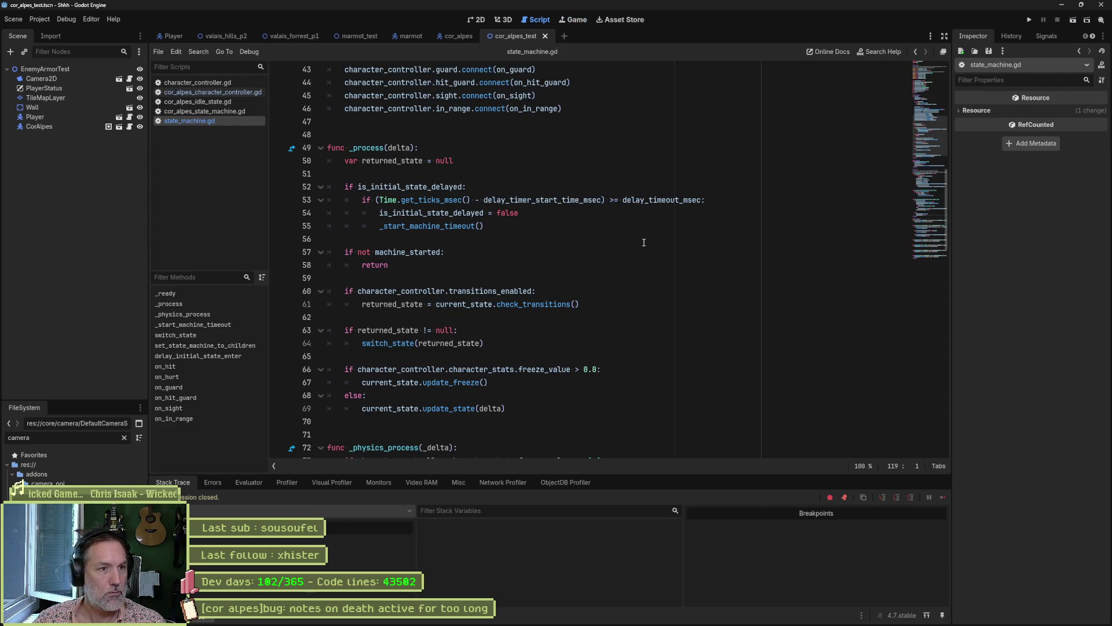
mouse_move(425, 203)
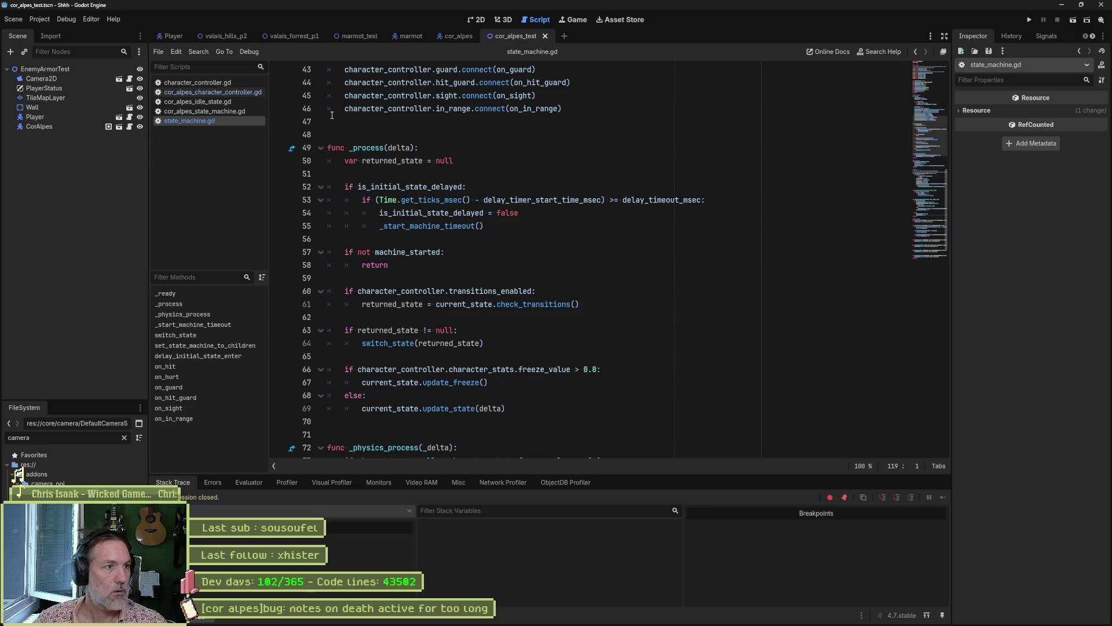
middle_click(507, 36)
middle_click(454, 35)
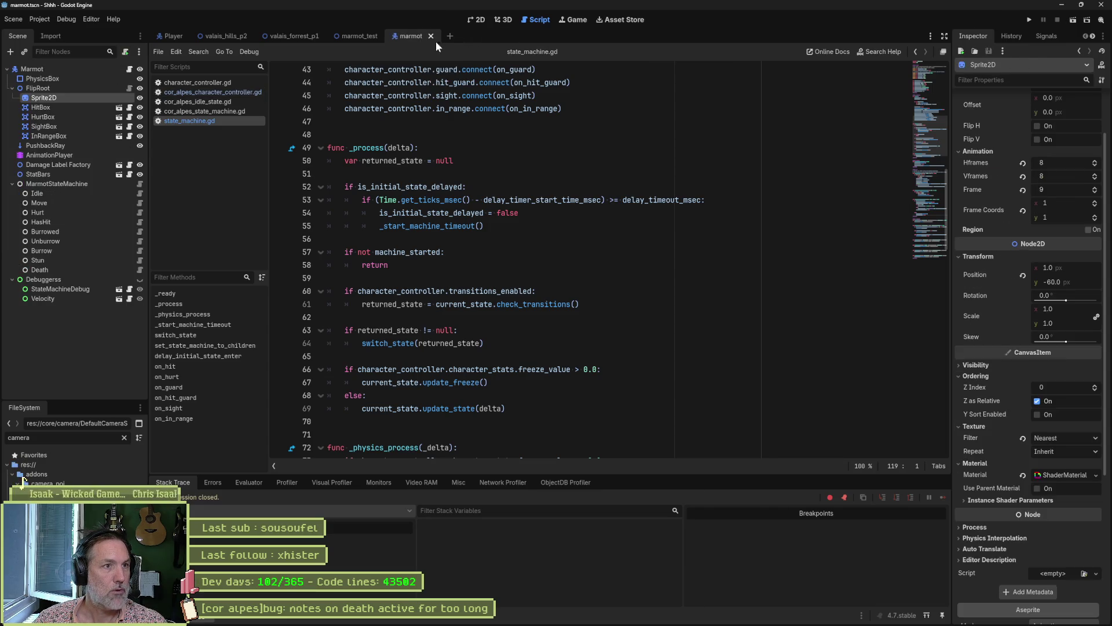
Close the marmot and marmot_test scenes, then test-run valais_hills_p2 in the 2D view.
middle_click(405, 36)
middle_click(360, 37)
click(225, 37)
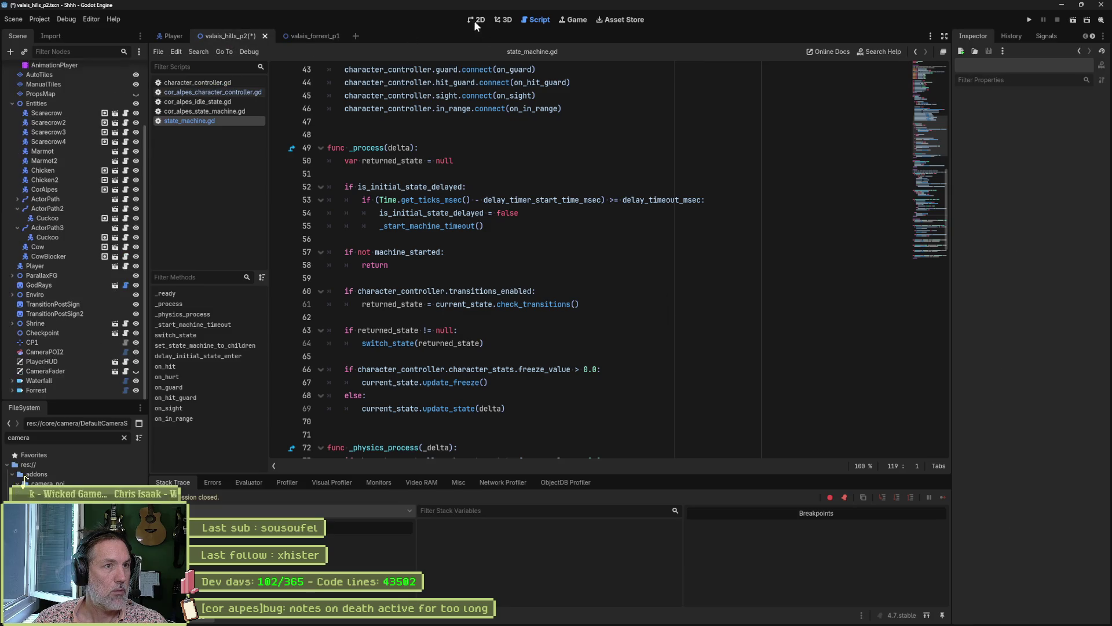
click(474, 20)
key(F6)
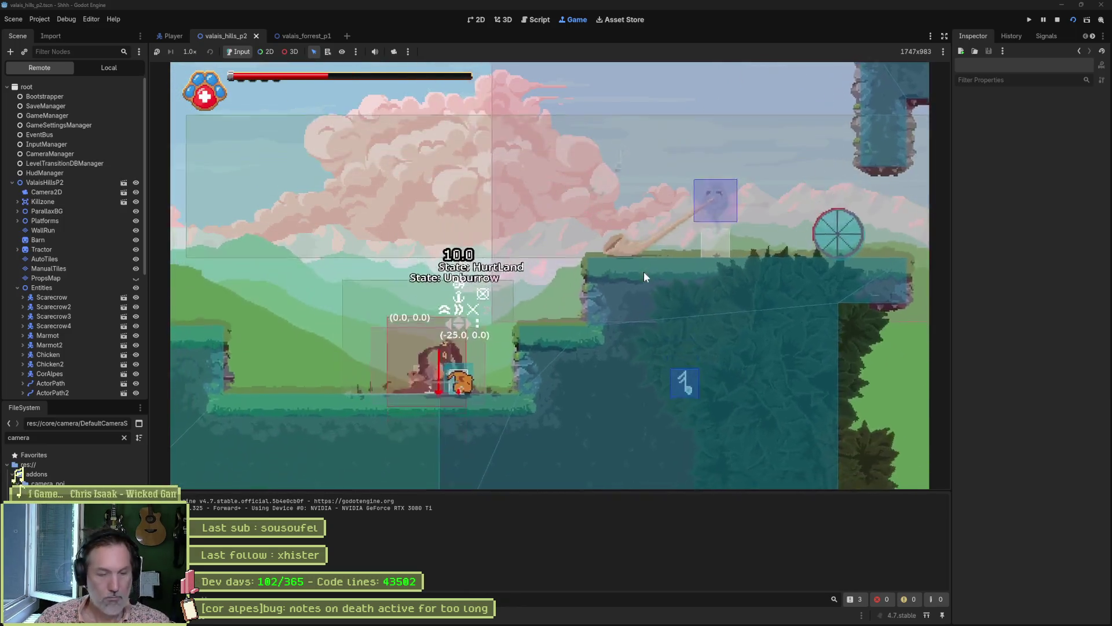
key(F8)
Turn off Debug > Visible Collision Shapes and run the level again.
click(70, 19)
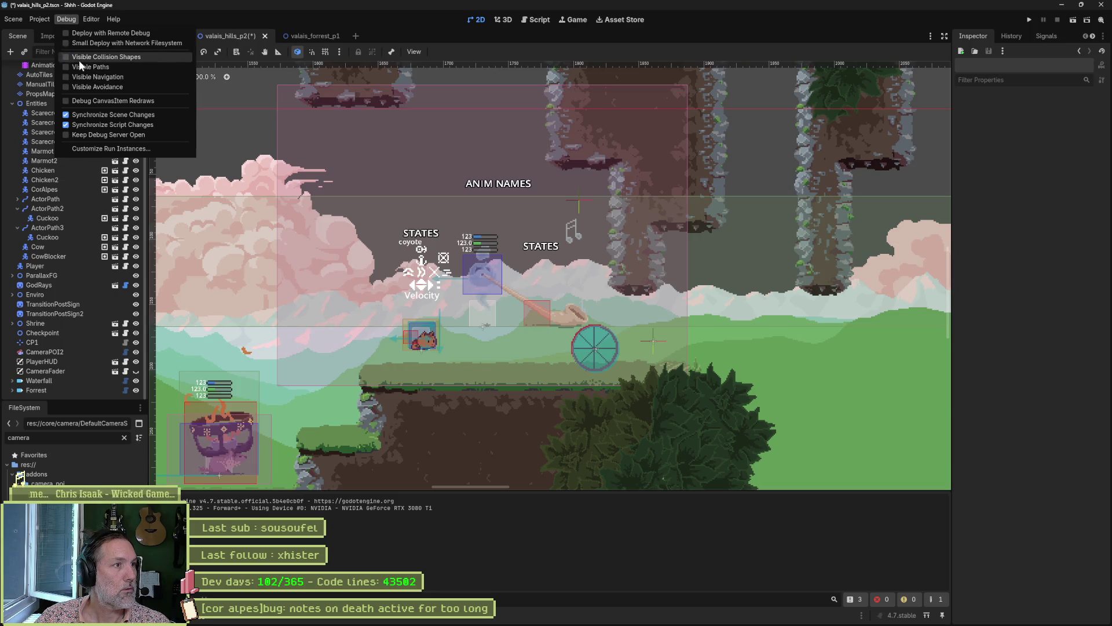
click(79, 58)
key(F6)
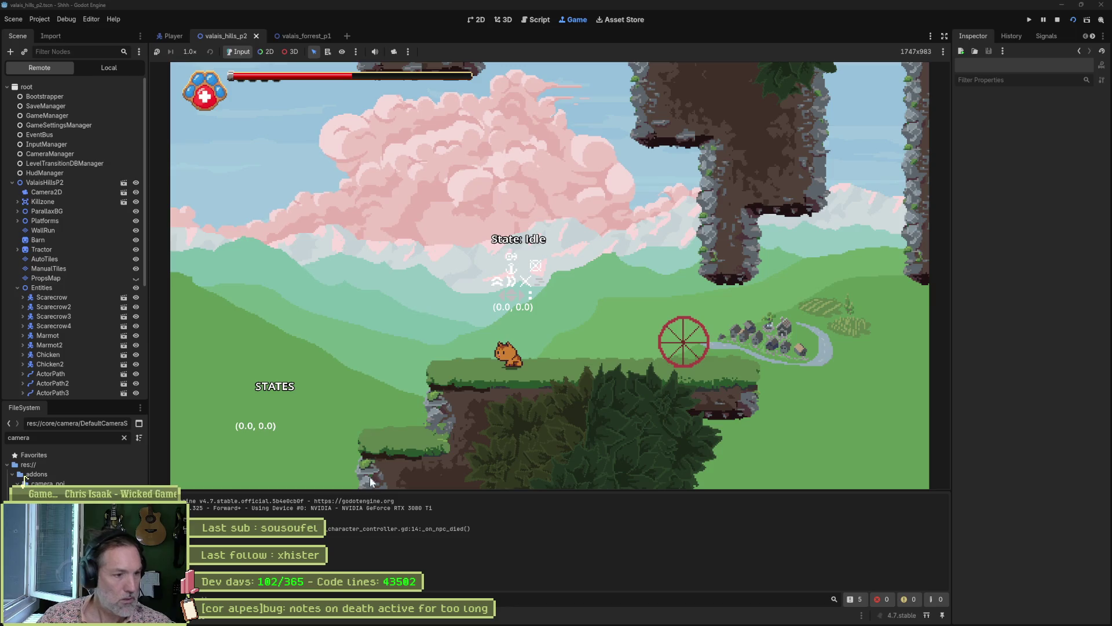
key(F8)
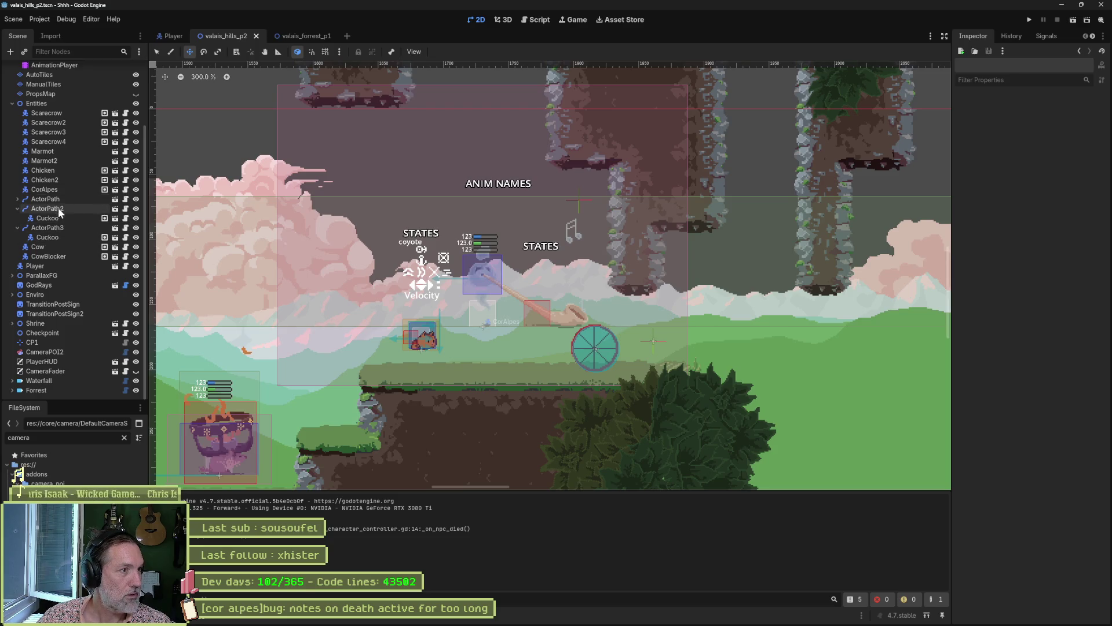
Set the CorAlpes enemy's Character Stats Health Max to 5.0 in the Inspector.
click(58, 189)
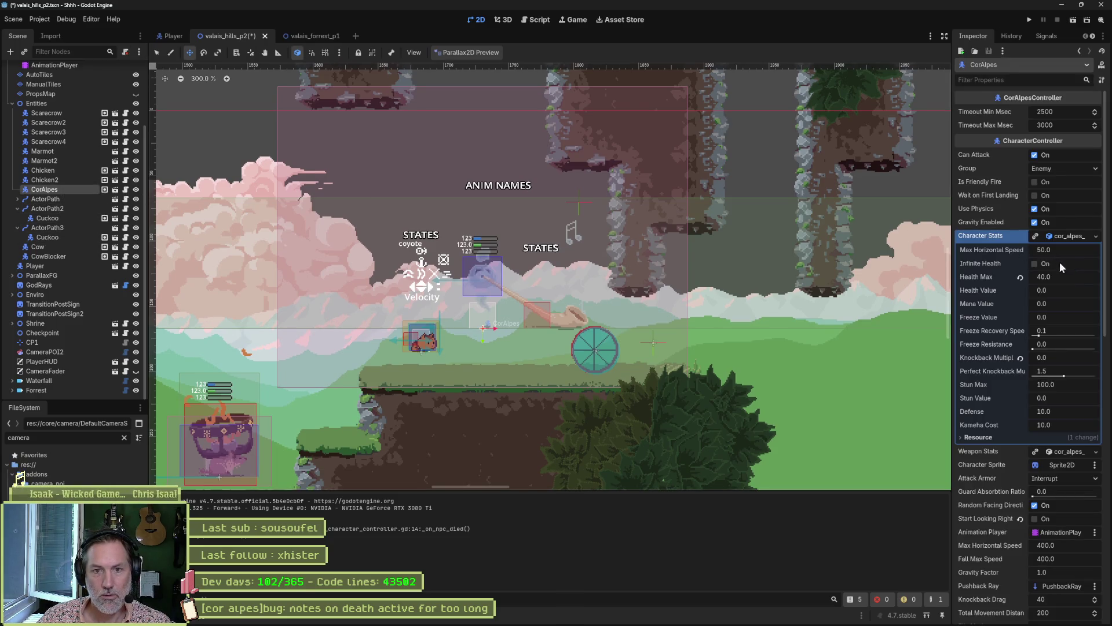
click(1077, 291)
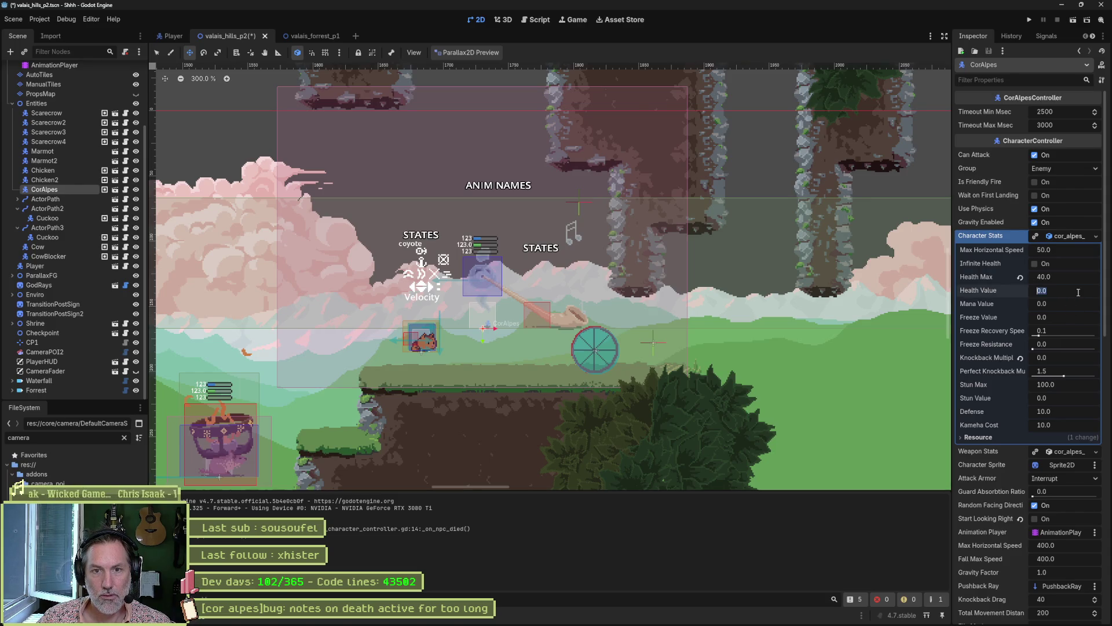
click(1078, 277)
text(5)
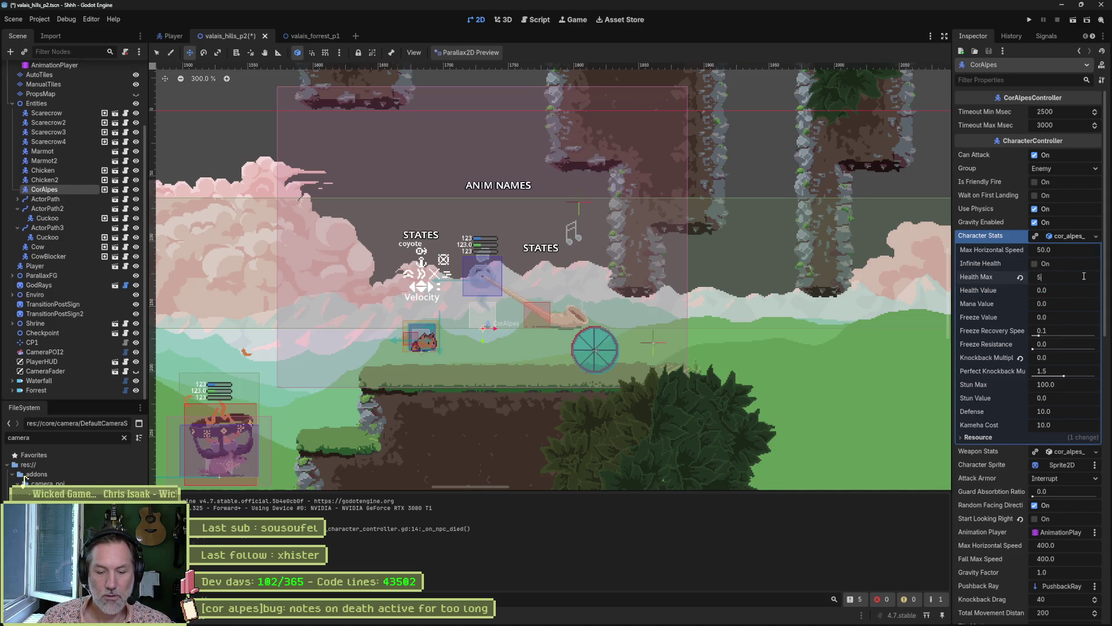
Playtest the level against the weaker enemy, then go back to the Script editor.
key(F5)
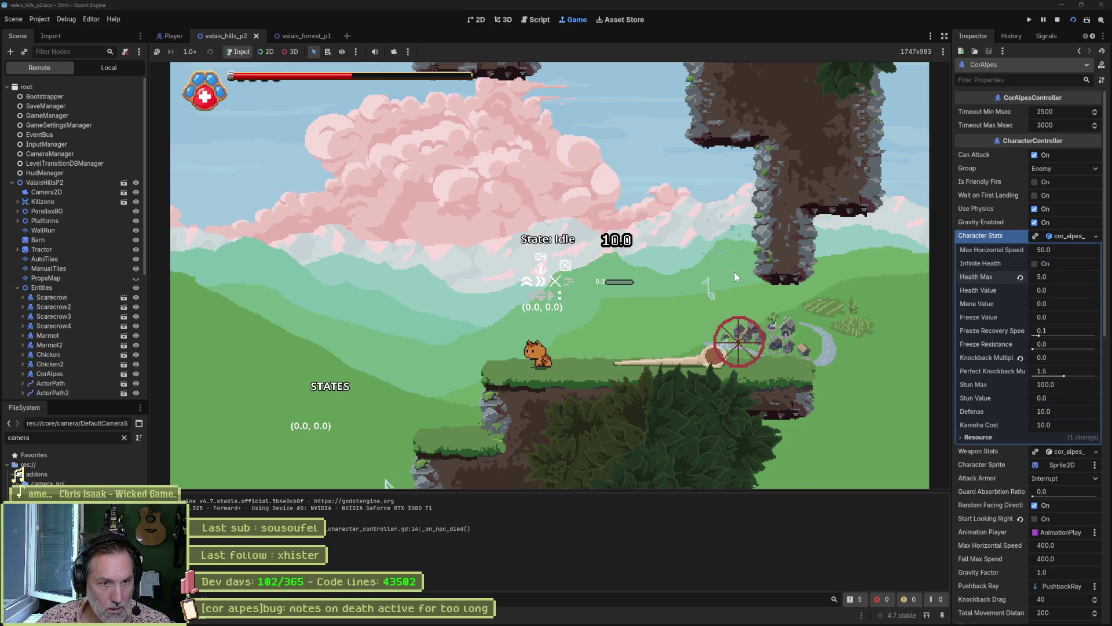
key(F5)
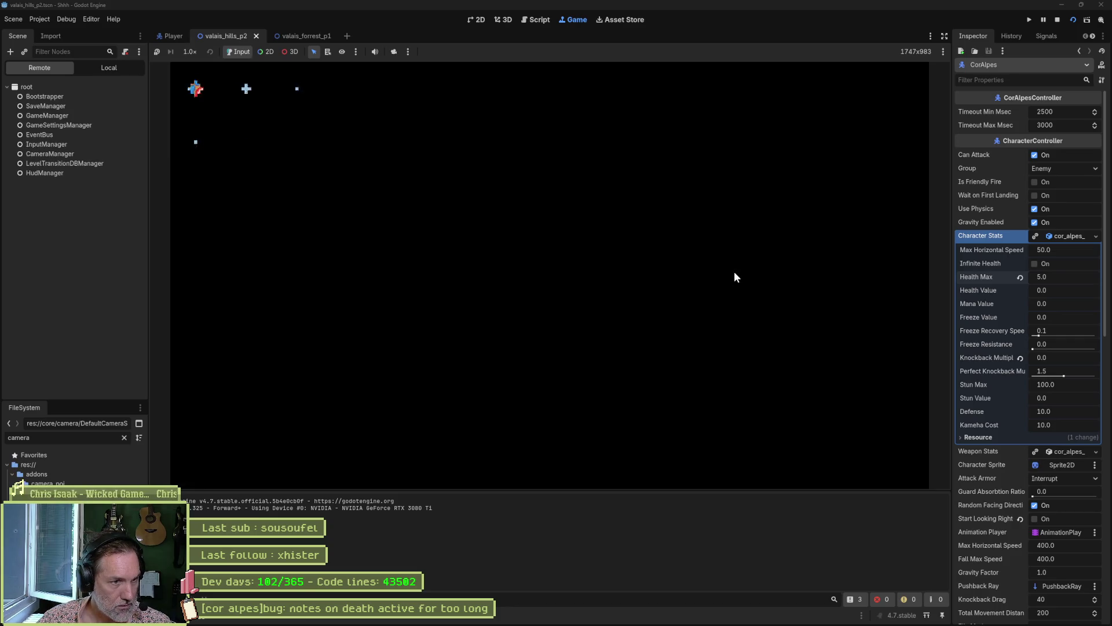
key(Left)
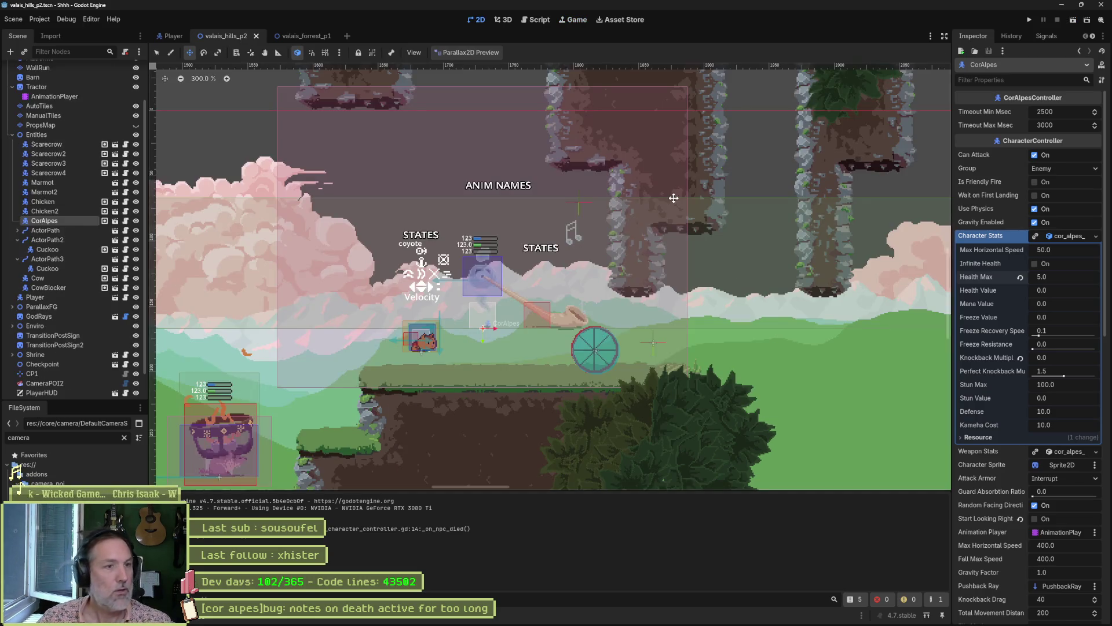
click(539, 19)
scroll(463, 261, down, 8)
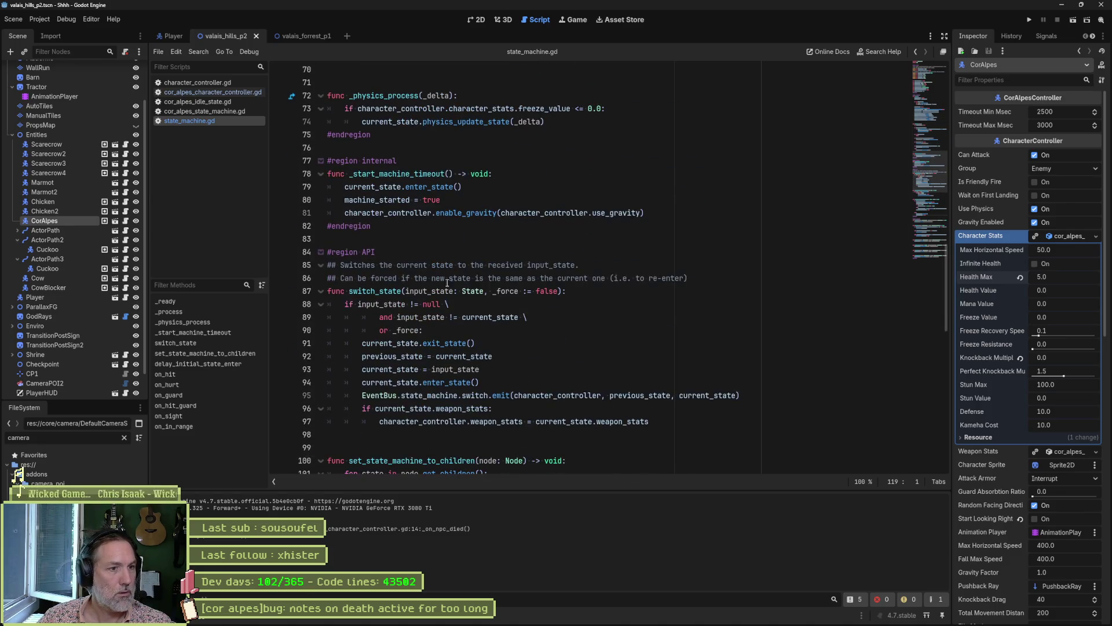
Open cor_alpes_character_controller.gd and select the print_debug line in _on_npc_died.
click(227, 82)
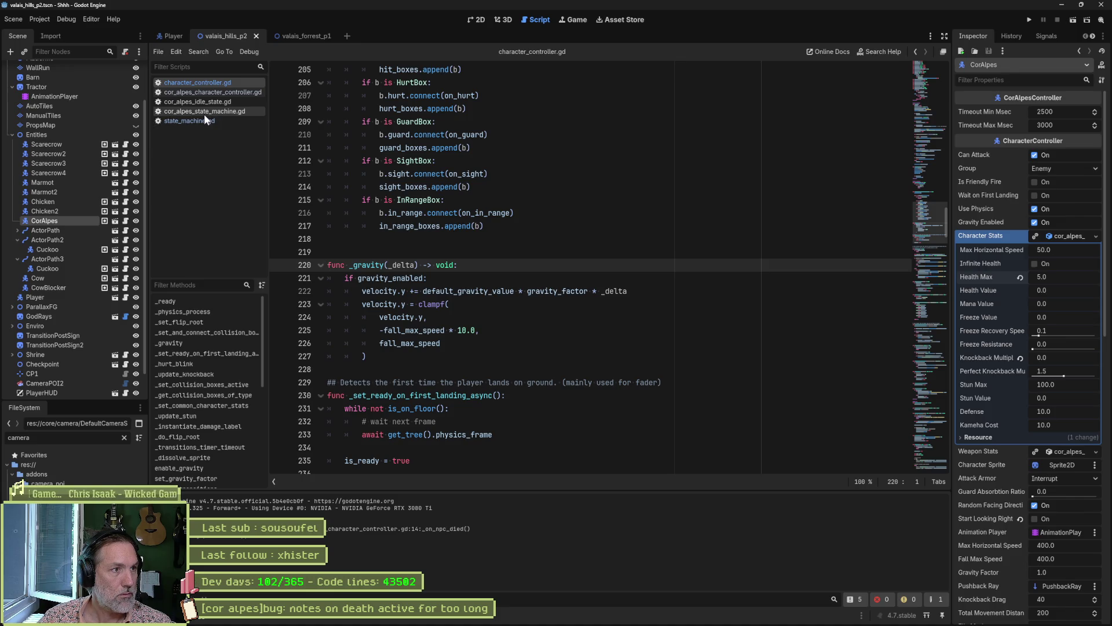
click(233, 94)
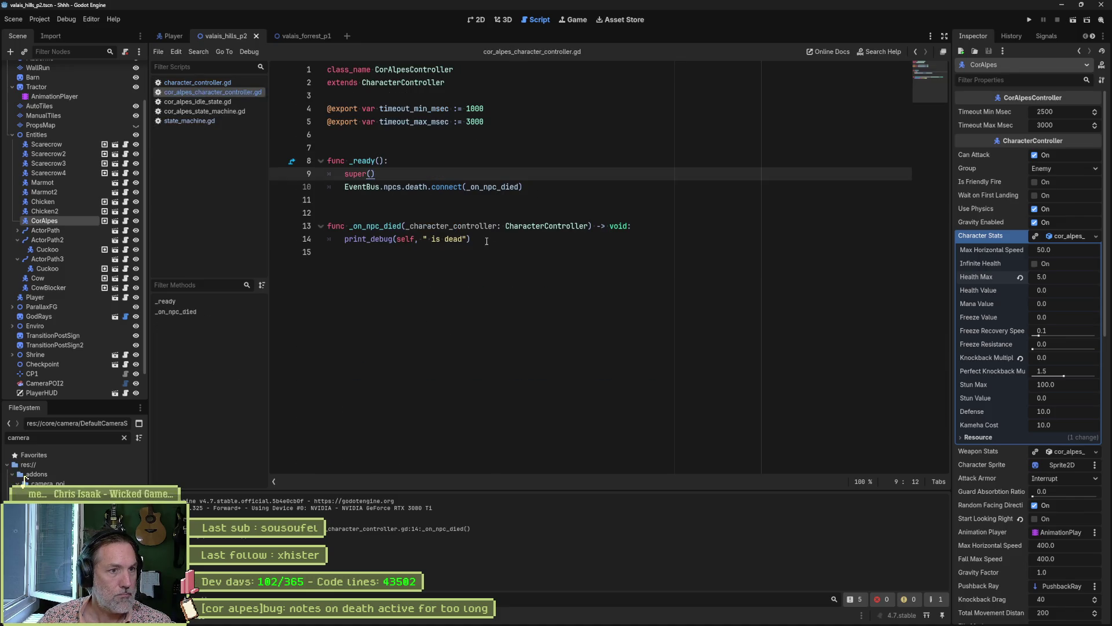
drag(487, 241, 346, 239)
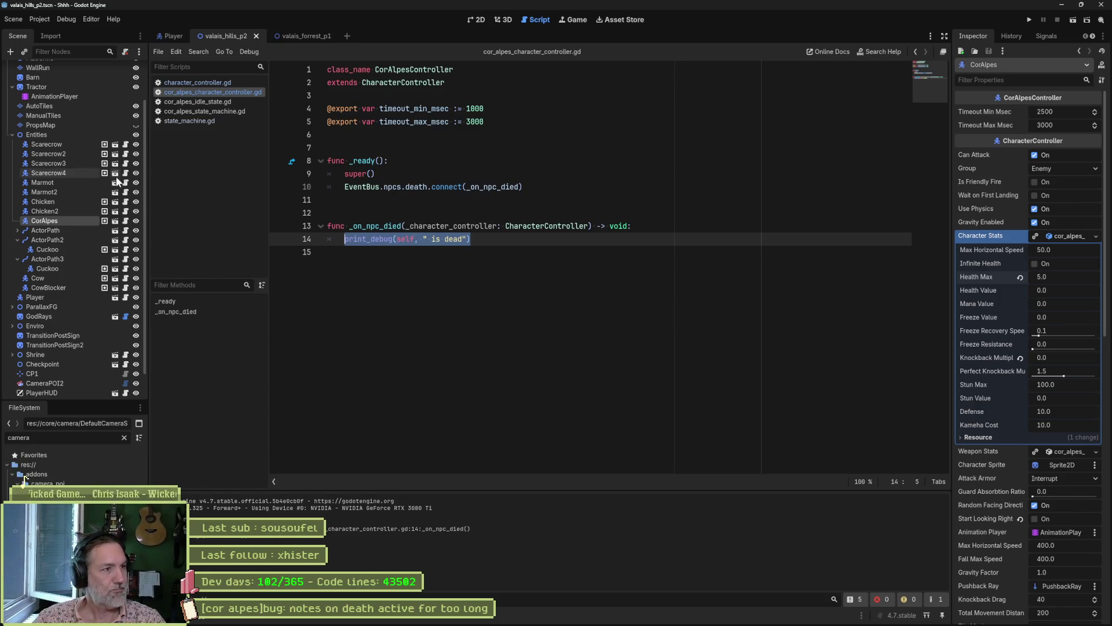
click(115, 222)
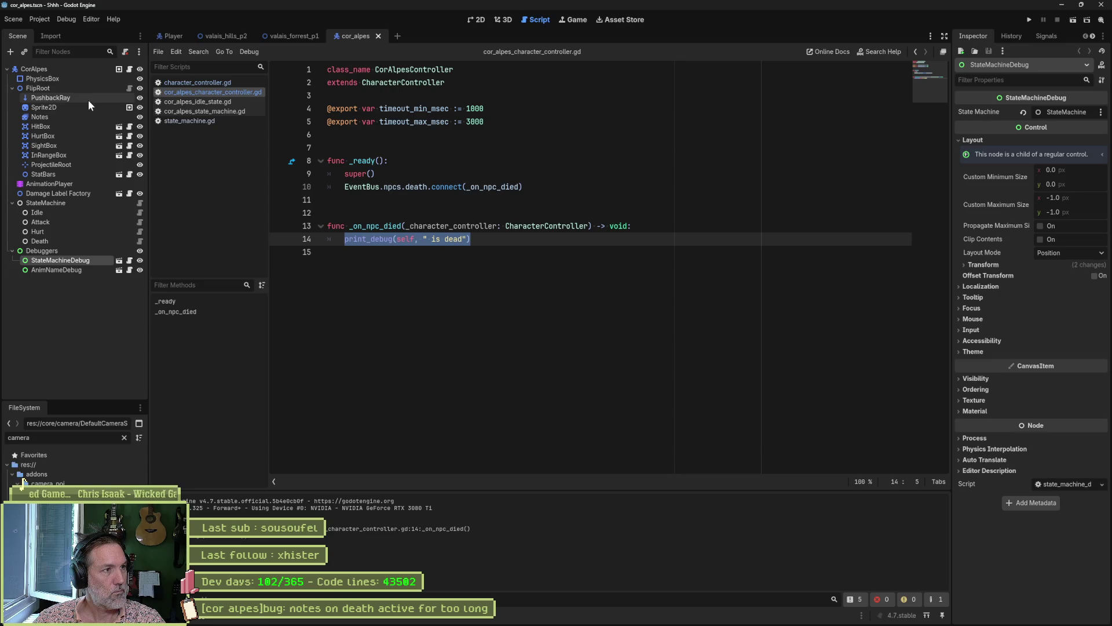
click(476, 20)
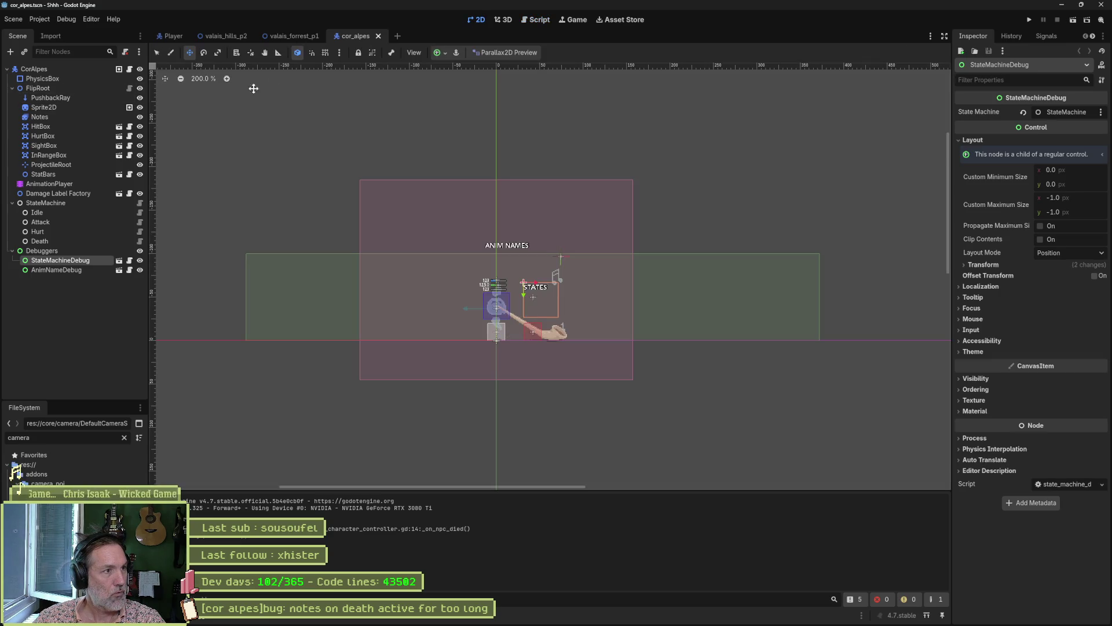
click(140, 118)
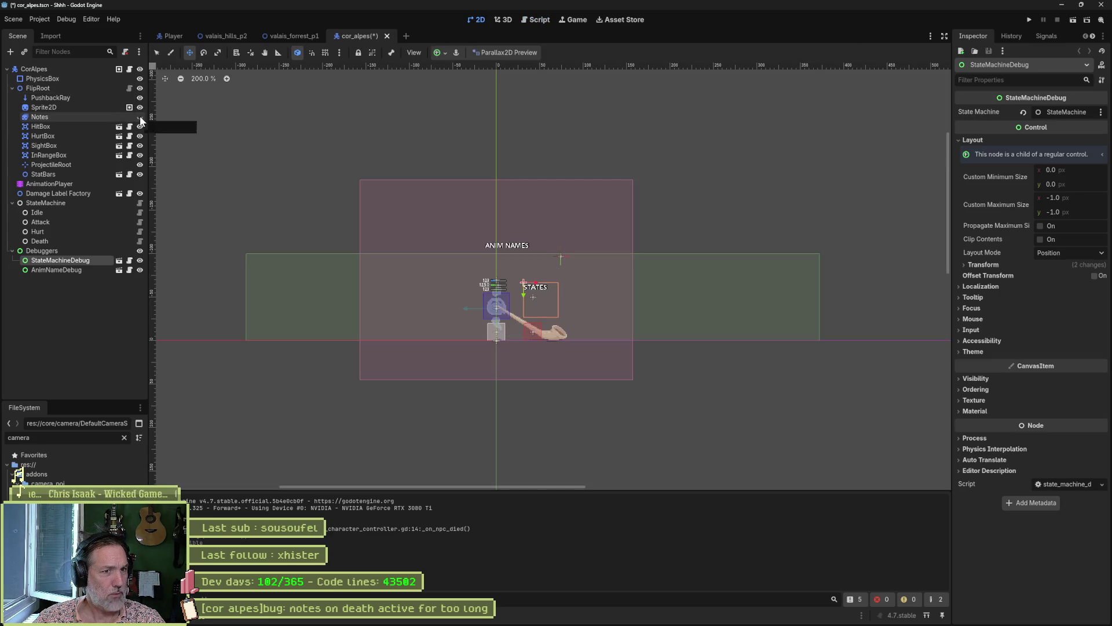
click(141, 118)
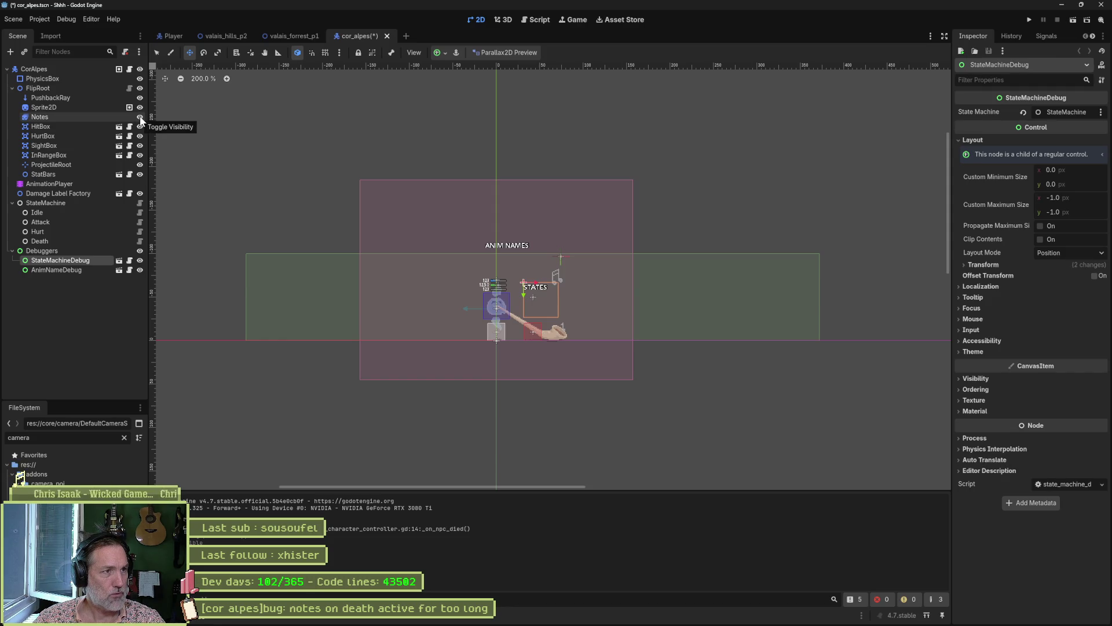
click(542, 22)
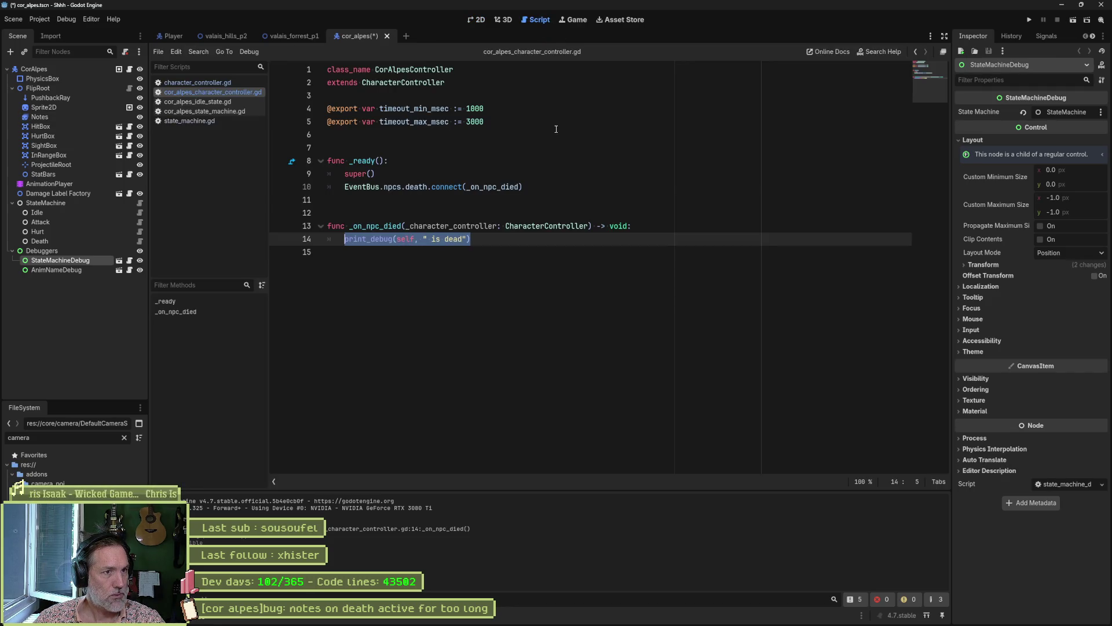
drag(39, 117, 364, 134)
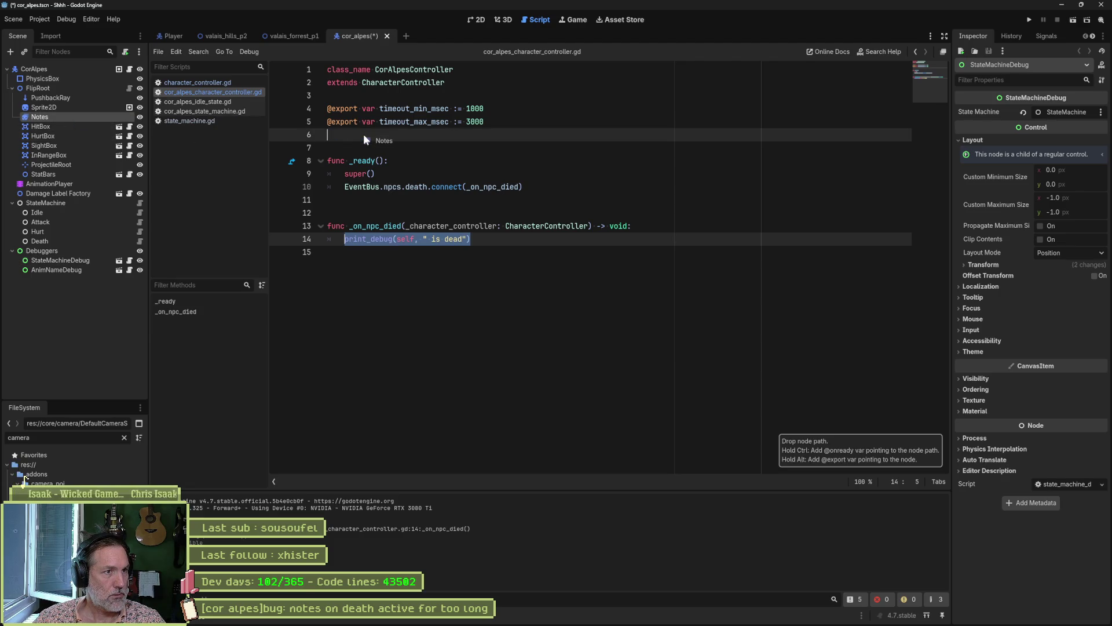
click(402, 136)
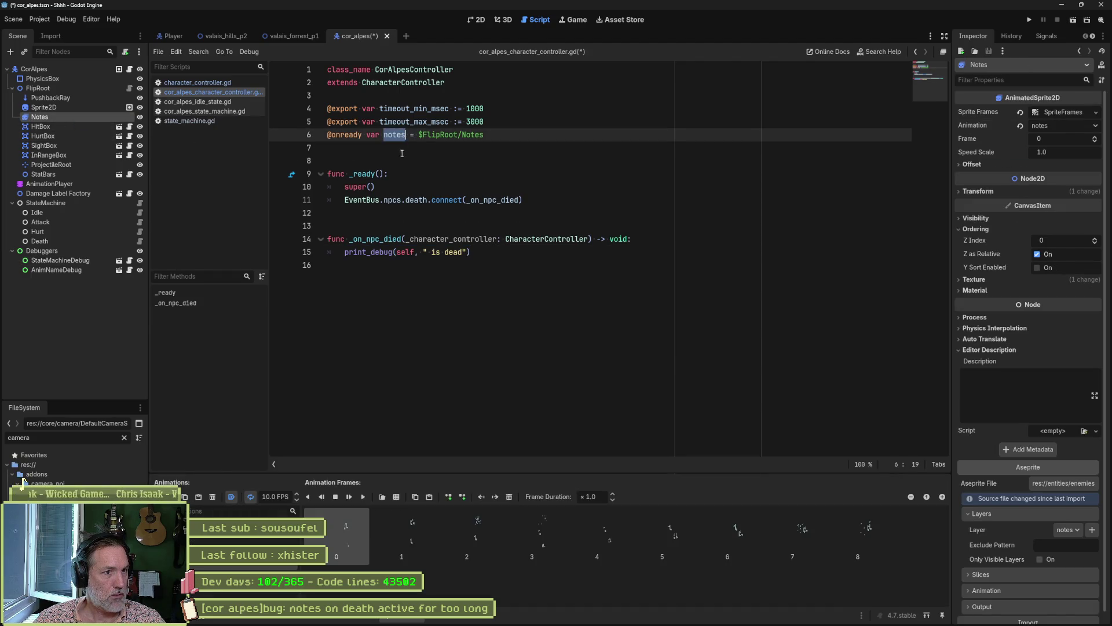
Replace print_debug in _on_npc_died with notes.visible = false and run the scene.
drag(471, 252, 345, 253)
text(notes)
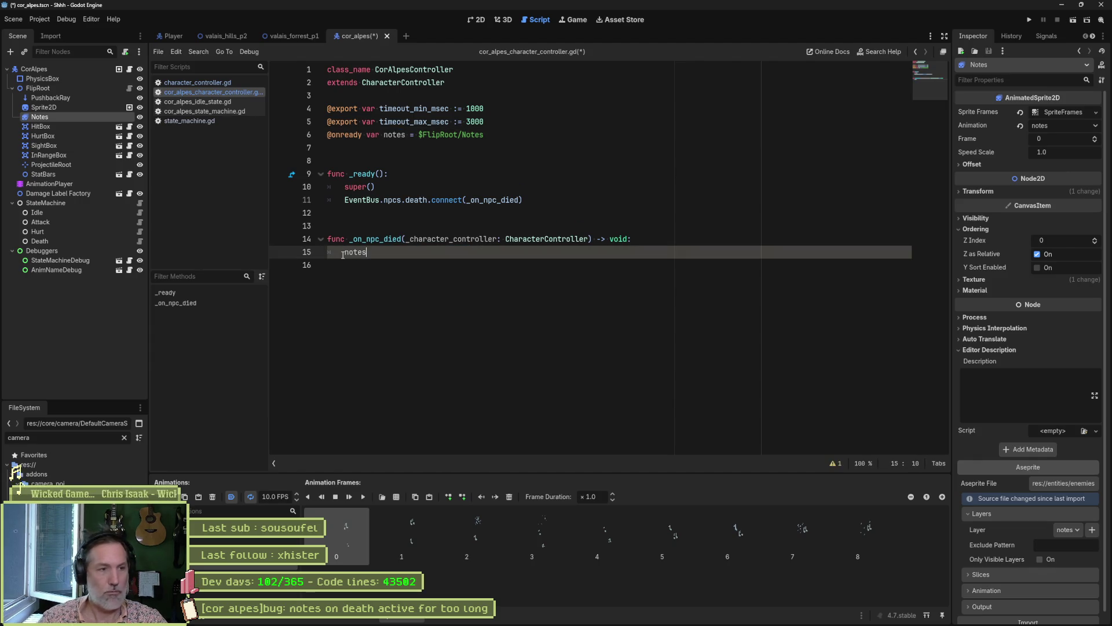
text(.is)
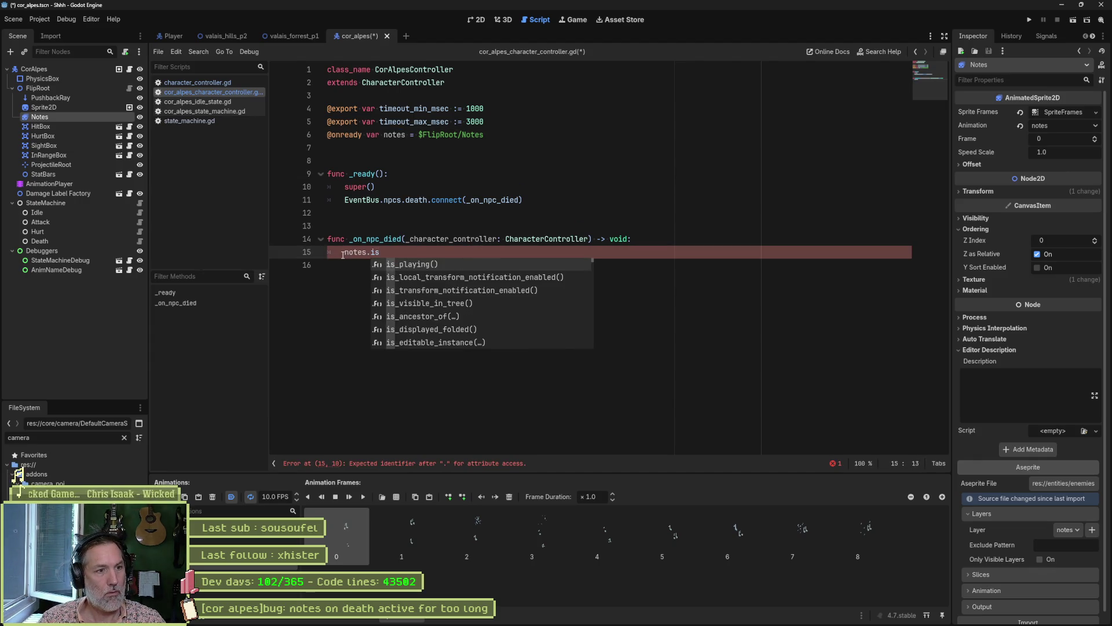
text(_vi)
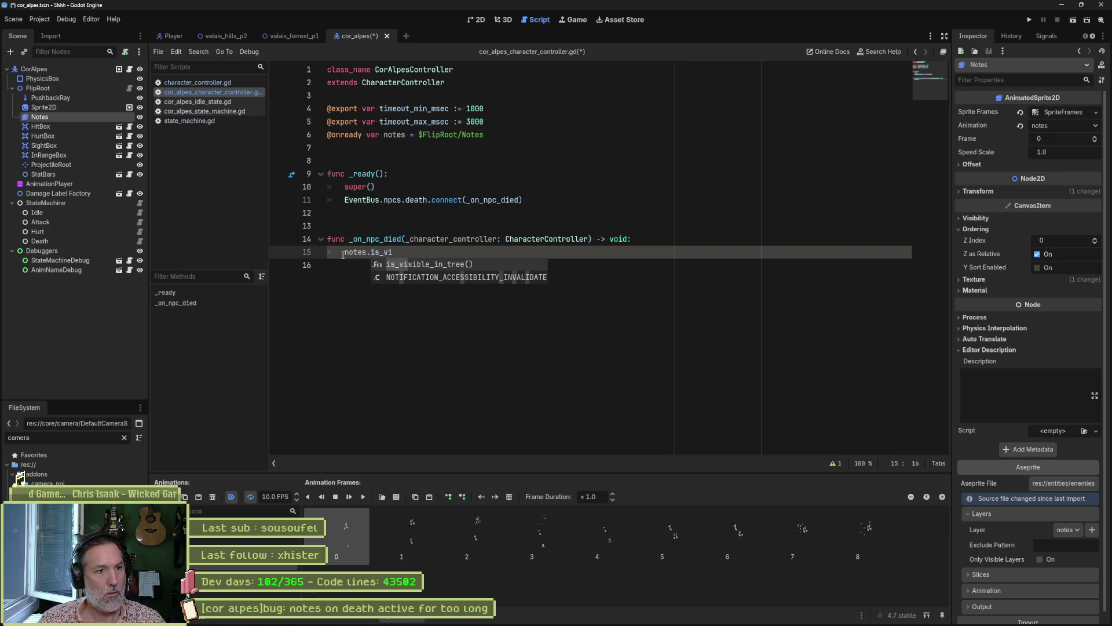
key(BackSpace)
key(BackSpace)
key(BackSpace)
key(BackSpace)
key(BackSpace)
text(visi)
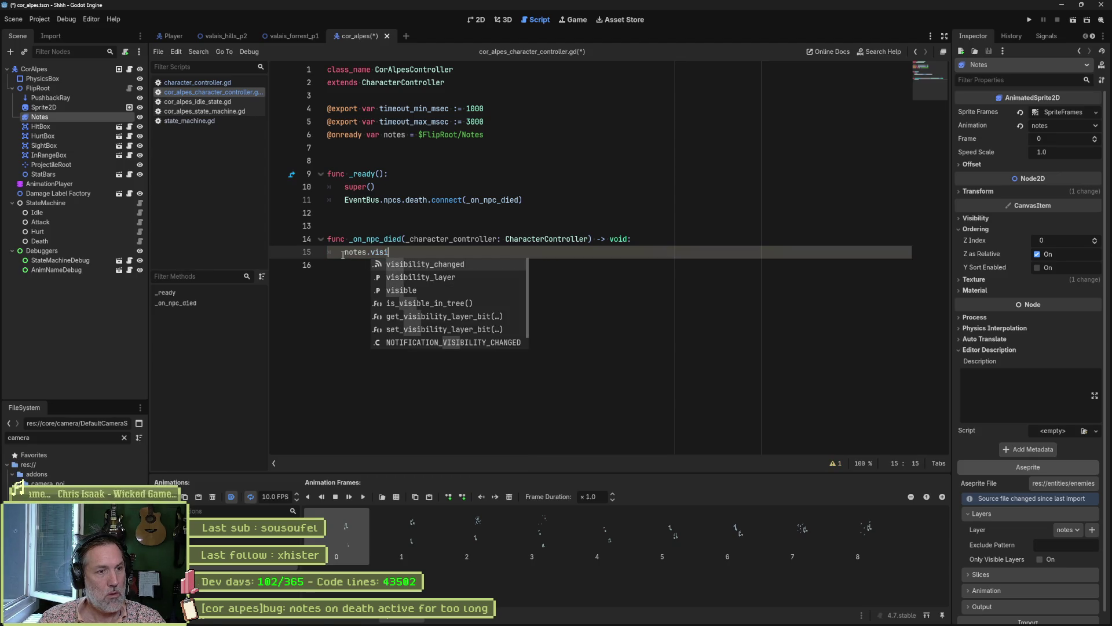
key(Down)
key(Down)
key(Down)
key(Up)
key(Return)
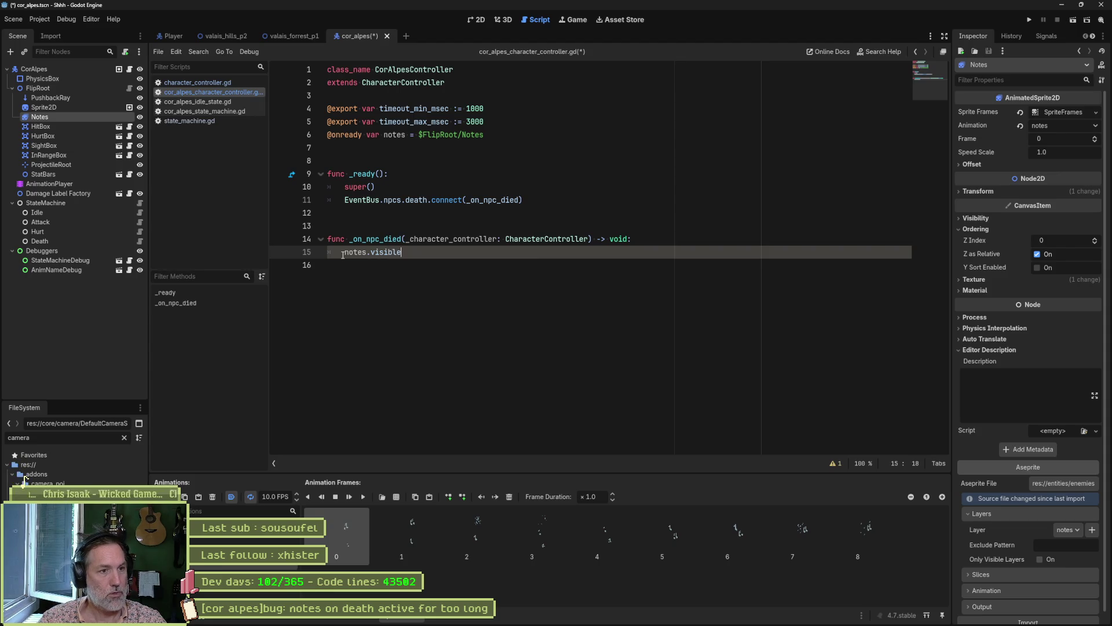
text( = false)
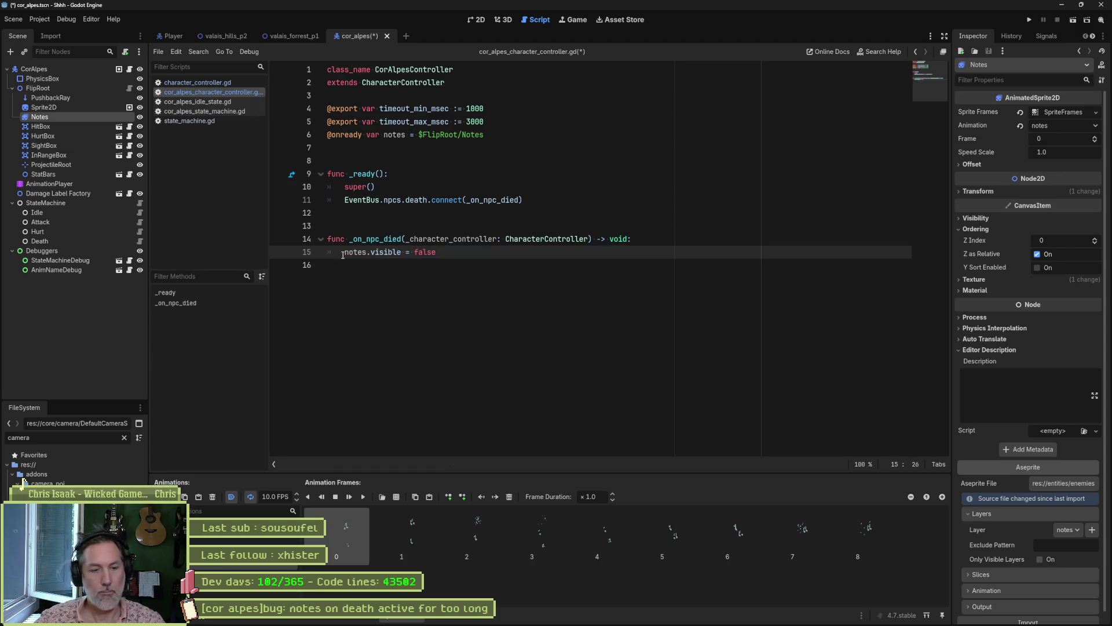
key(F6)
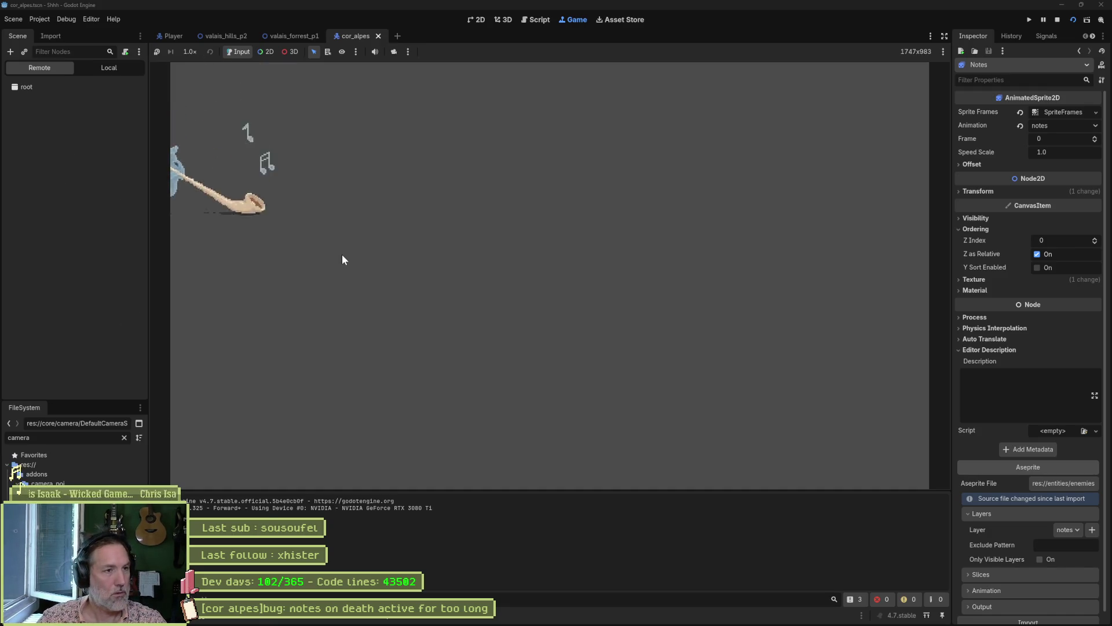
Run valais_hills_p2, save and restart, and confirm the Cor Alpes notes vanish on death.
key(F8)
click(238, 38)
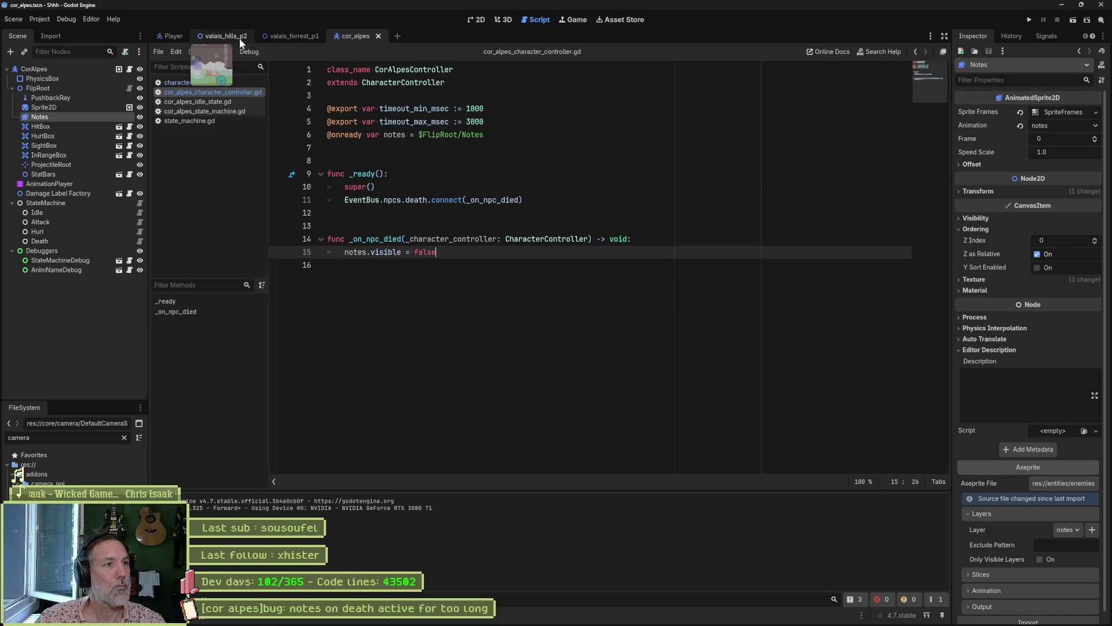
key(F6)
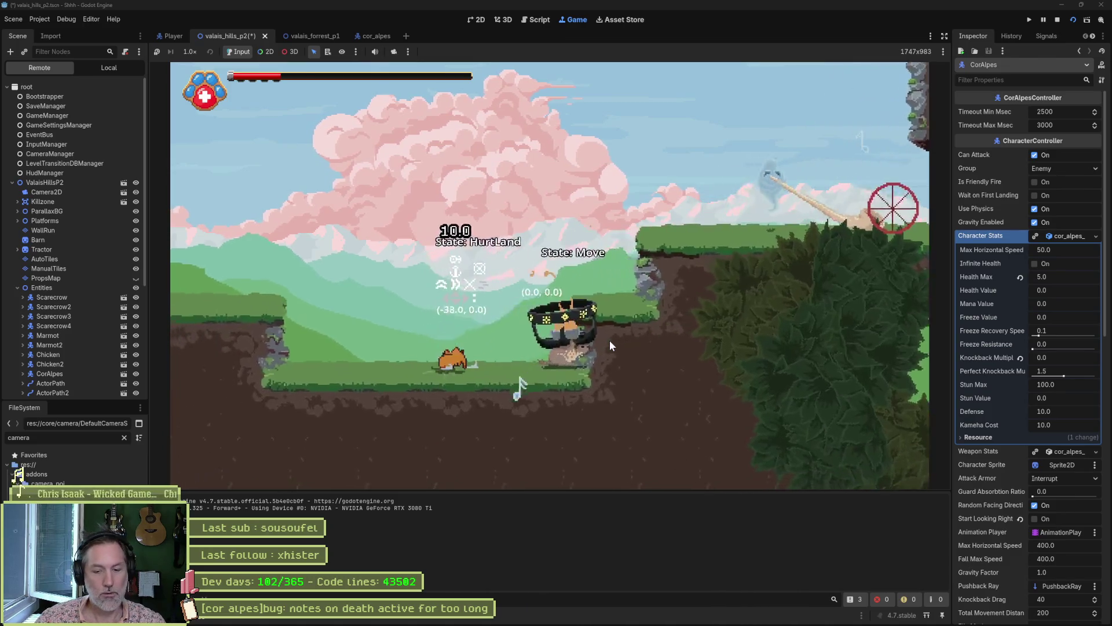
key(F5)
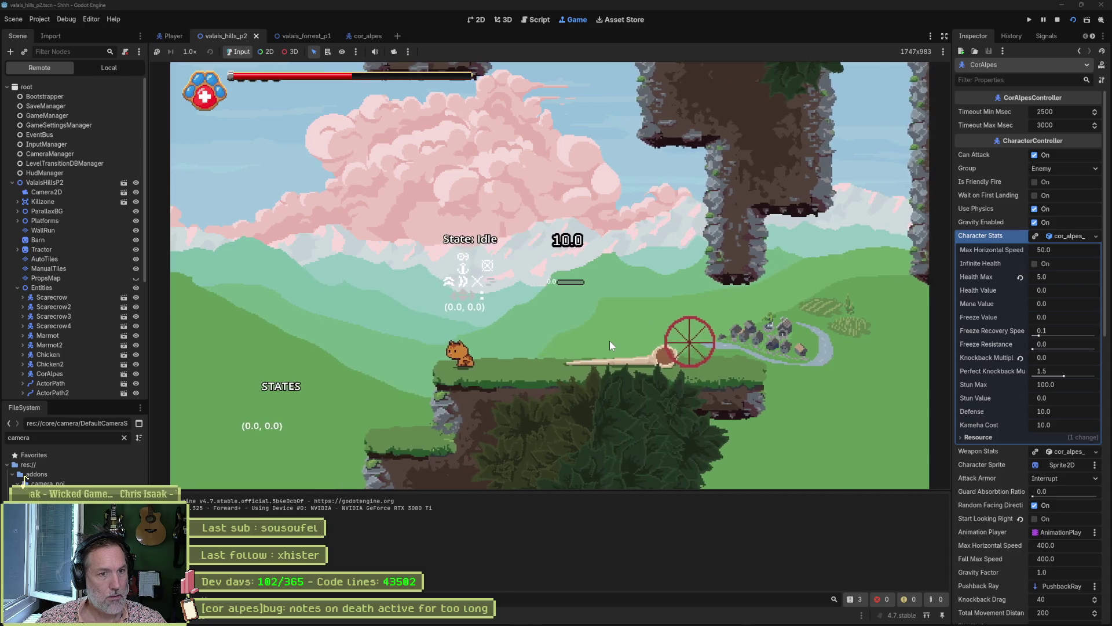
key(F8)
Move the Asana card for the Cor Alpes notes-on-death bug from In progress to Complete.
mouse_move(593, 619)
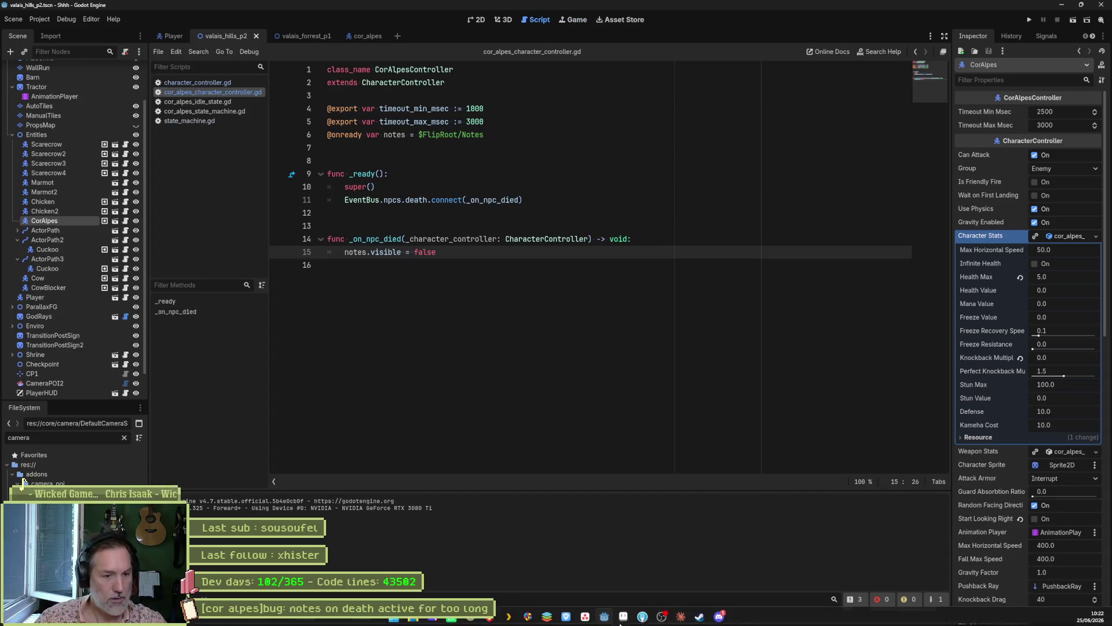
click(588, 617)
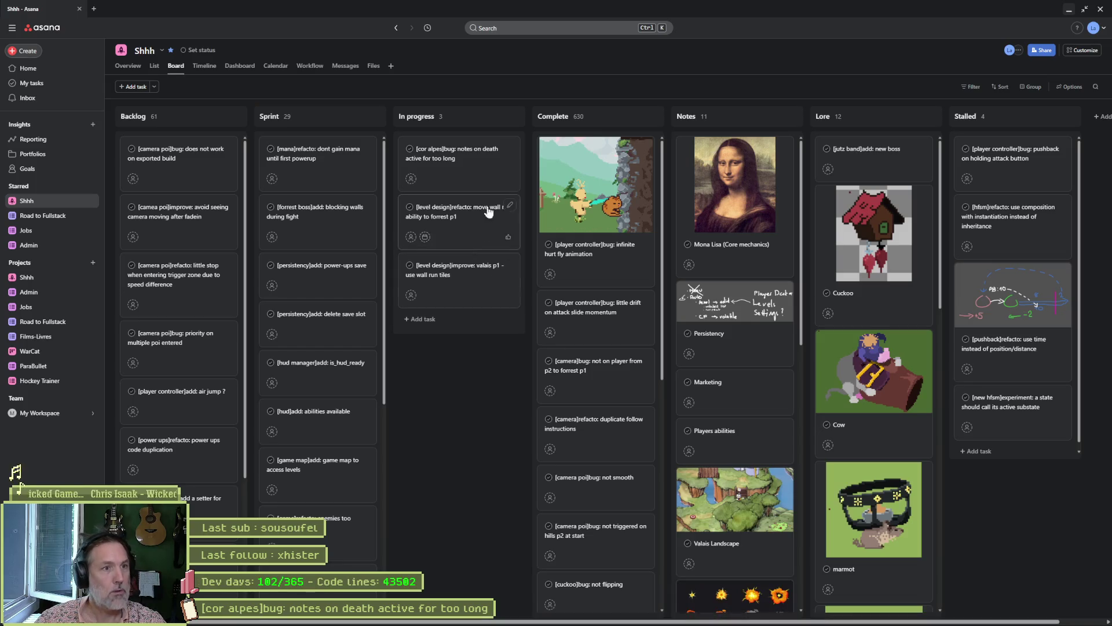
click(460, 165)
click(786, 121)
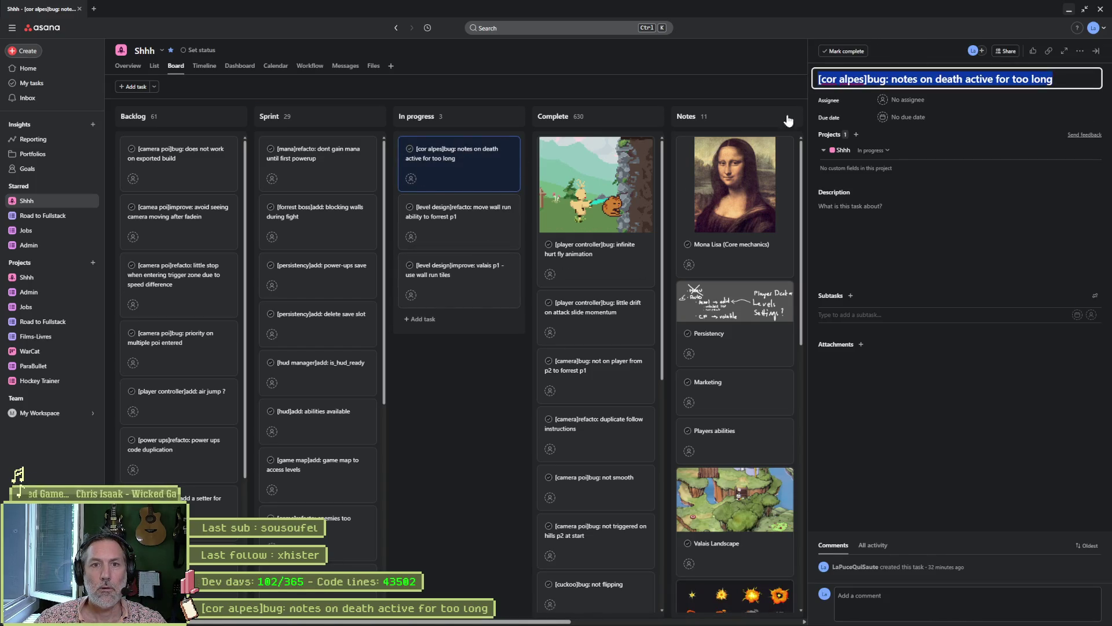
drag(461, 152, 598, 161)
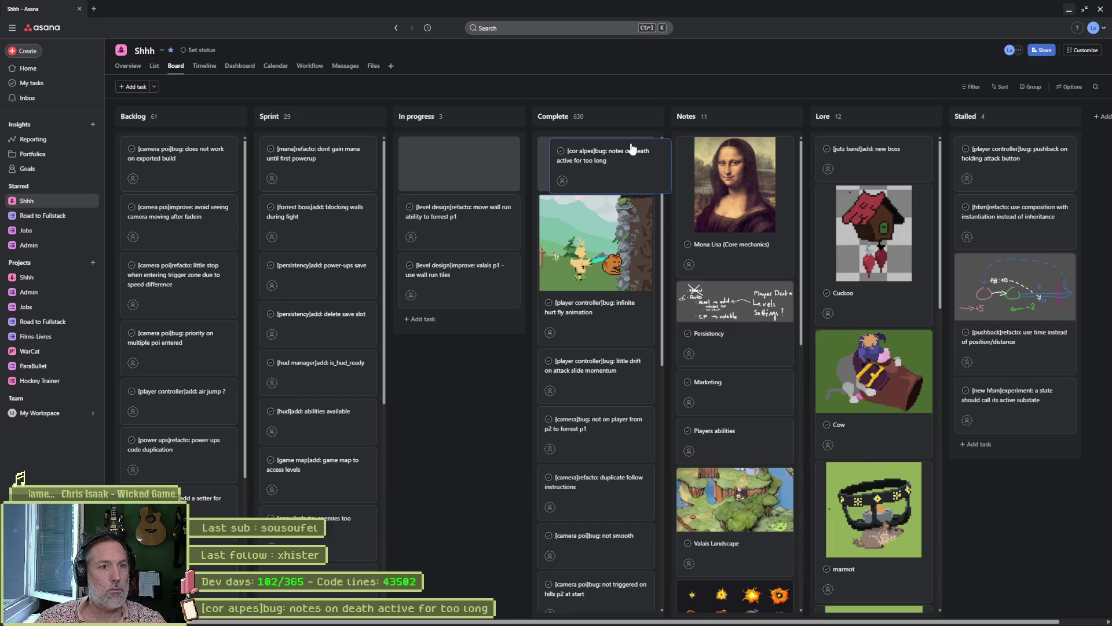
click(1069, 9)
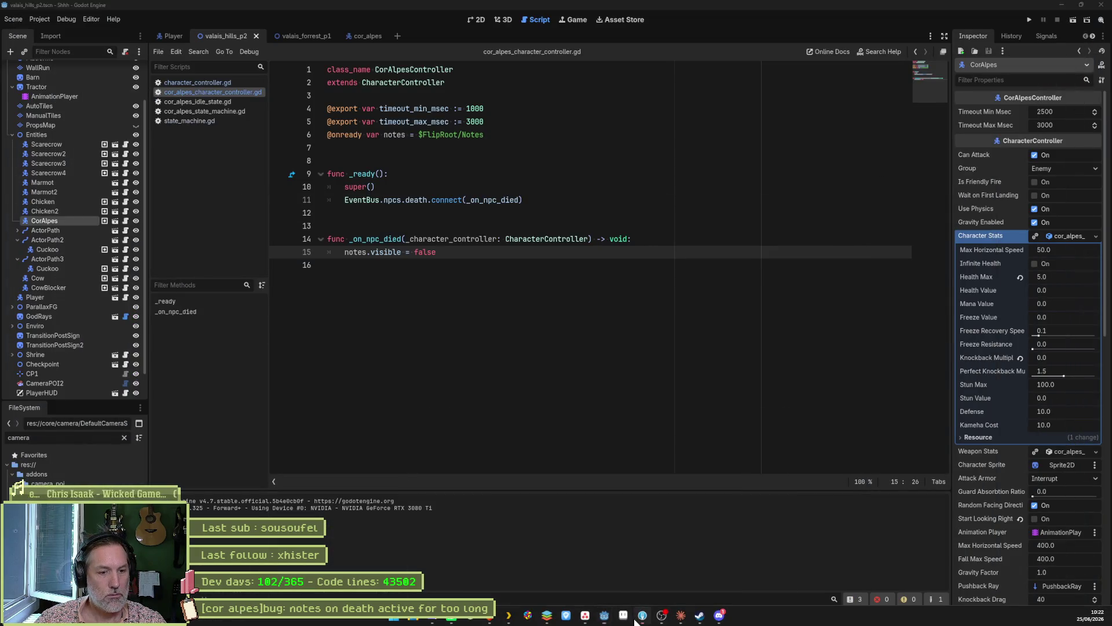
click(642, 615)
Review the diffs of the projectile controller, idle state, state machine and character controller scripts.
click(204, 102)
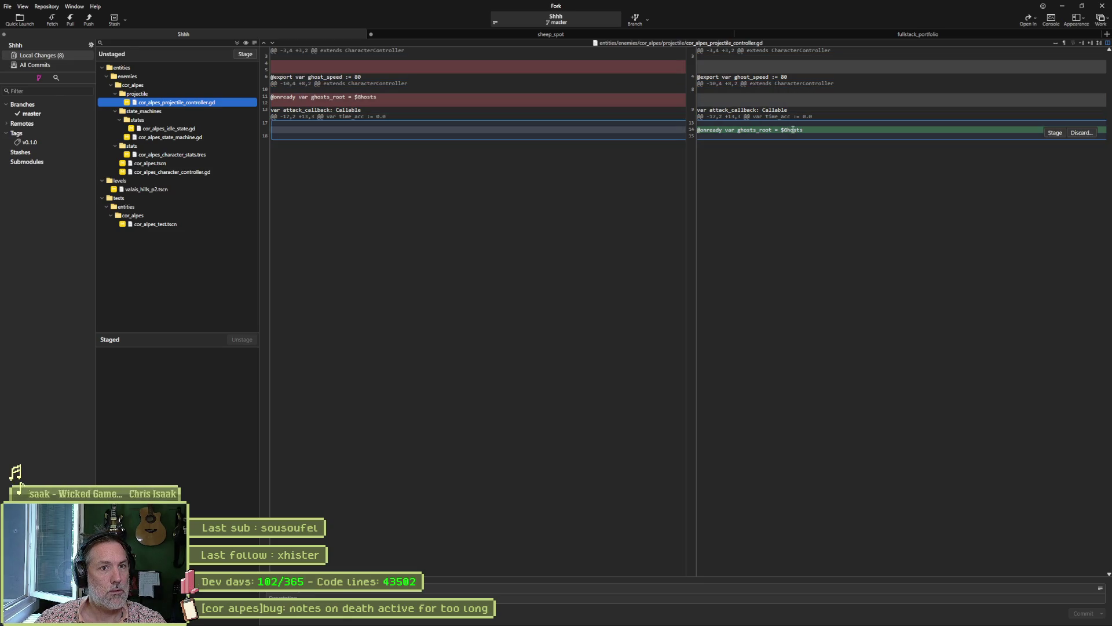
click(223, 130)
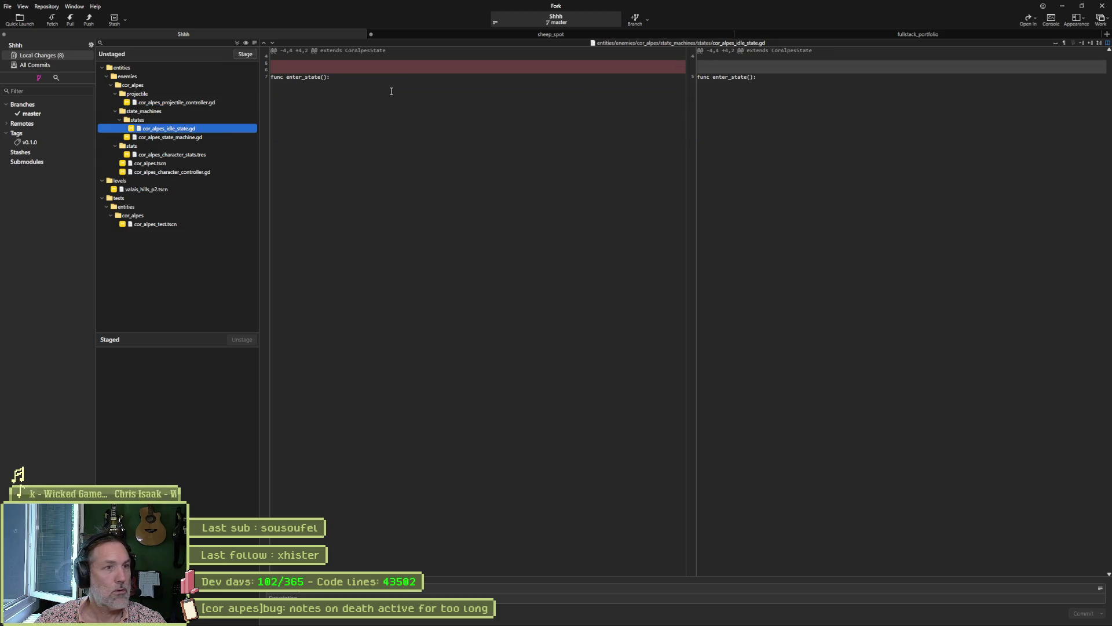
click(211, 133)
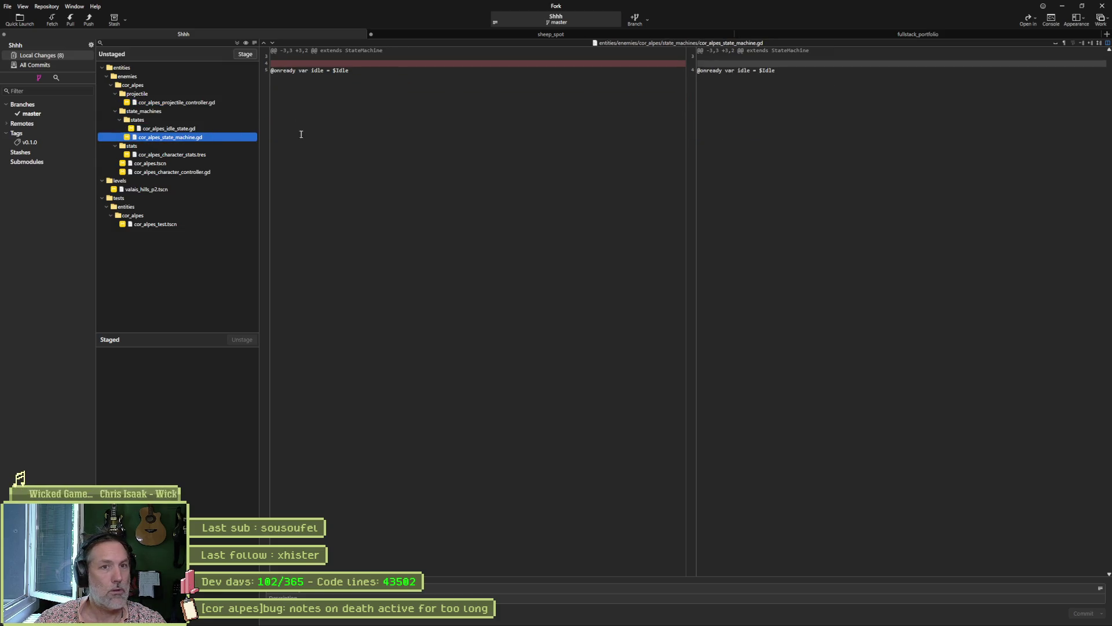
click(211, 172)
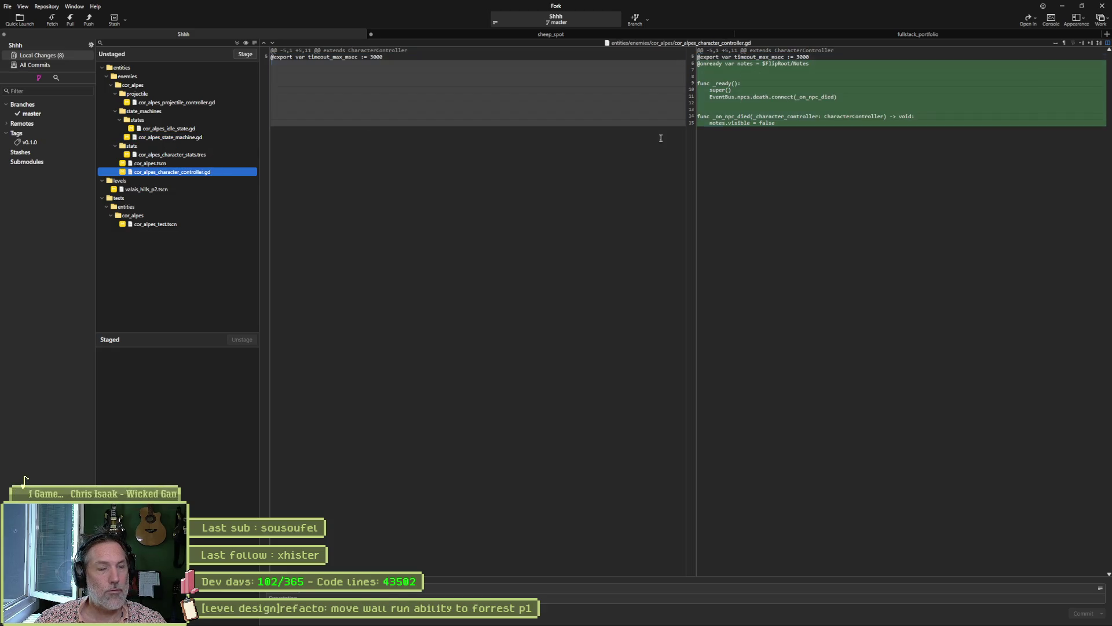
Stage all eight changed files, commit them, and push master to origin.
click(245, 54)
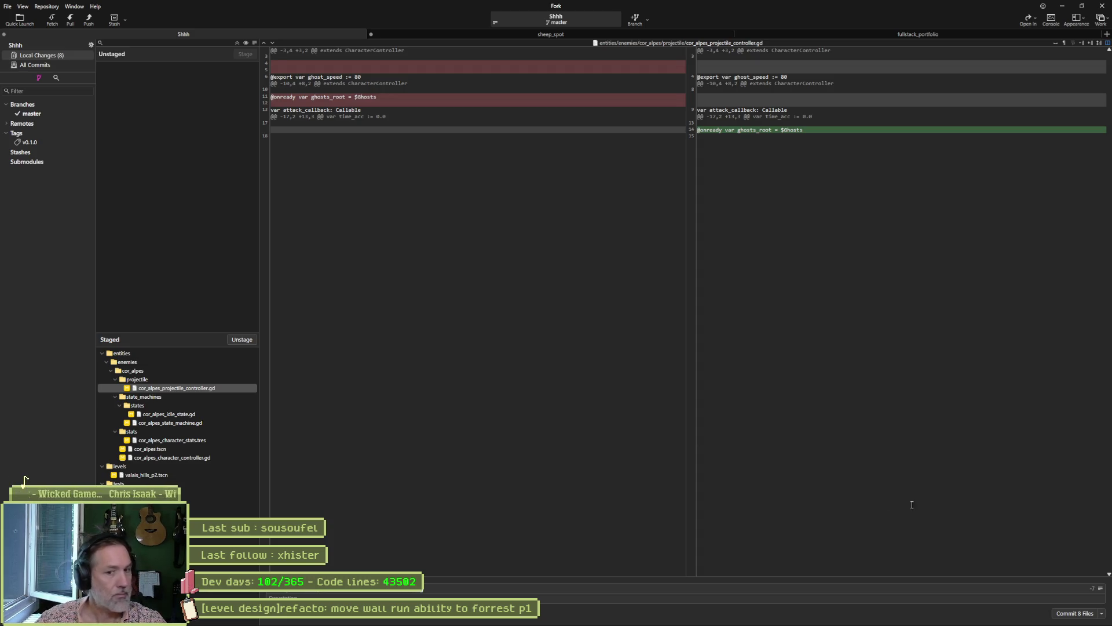
click(1081, 615)
click(86, 26)
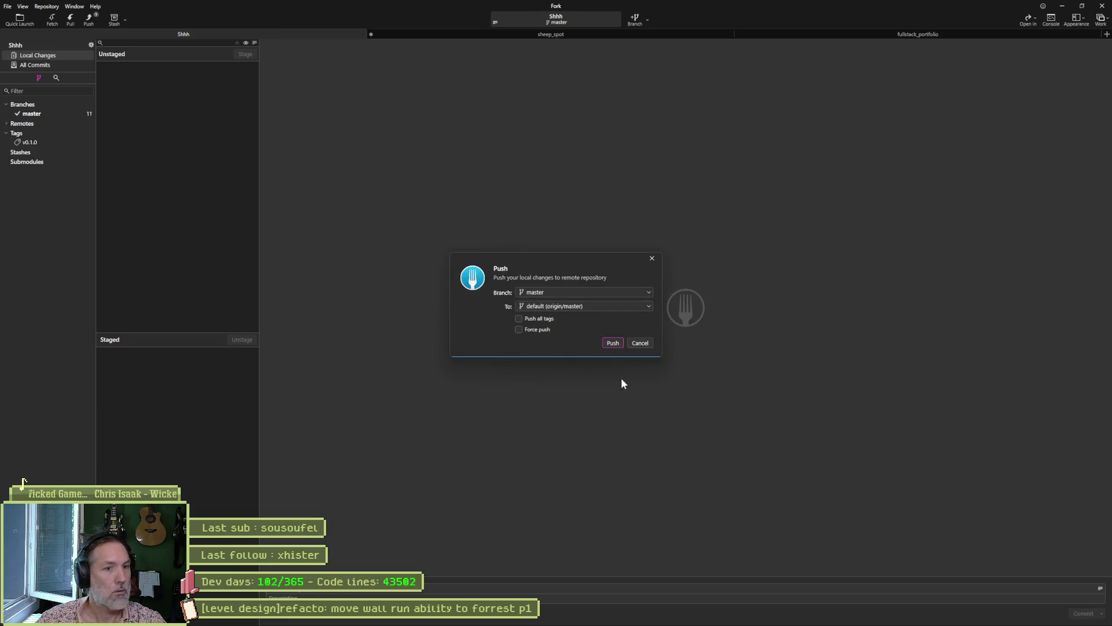
click(623, 346)
key(alt+Tab)
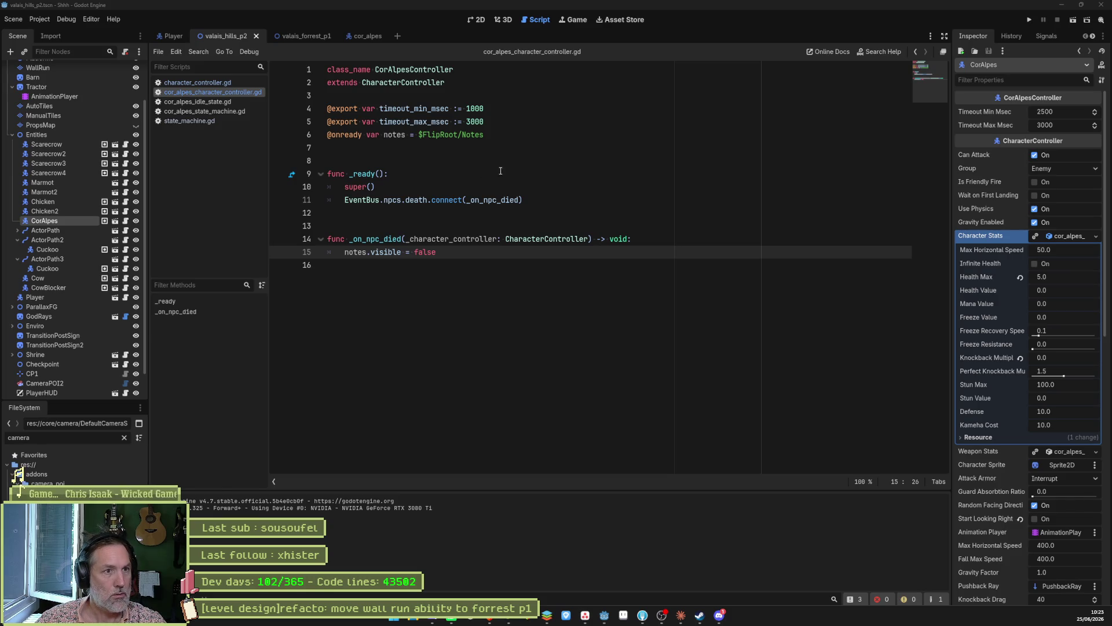
Close the Cor Alpes controller script and check the bug now sits under Complete in Asana.
click(459, 164)
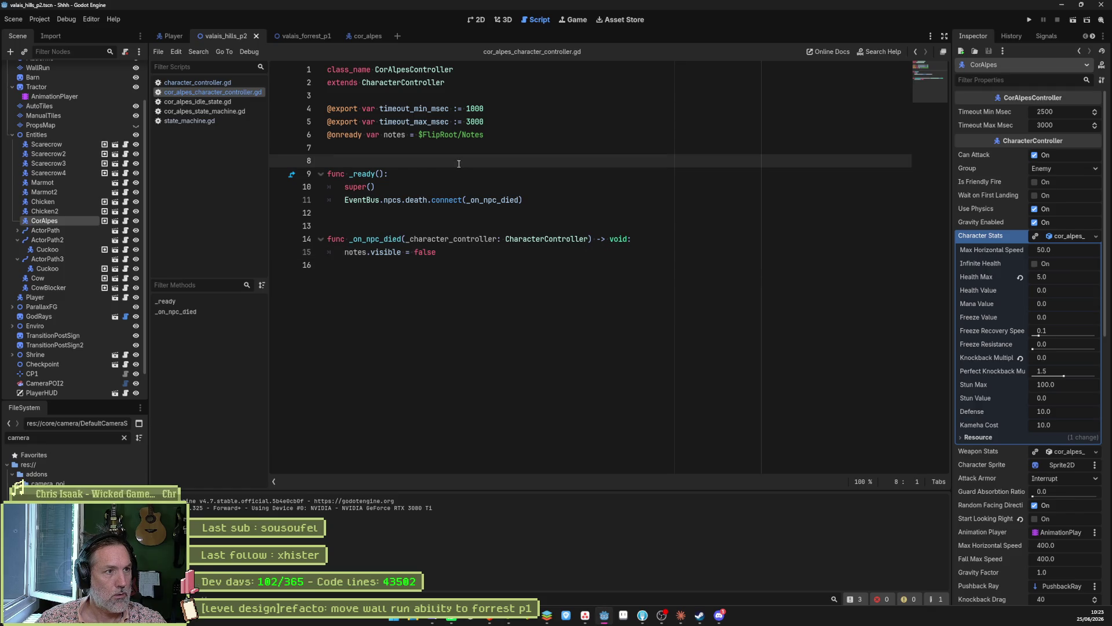
key(ctrl+w)
key(ctrl+w)
key(ctrl+w)
key(ctrl+w)
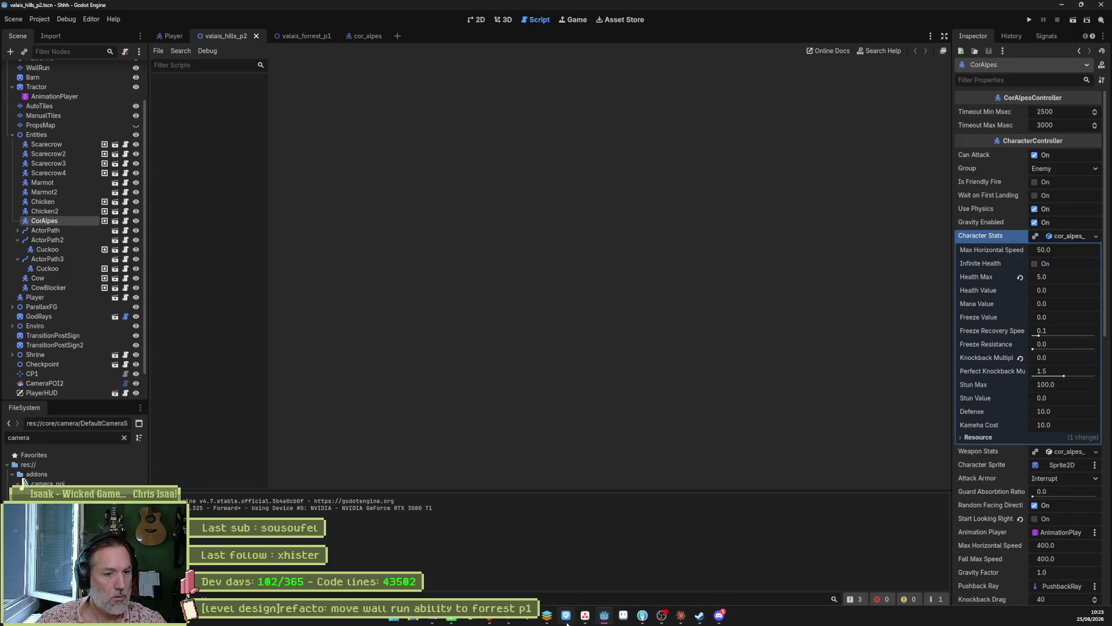
key(alt+Tab)
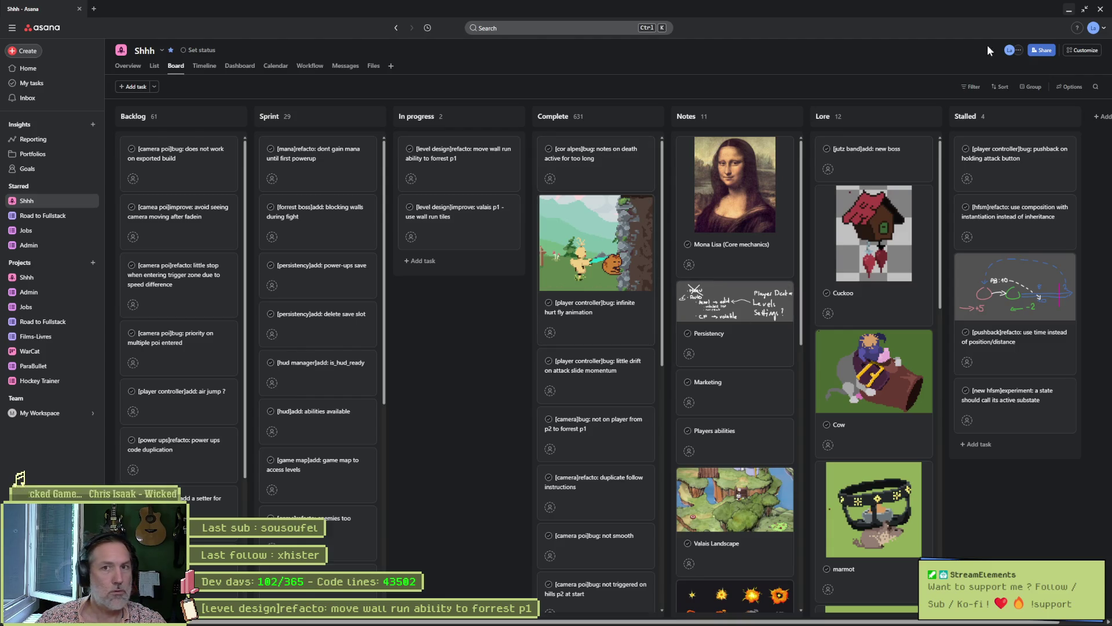
click(1069, 12)
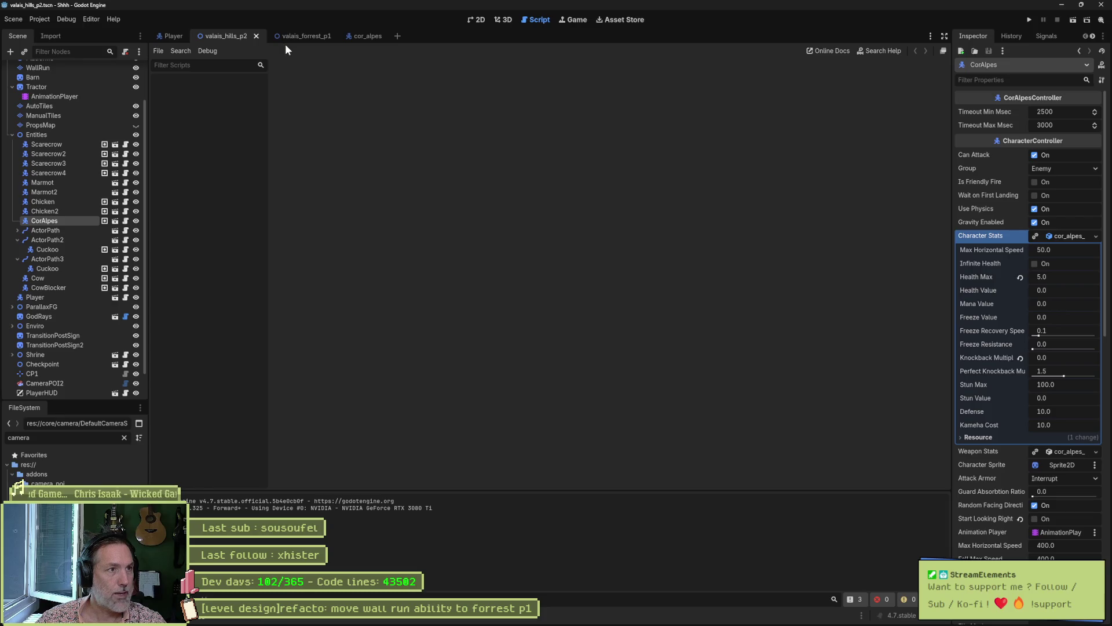
In valais_hills_p2's 2D view, shift the Player about 179 px left and run the scene with F6.
click(469, 21)
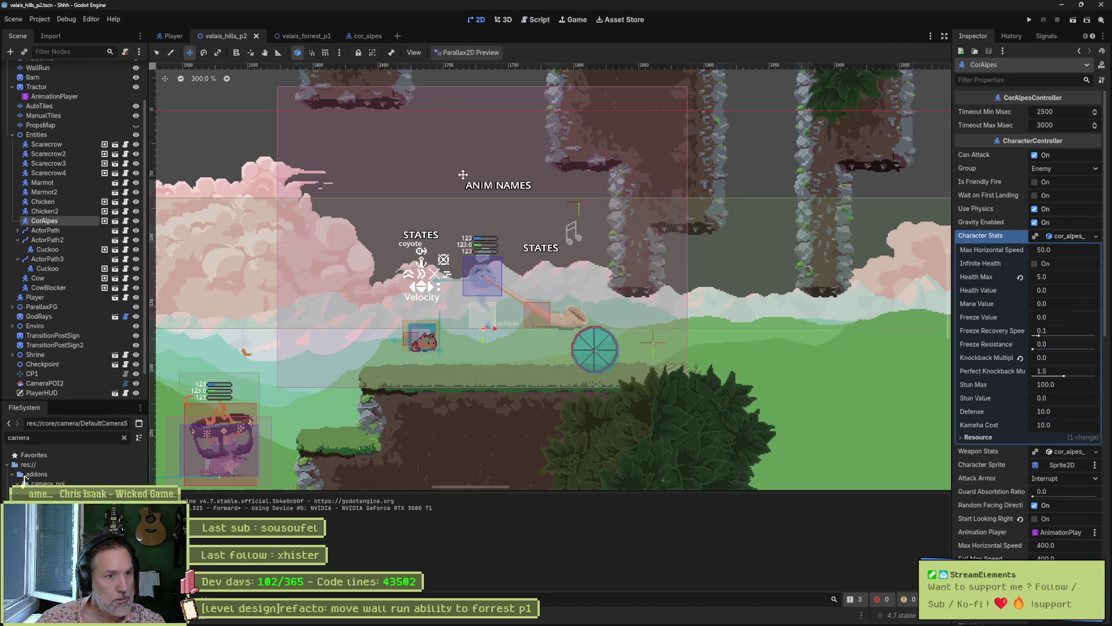
scroll(508, 300, down, 3)
scroll(509, 300, left, 2)
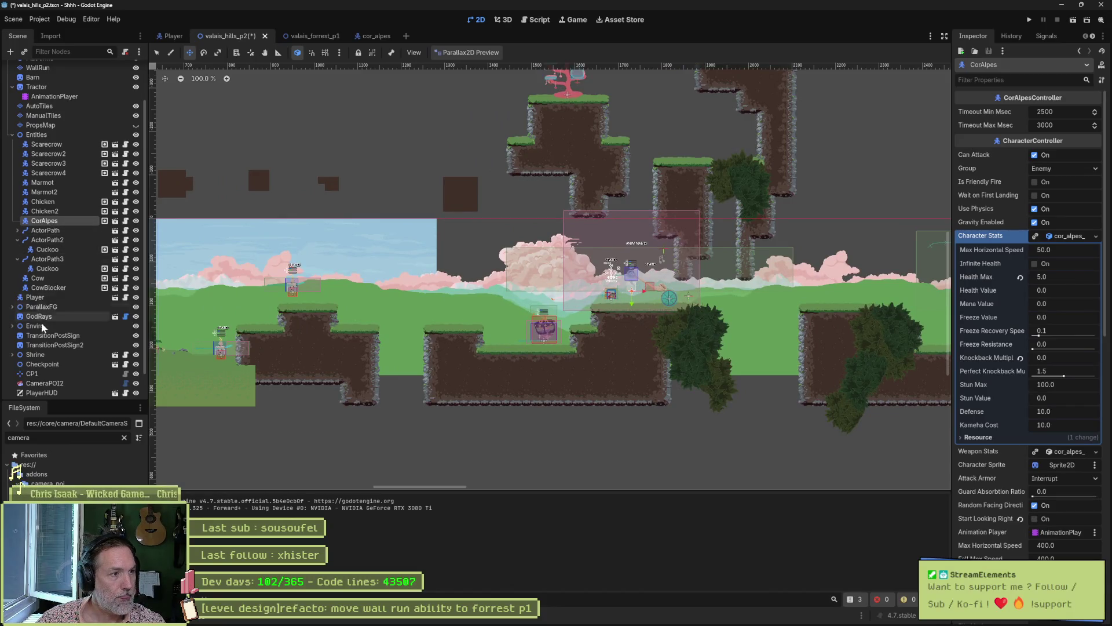
click(35, 296)
mouse_move(616, 353)
mouse_down()
mouse_move(512, 359)
mouse_move(521, 365)
mouse_up()
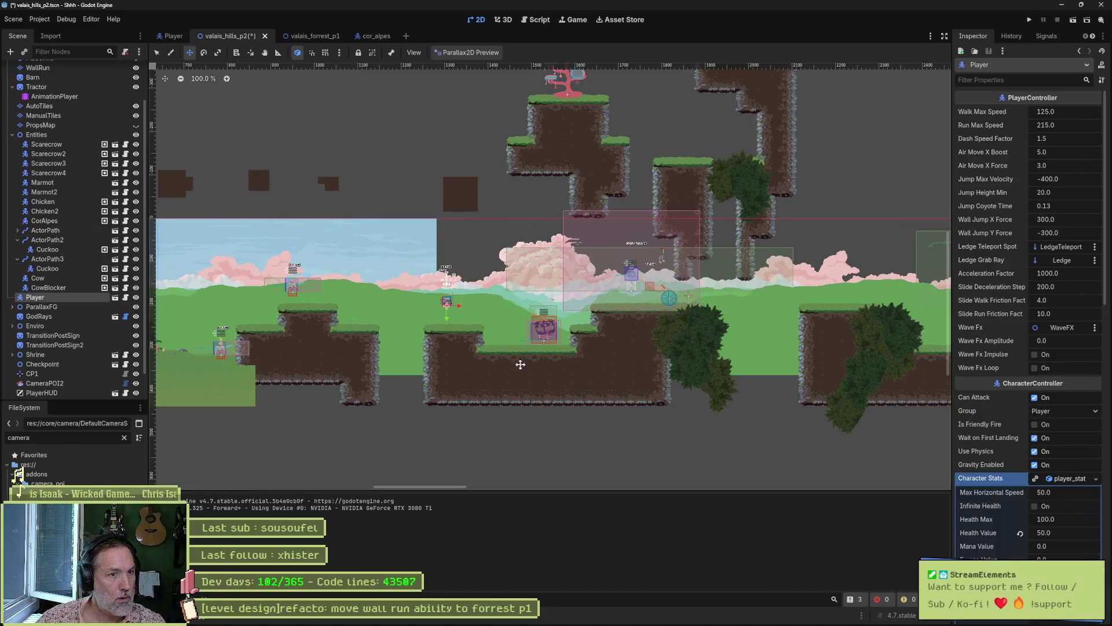
key(F6)
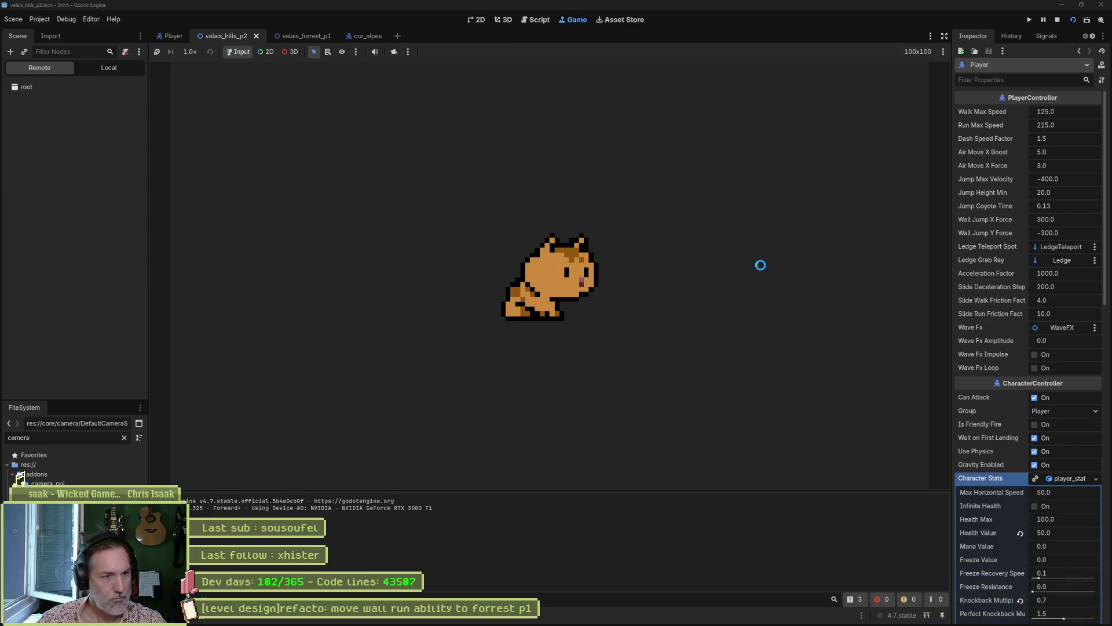
Run right to the Cor Alpes enemy and kill it with a three-hit paw combo.
key(Right)
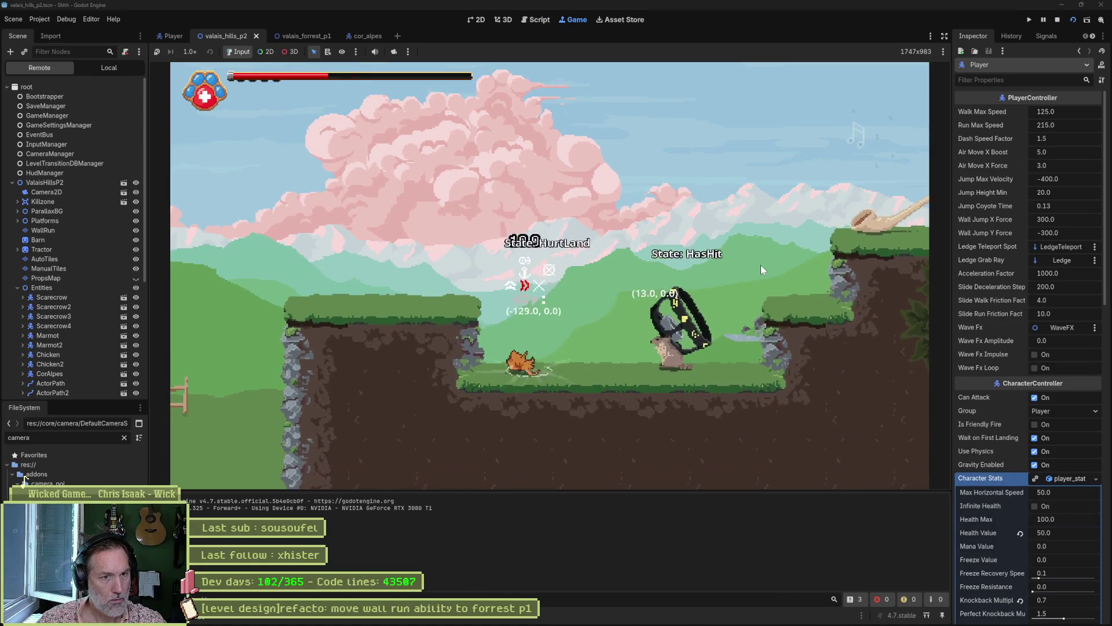
key(Right)
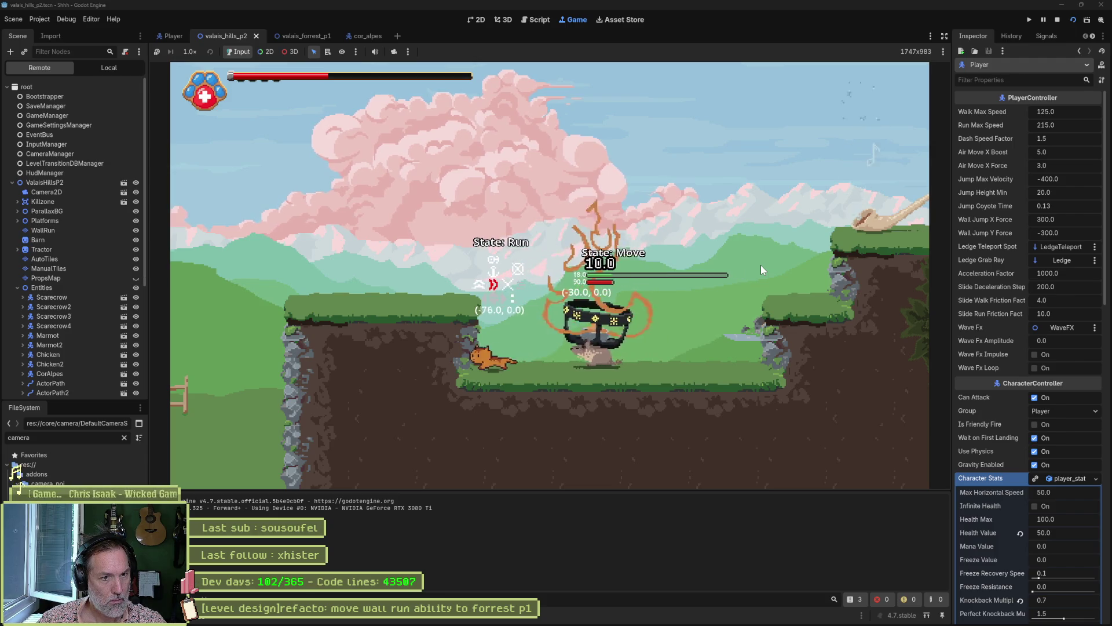
key(x)
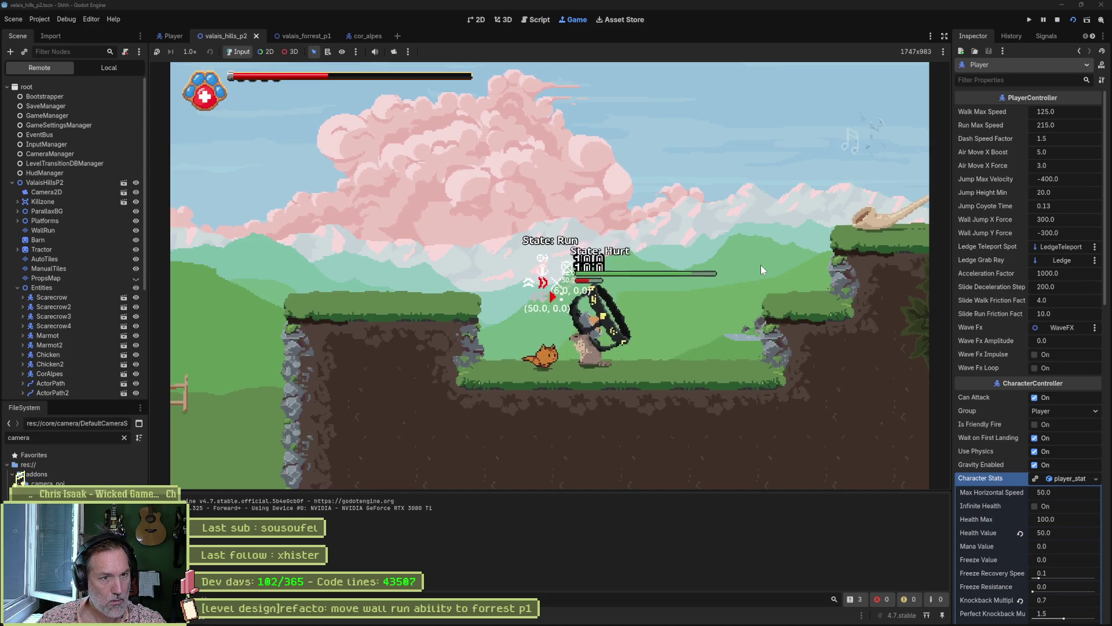
key(x)
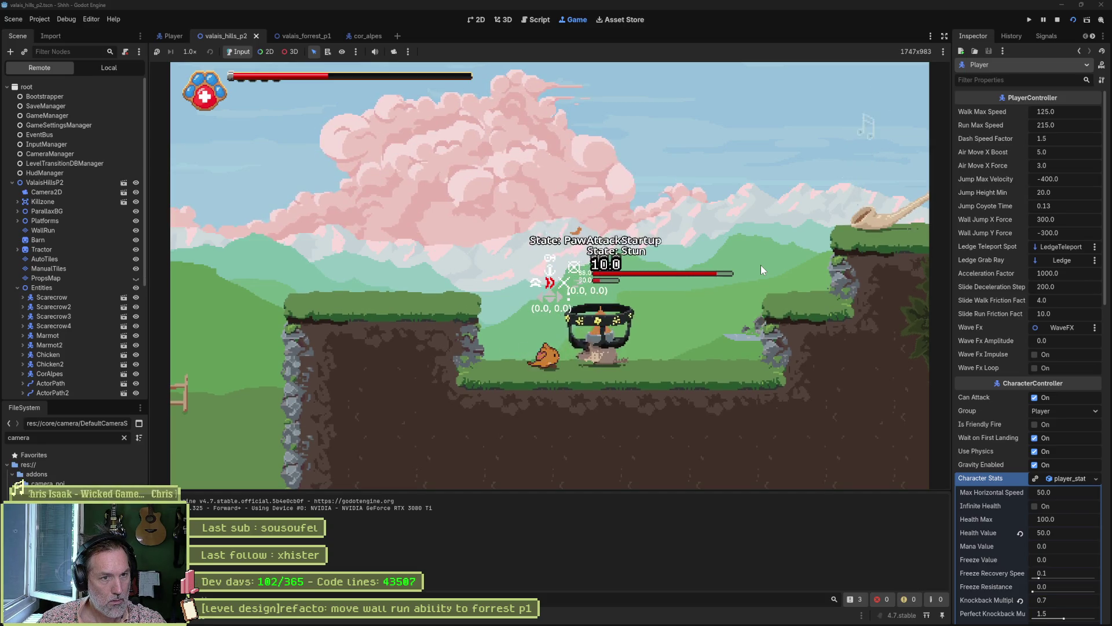
key(x)
key(x)
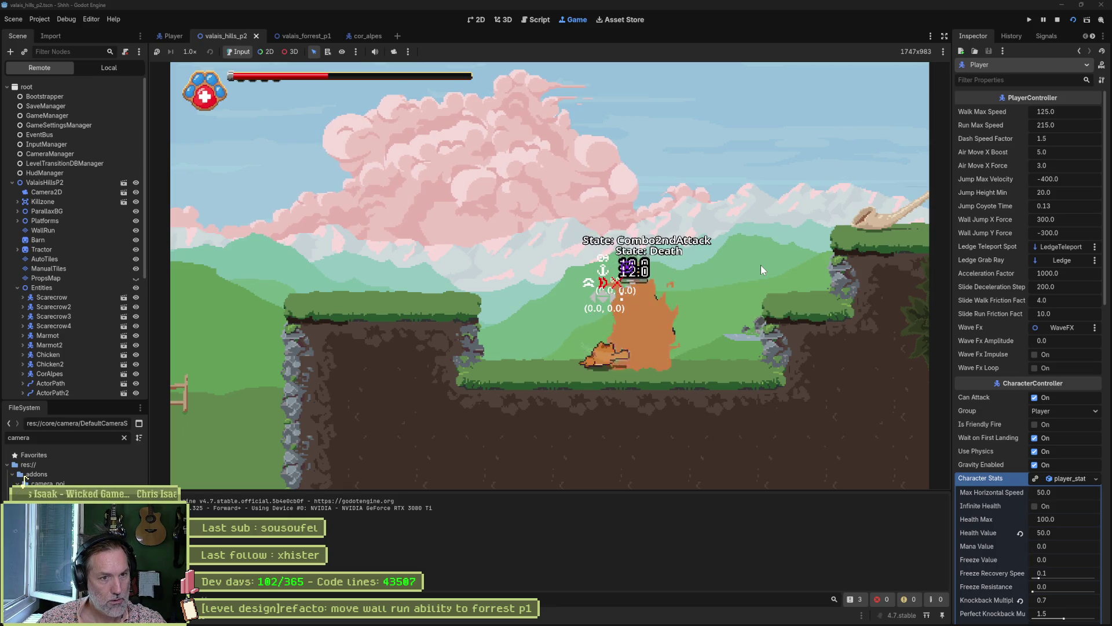
Jump onto the ledge, run along and off the platform, then stop the game.
key(Right)
key(space)
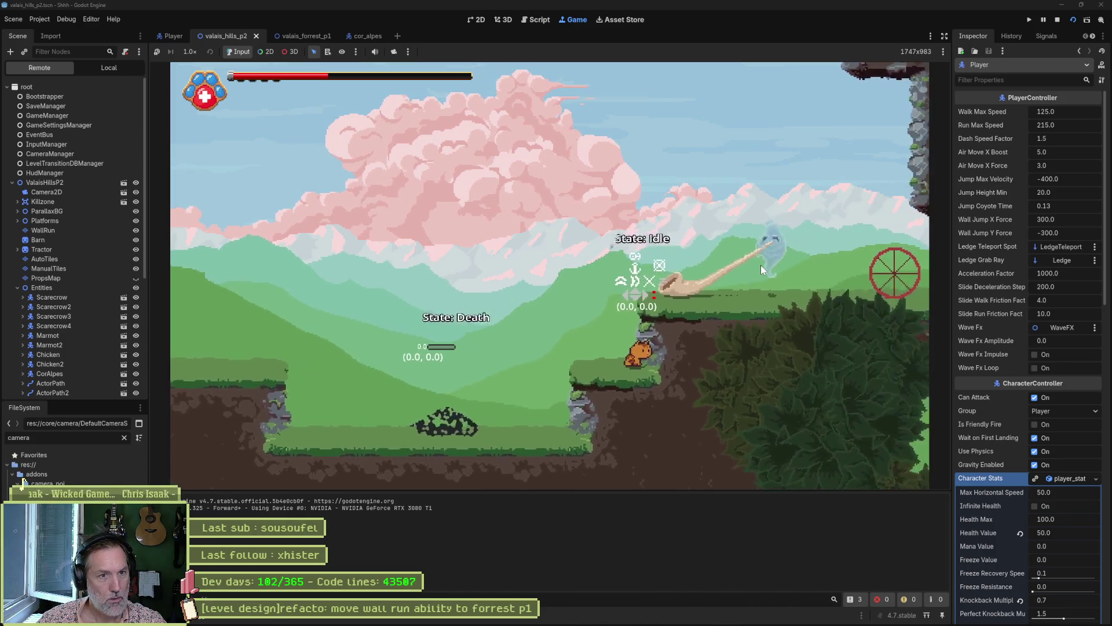
key(Right)
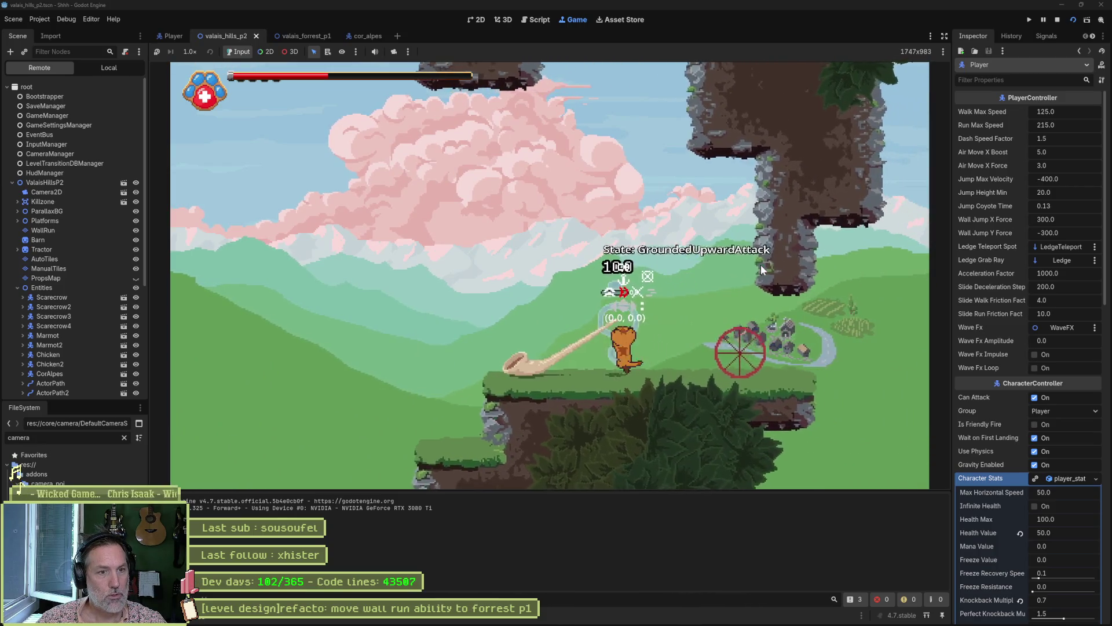
key(Right)
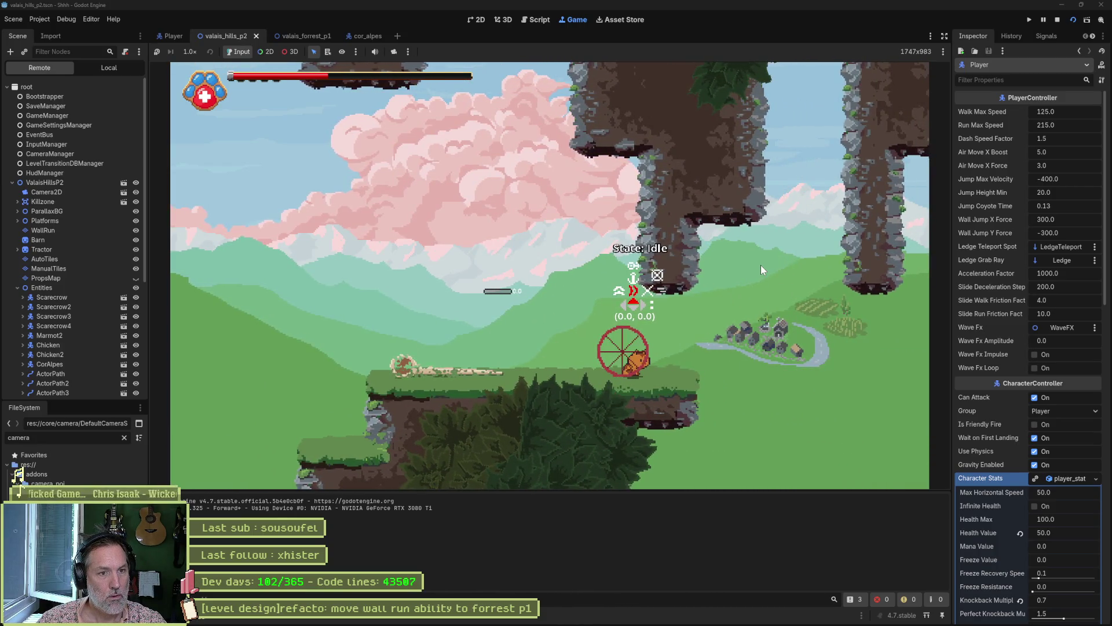
key(Right)
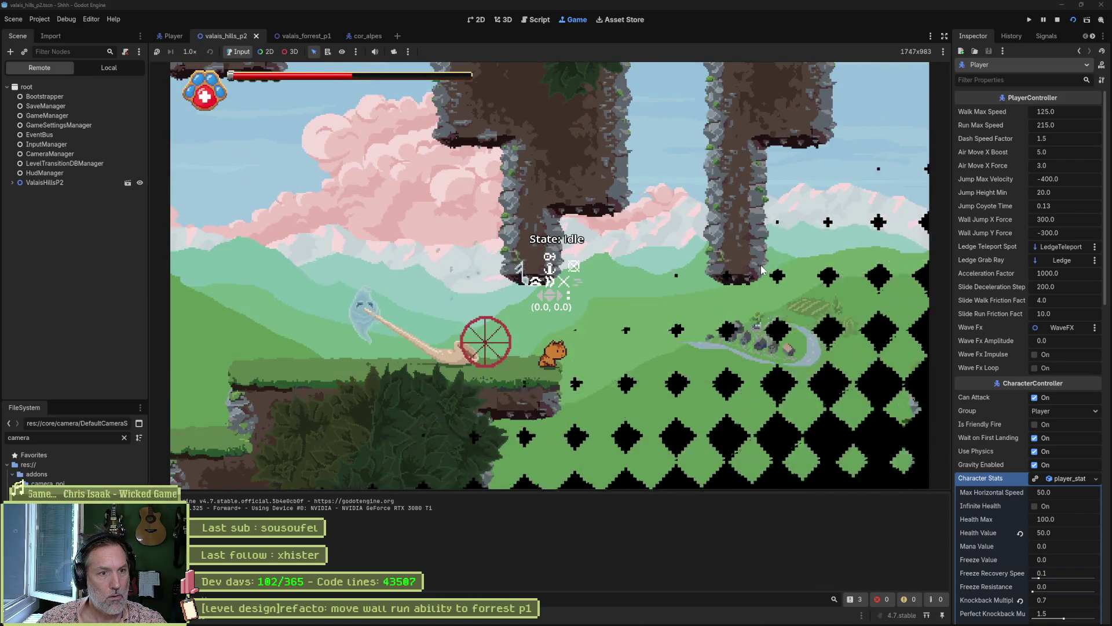
key(Escape)
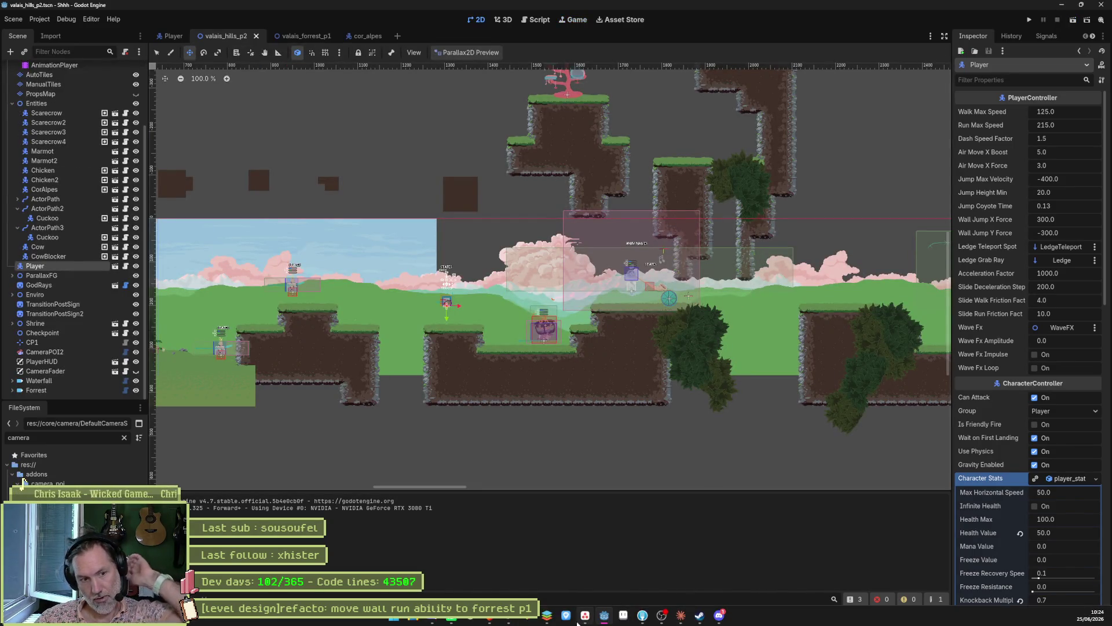
Zoom the level view, then switch to the cor_alpes scene tab.
mouse_move(585, 615)
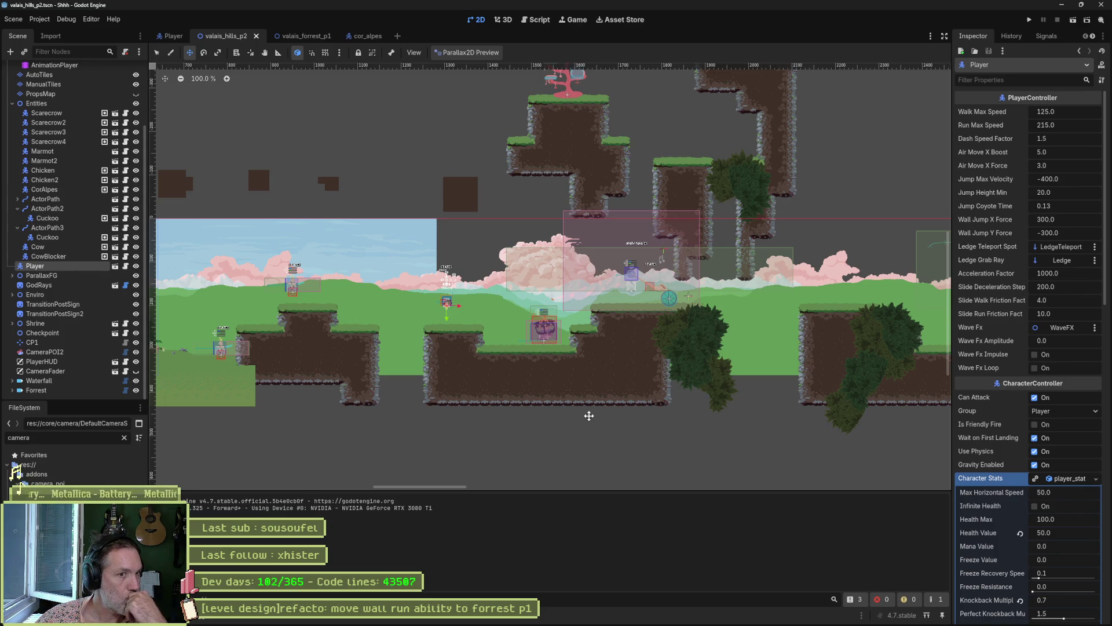
scroll(643, 297, up, 2)
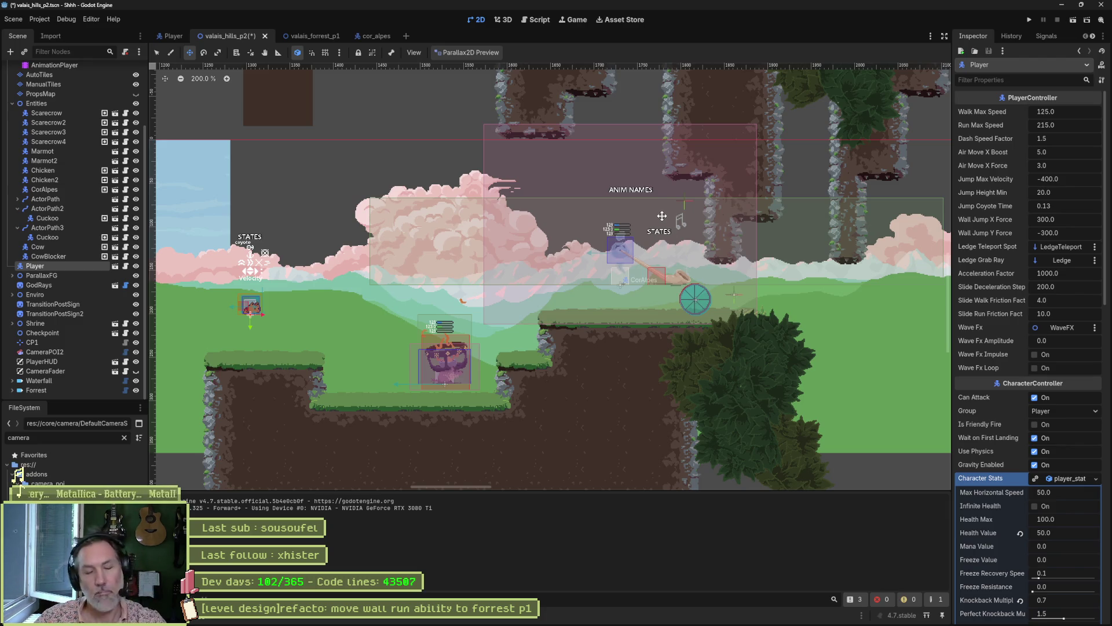
click(366, 36)
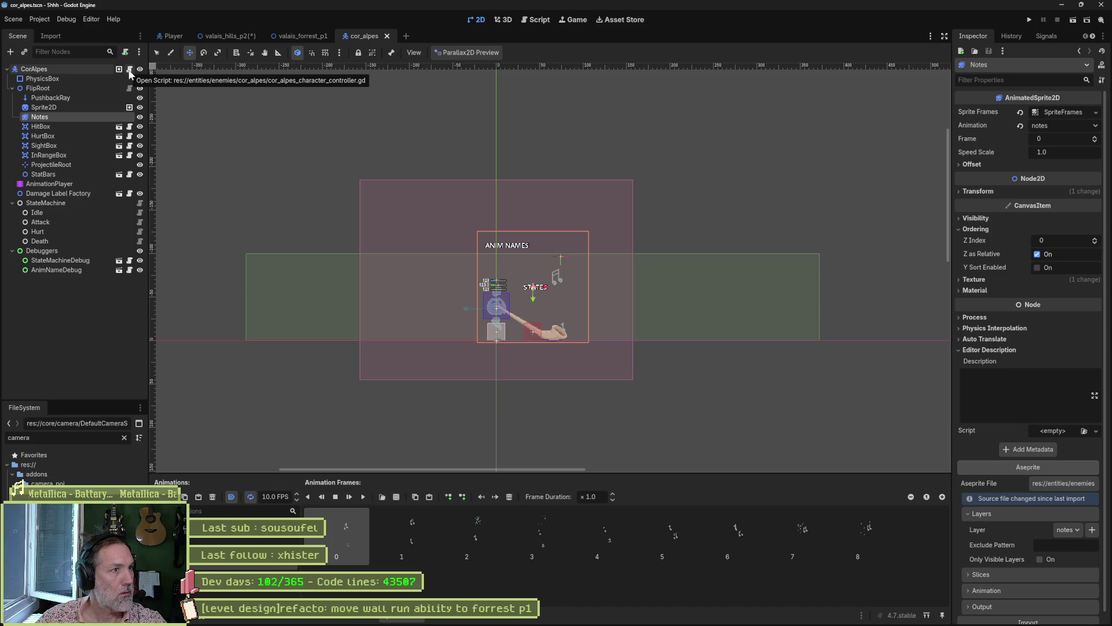
Review cor_alpes_state_machine.gd and the parent StateMachine's _ready, then open cor_alpes_character_controller.gd.
click(140, 204)
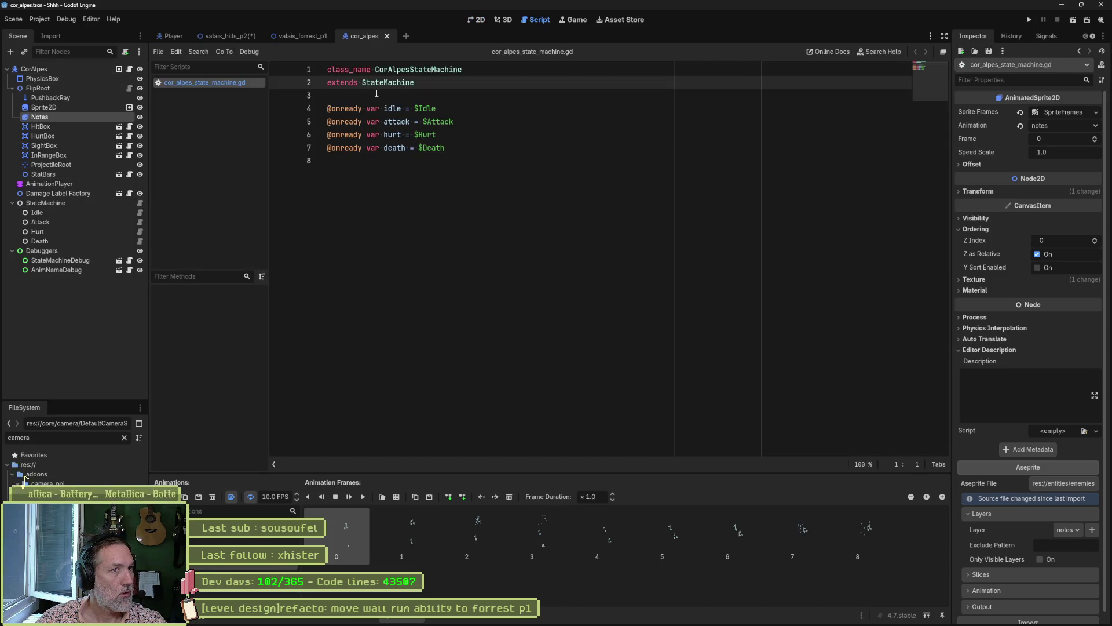
ctrl+click(379, 84)
click(234, 293)
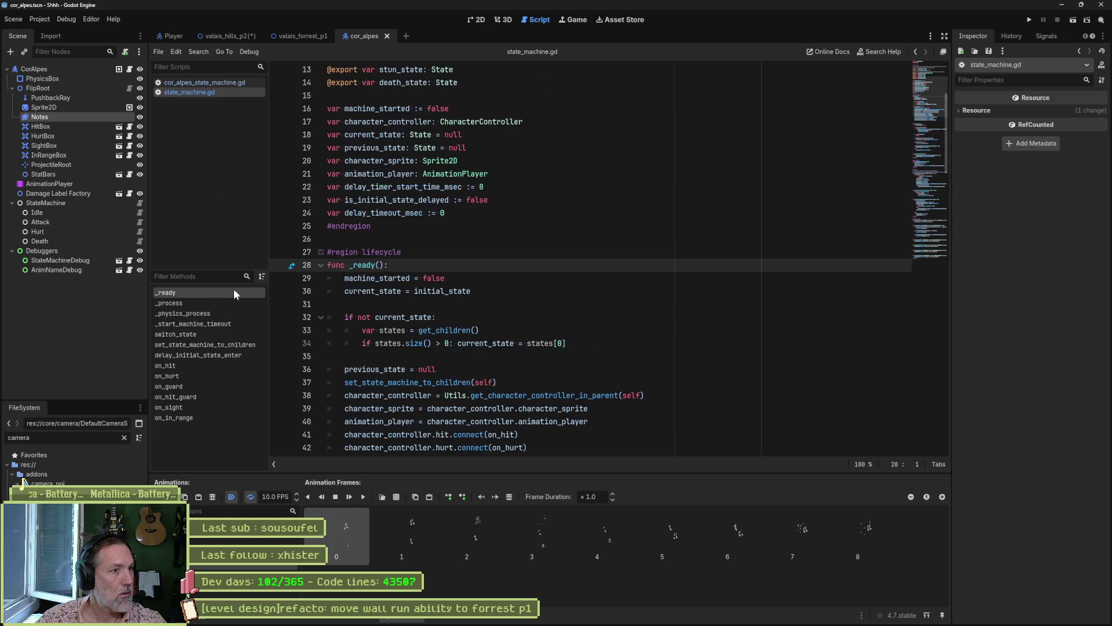
scroll(413, 284, down, 2)
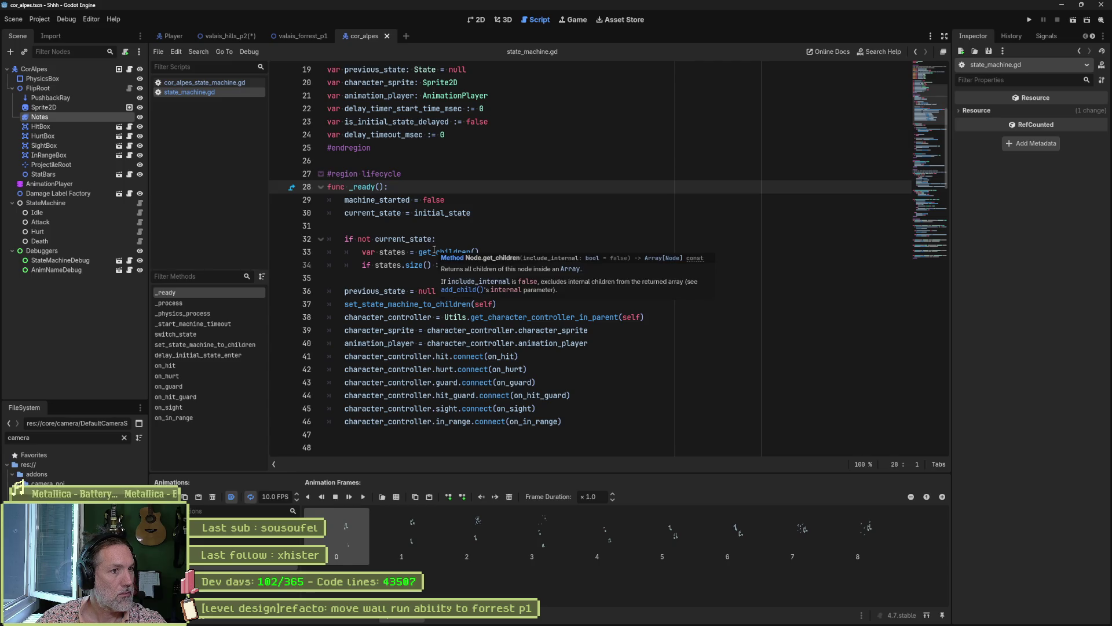
scroll(434, 250, down, 1)
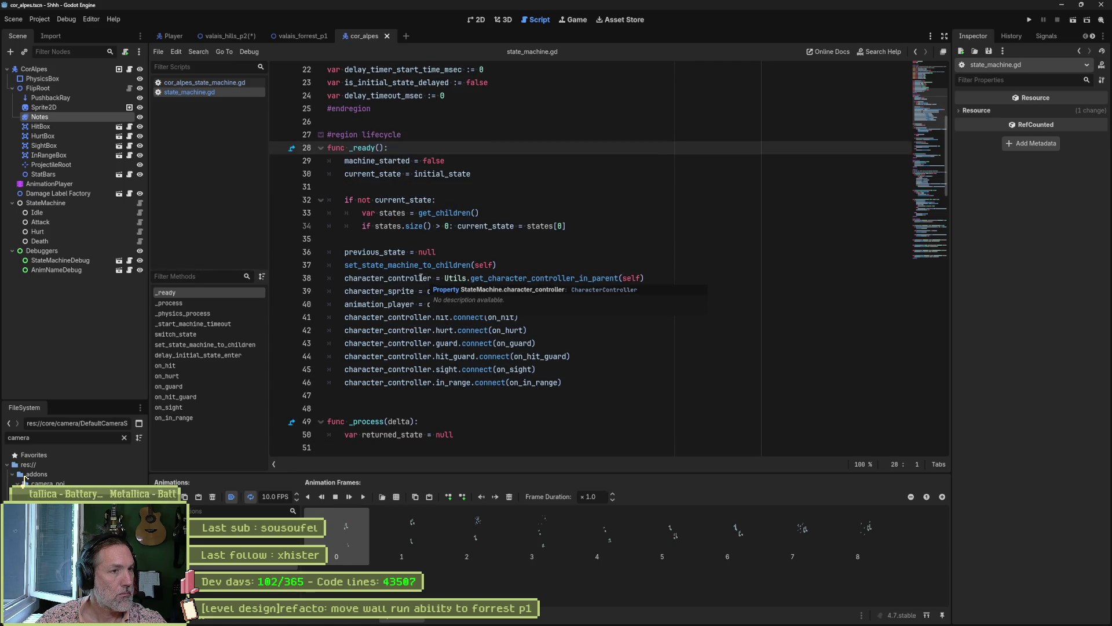
scroll(421, 277, up, 7)
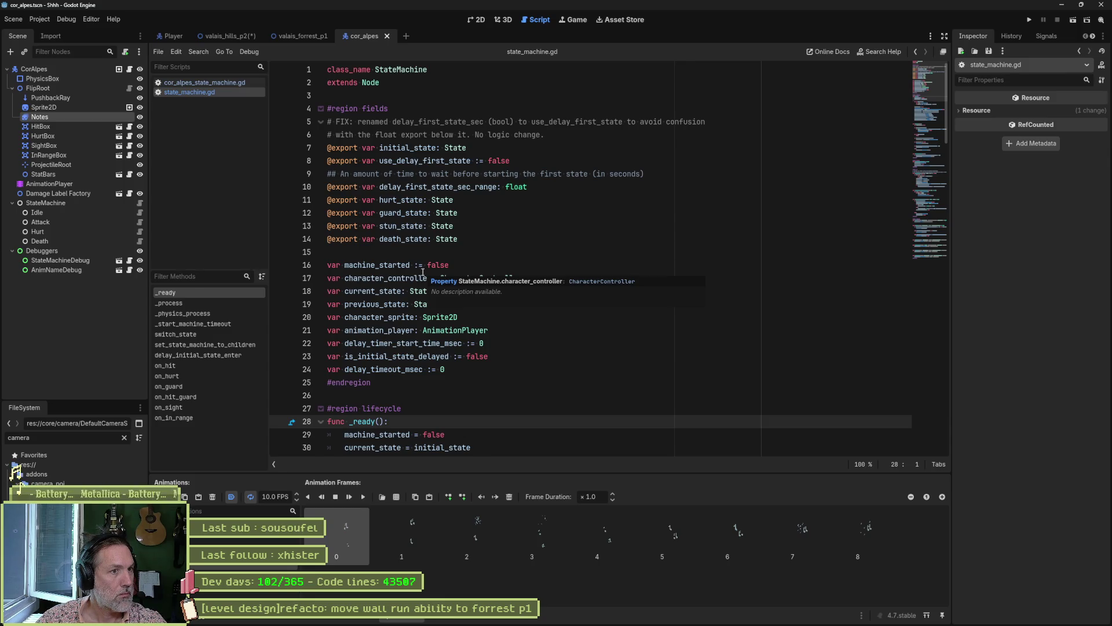
click(128, 69)
click(383, 70)
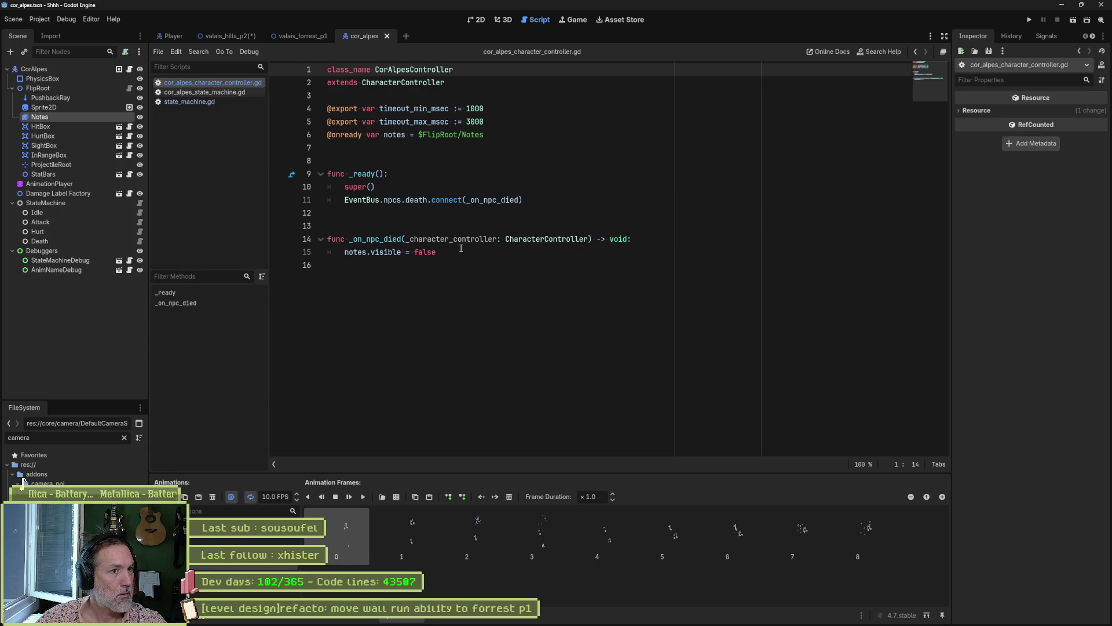
In the parent character_controller.gd, add a blank line above _physics_process and save.
ctrl+click(409, 83)
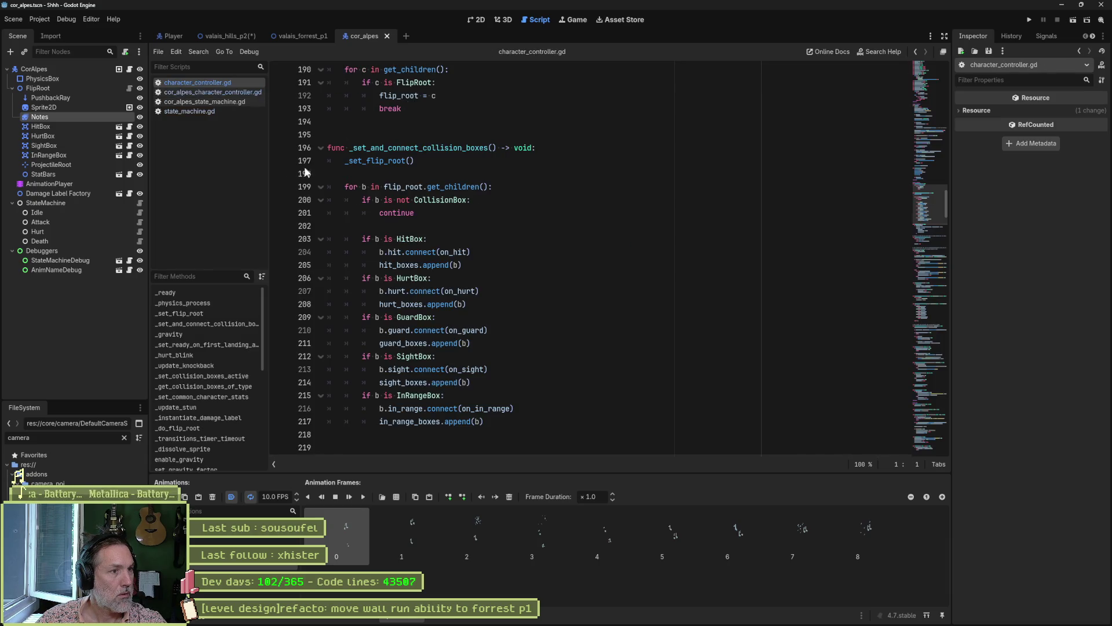
click(224, 293)
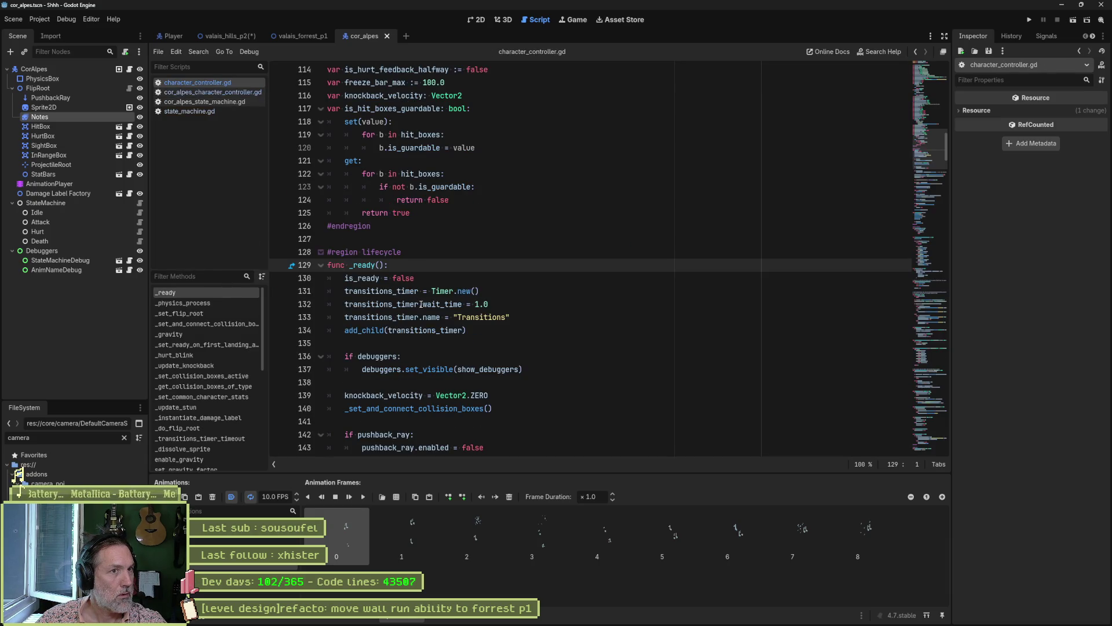
mouse_move(421, 304)
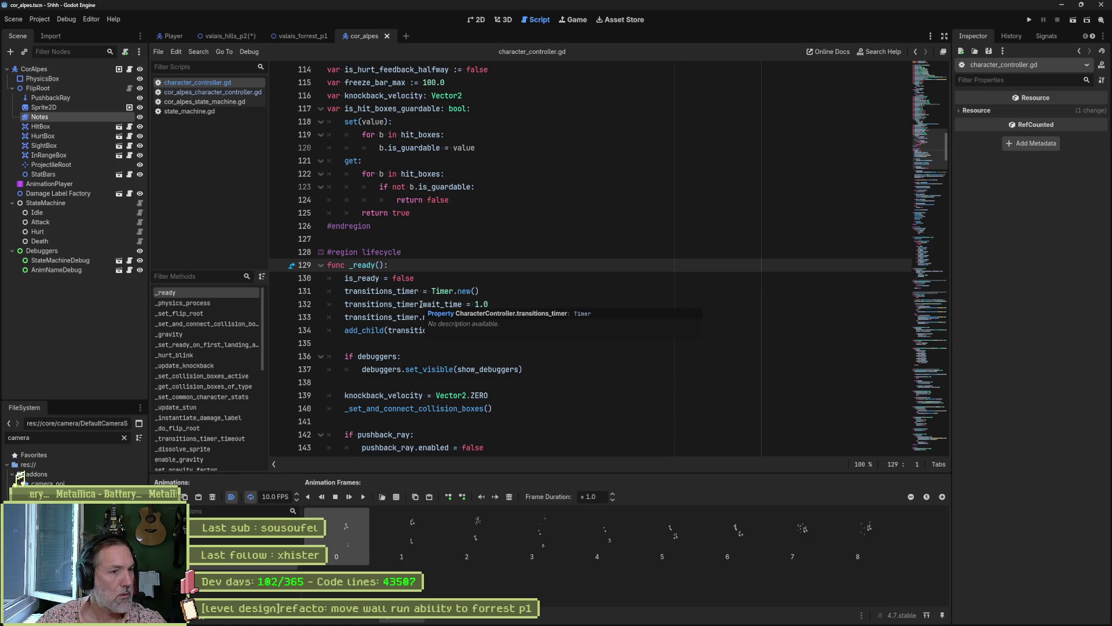
scroll(405, 313, down, 2)
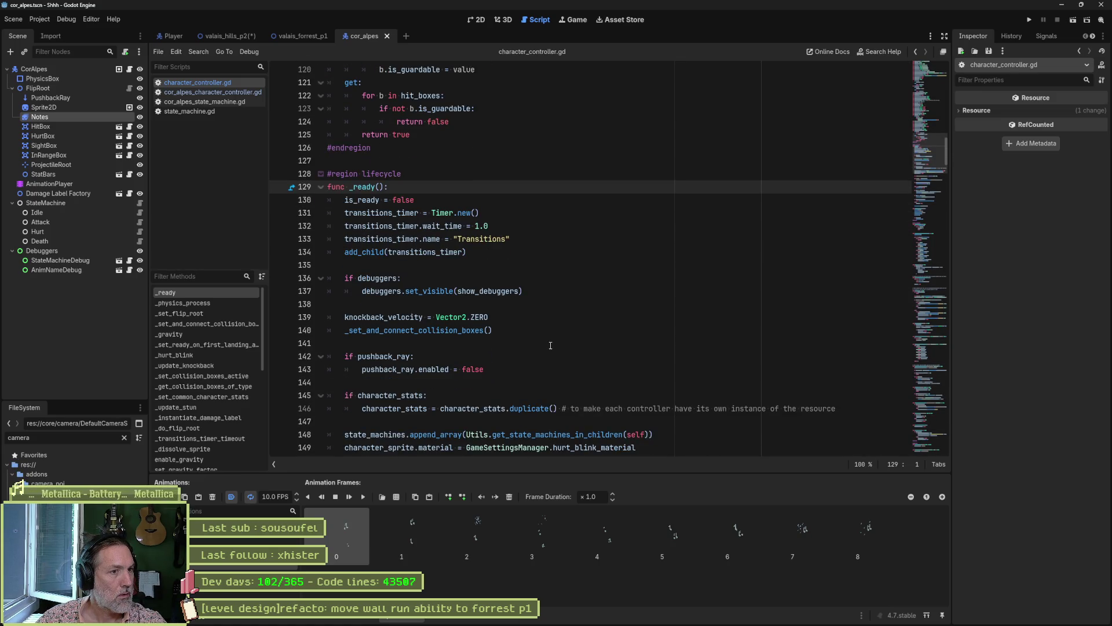
scroll(550, 345, down, 4)
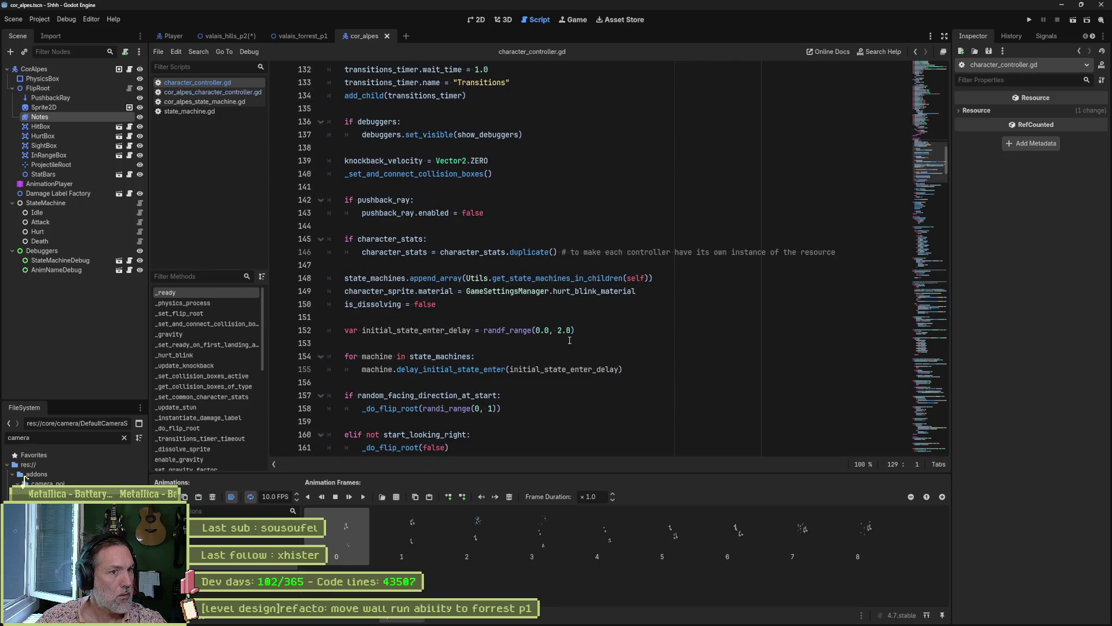
scroll(574, 349, down, 3)
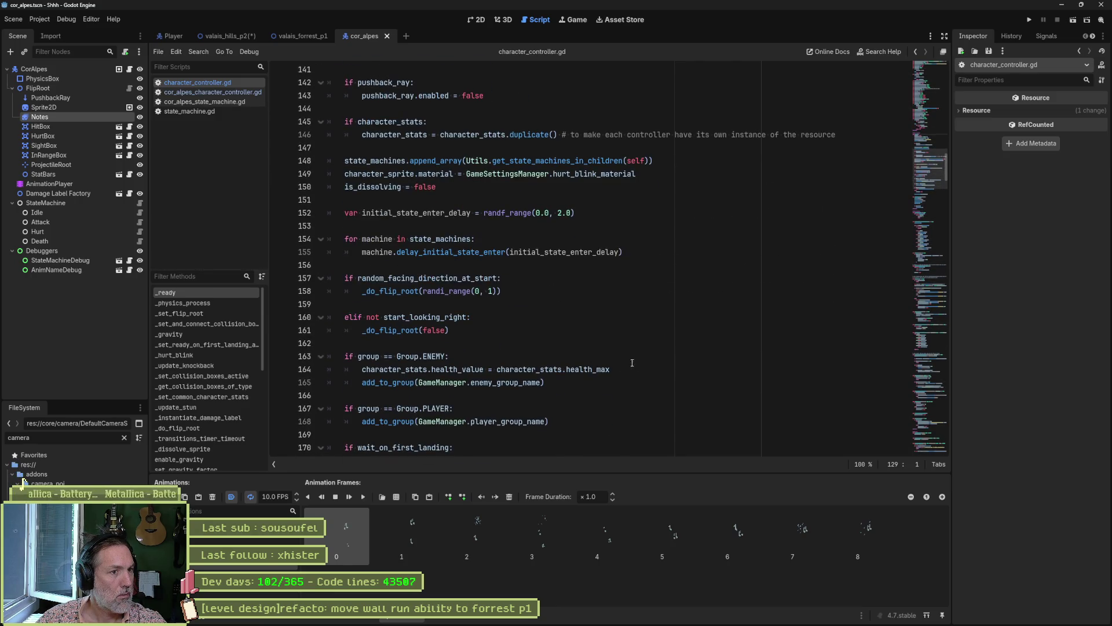
scroll(658, 375, down, 3)
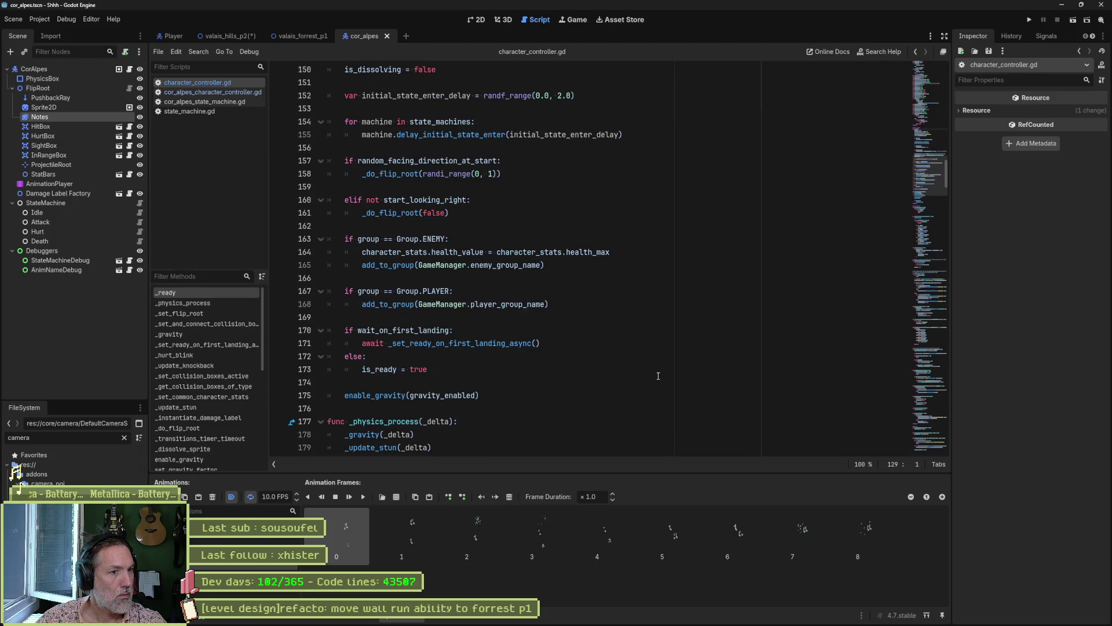
click(573, 412)
key(Return)
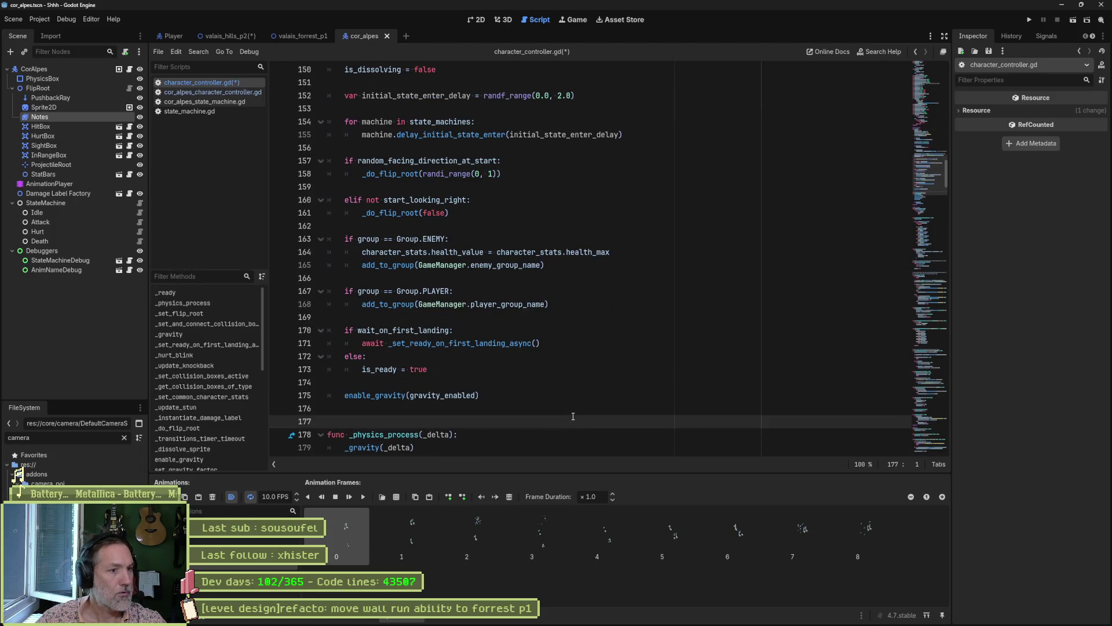
key(ctrl+s)
Scroll back to the top, inspect the can_attack variable, and return to the 2D view.
scroll(519, 319, down, 6)
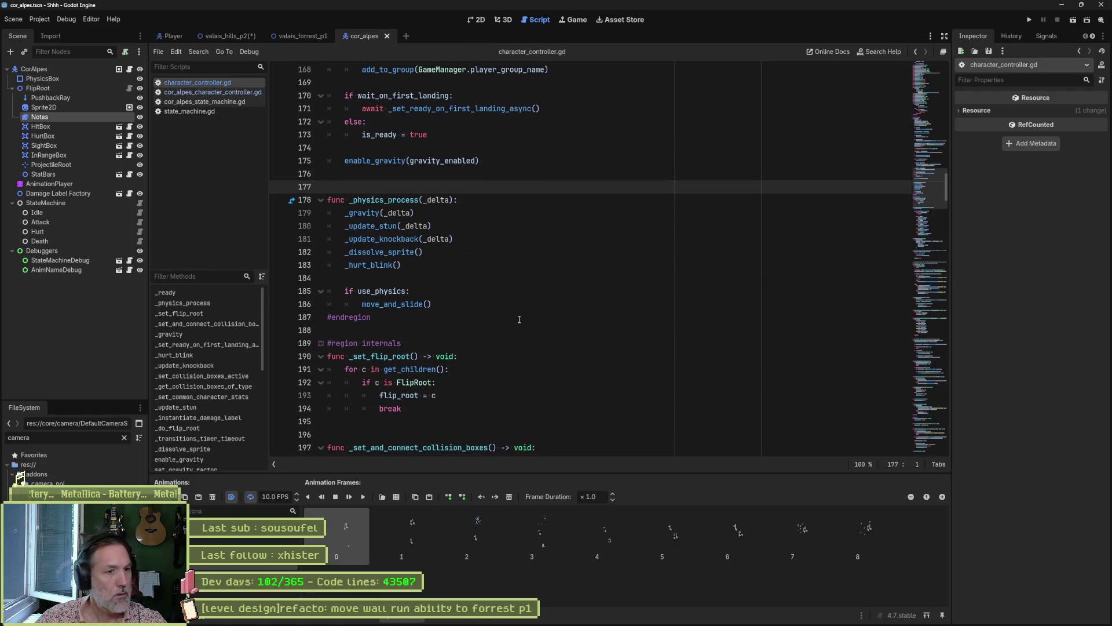
scroll(518, 320, up, 7)
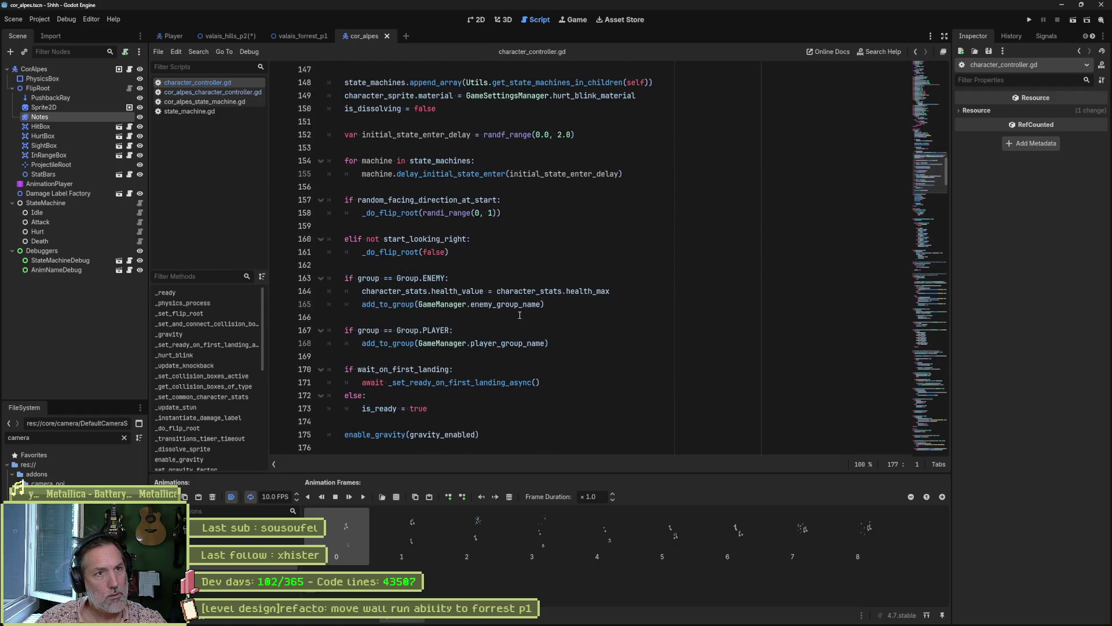
scroll(519, 314, up, 11)
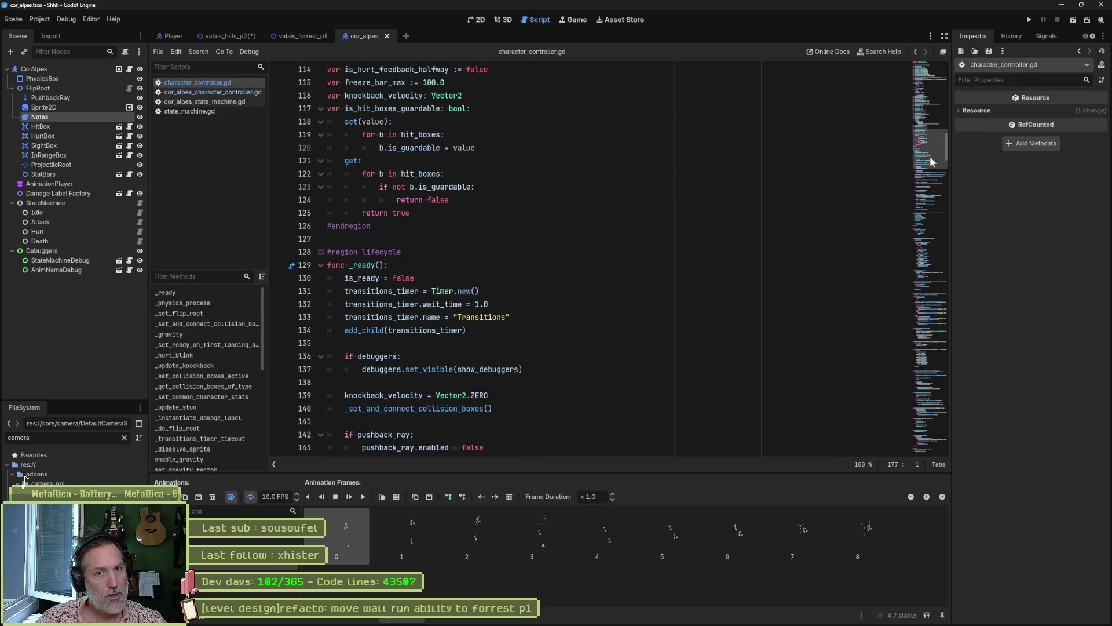
drag(930, 156, 926, 83)
double_click(401, 252)
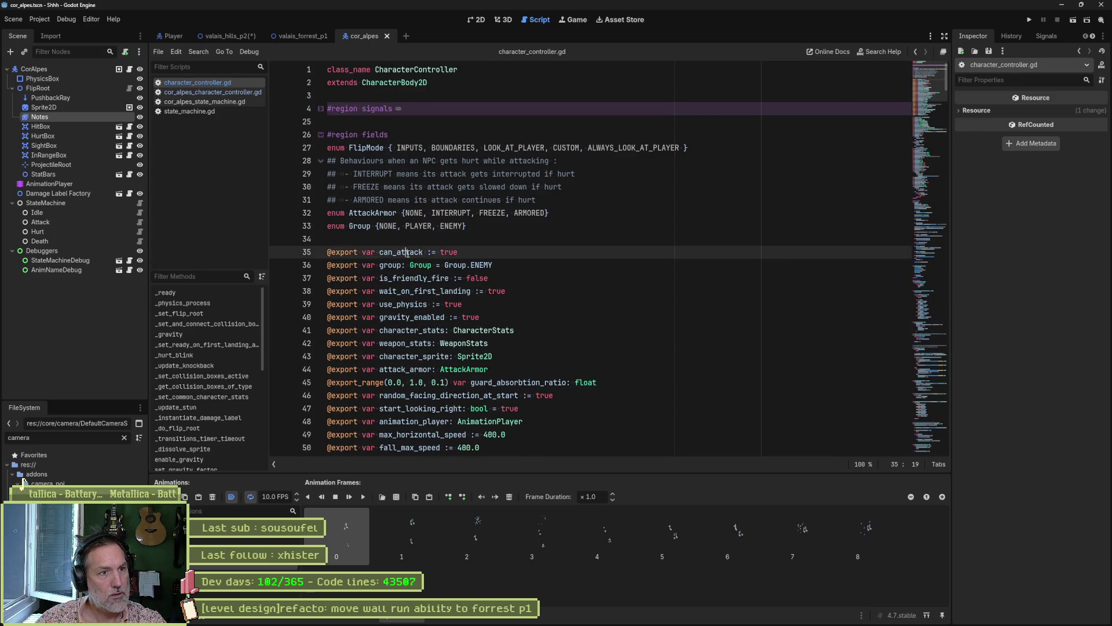
scroll(532, 311, down, 17)
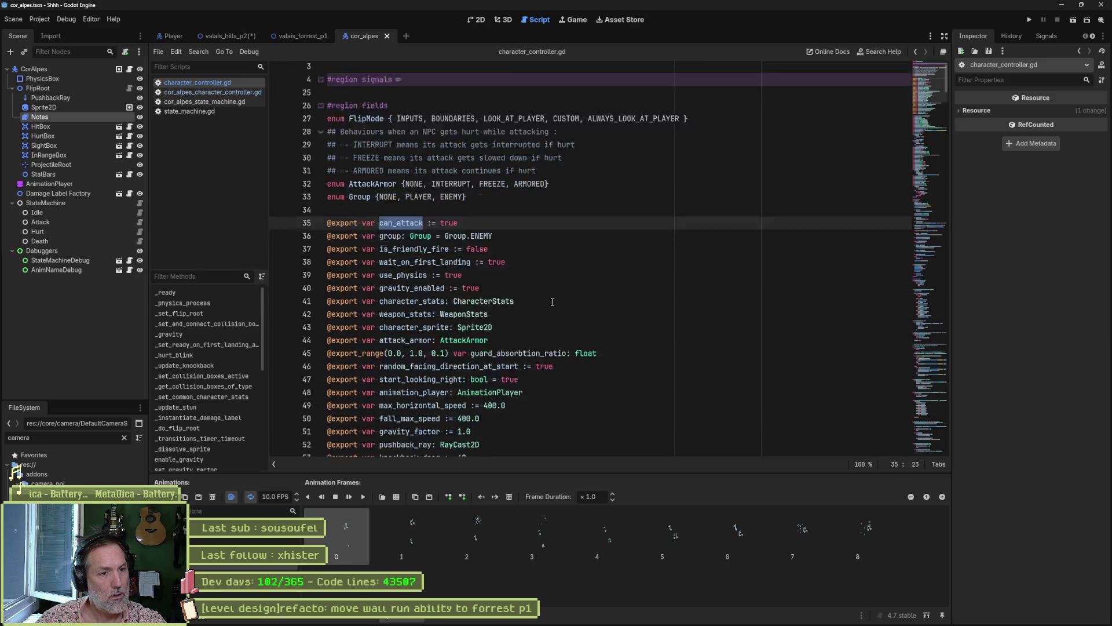
scroll(531, 311, down, 15)
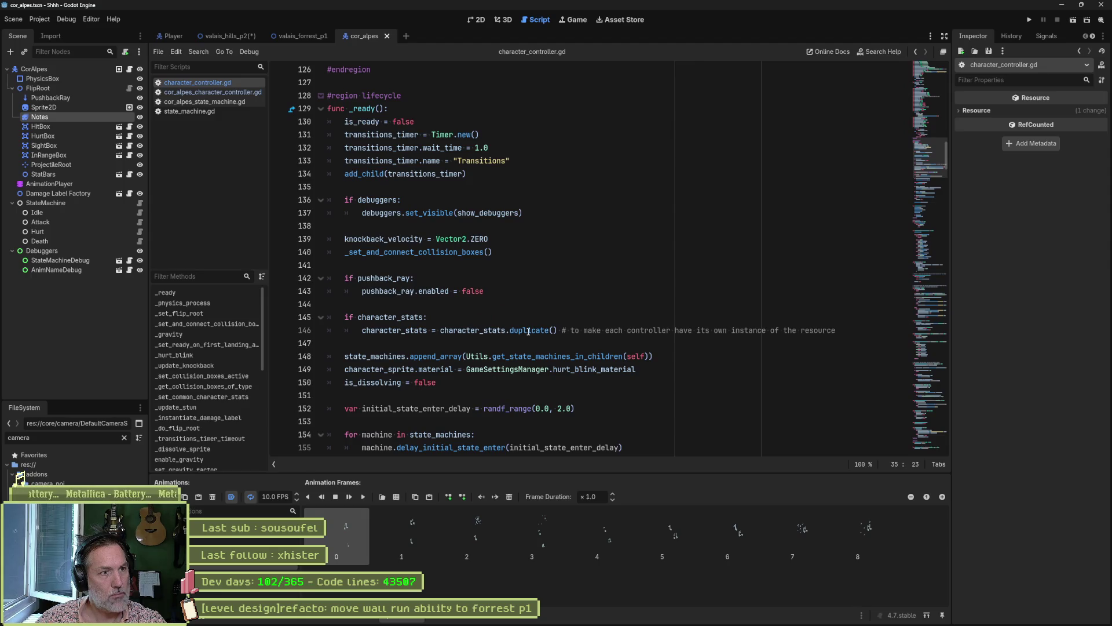
mouse_move(528, 331)
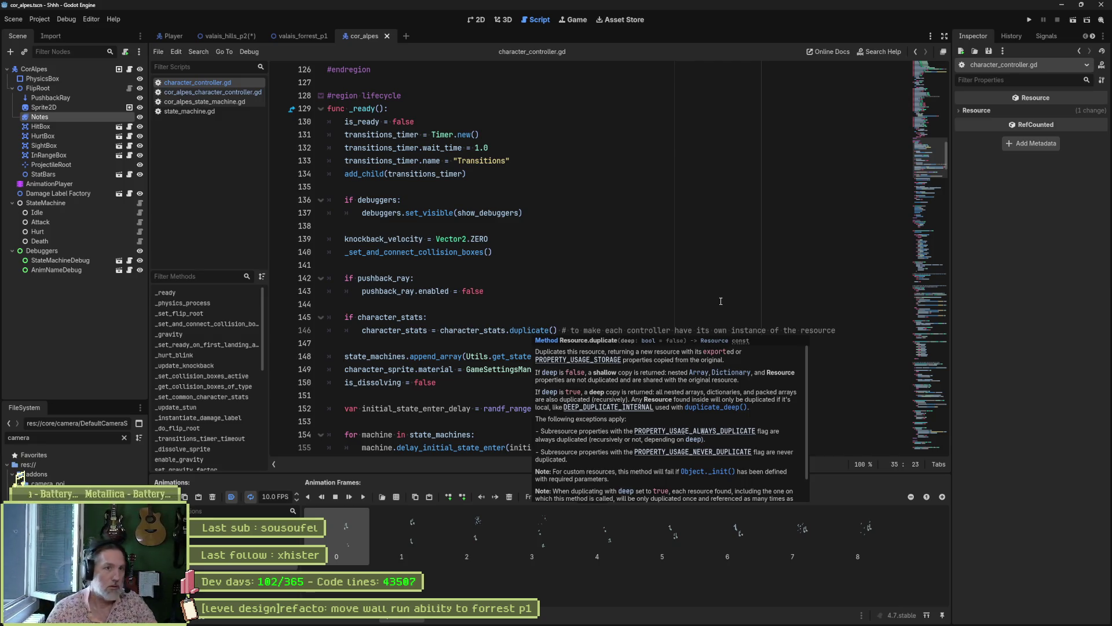
click(476, 19)
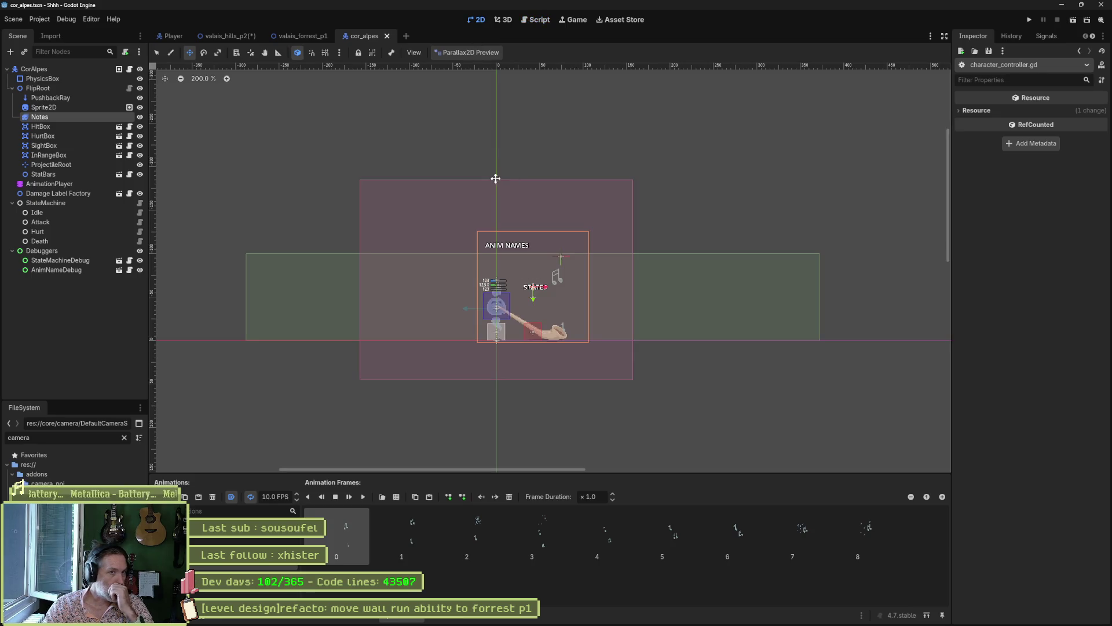
Switch to valais_hills_p2, pan around the Player, and save and run the level with F6.
click(244, 36)
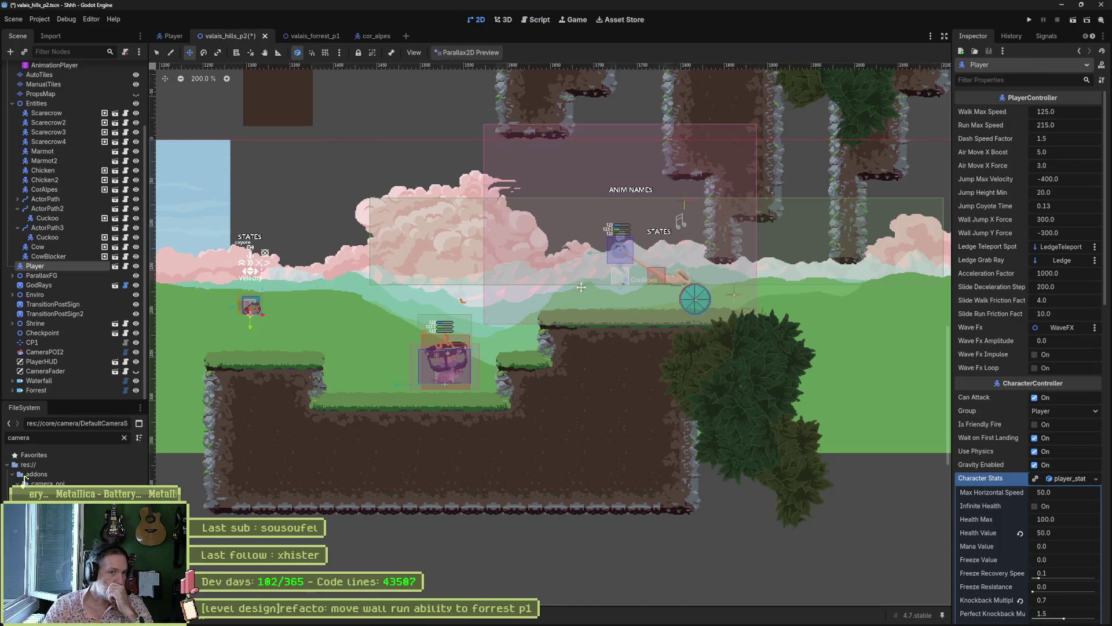
scroll(607, 377, up, 5)
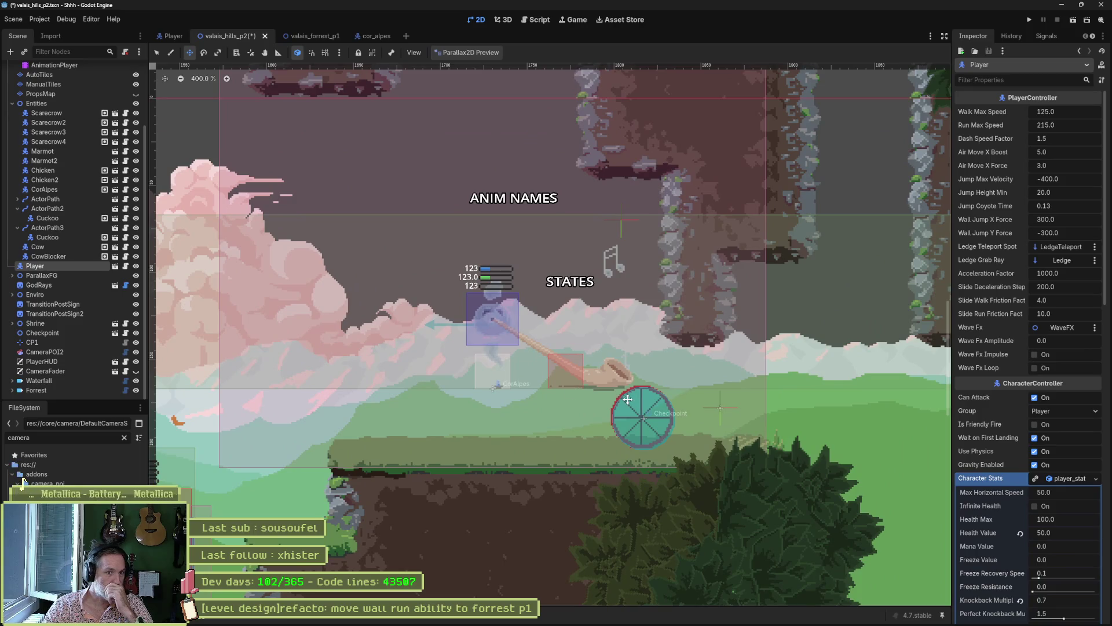
scroll(628, 399, down, 1)
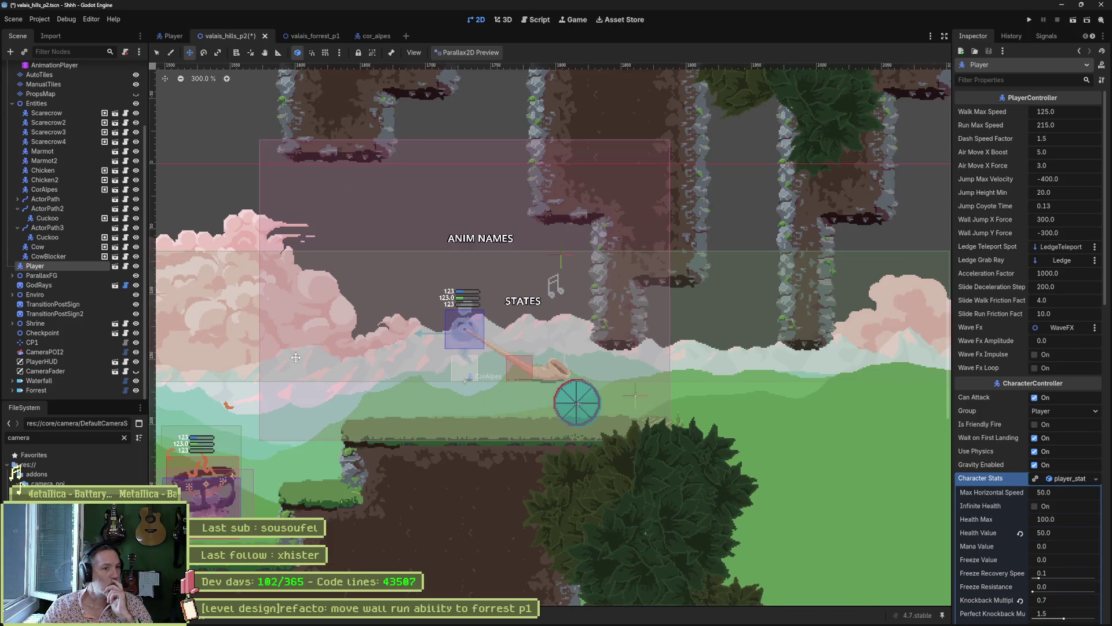
scroll(390, 378, left, 5)
scroll(390, 377, right, 5)
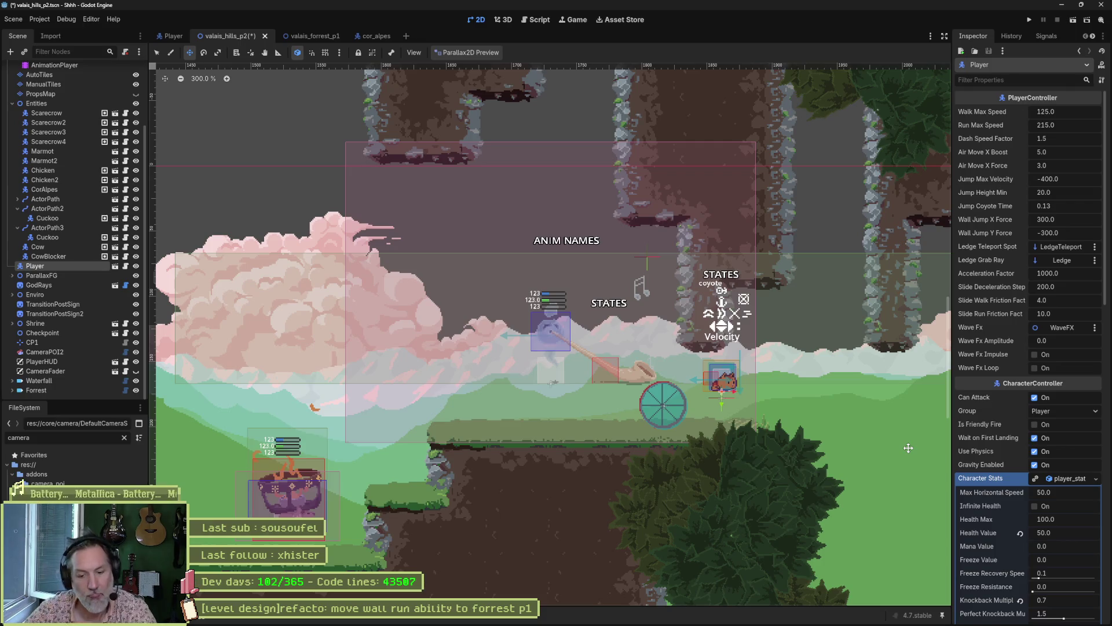
key(F6)
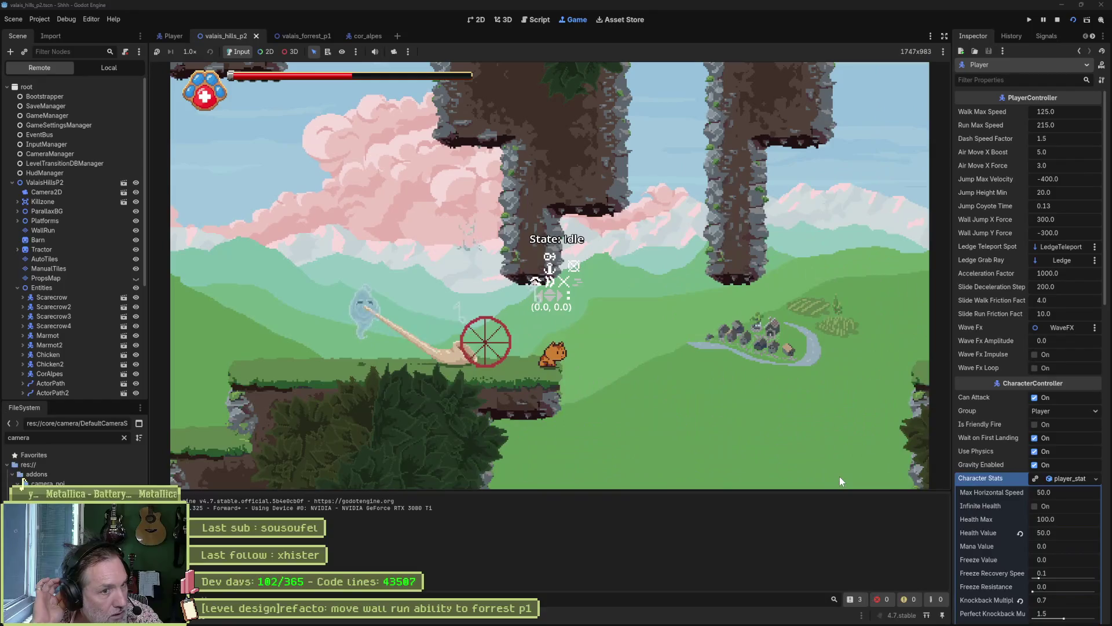
Stop the running game with F8.
key(F8)
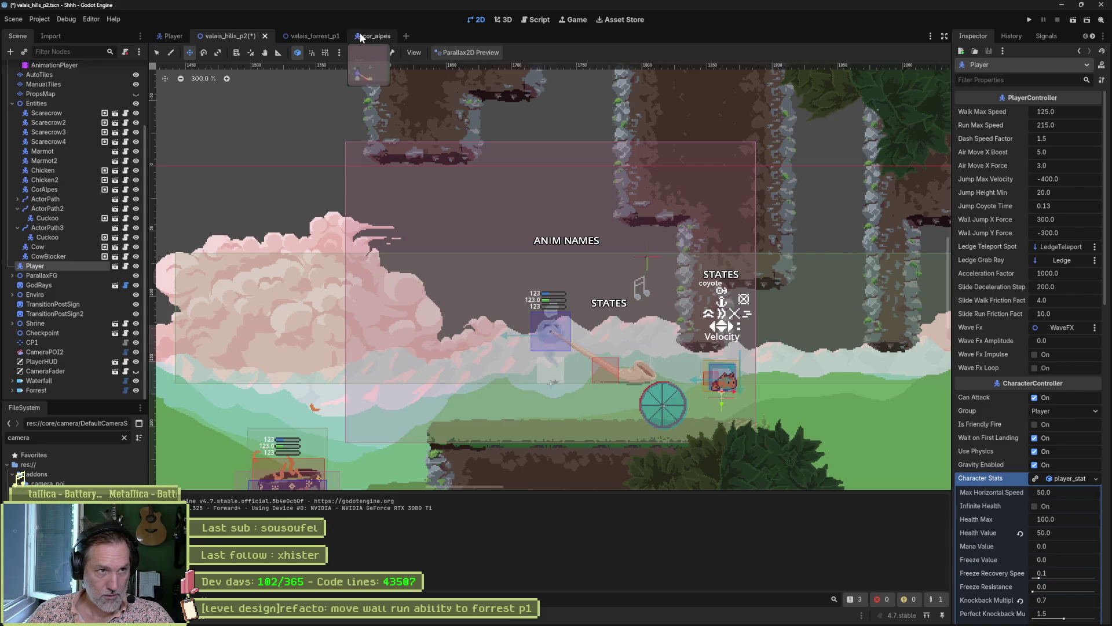
In the cor_alpes script, start a new first line in _ready() with CameraManager.
click(376, 37)
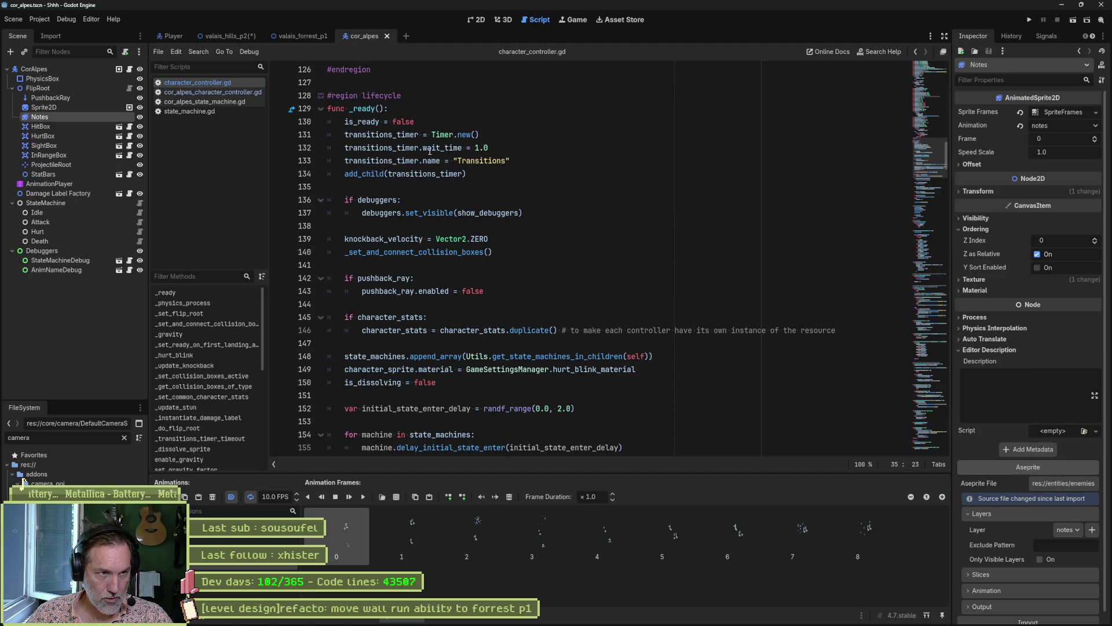
mouse_move(430, 152)
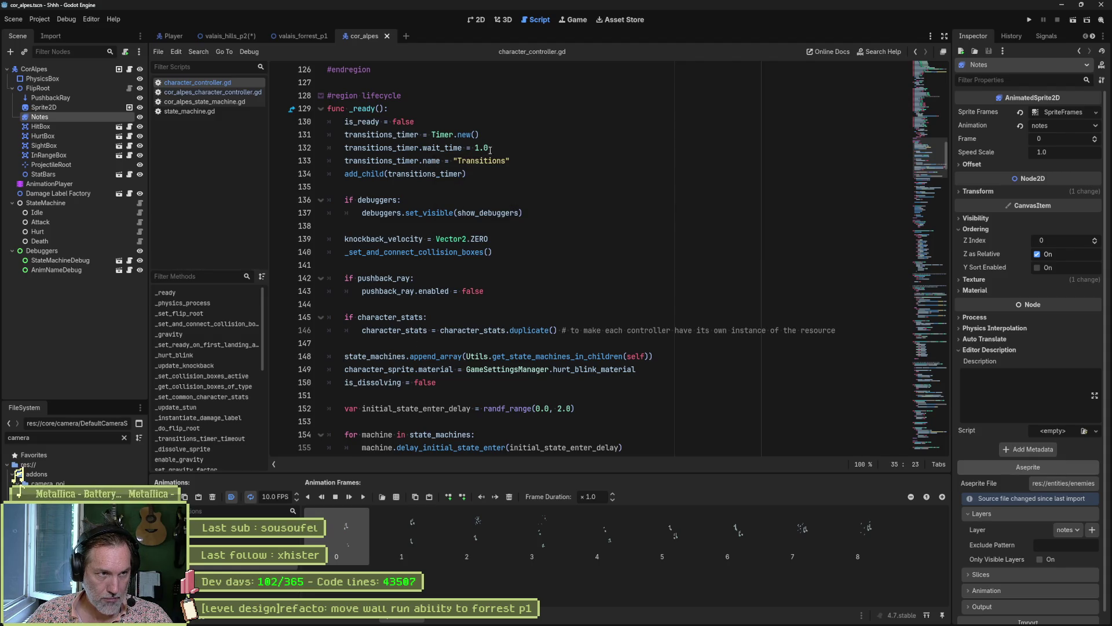
click(513, 112)
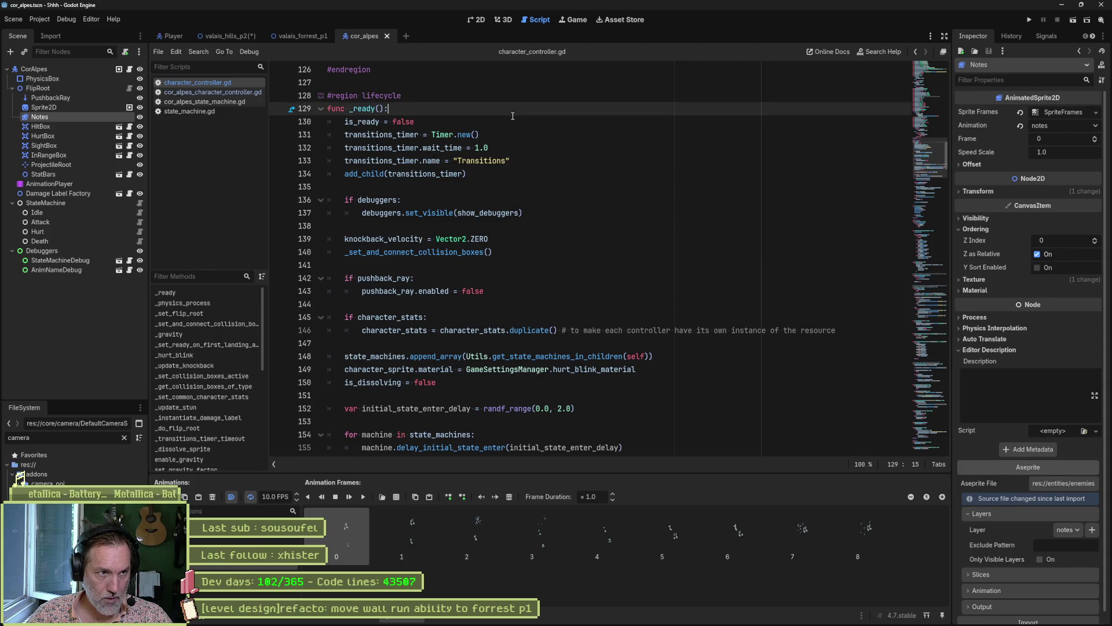
key(Return)
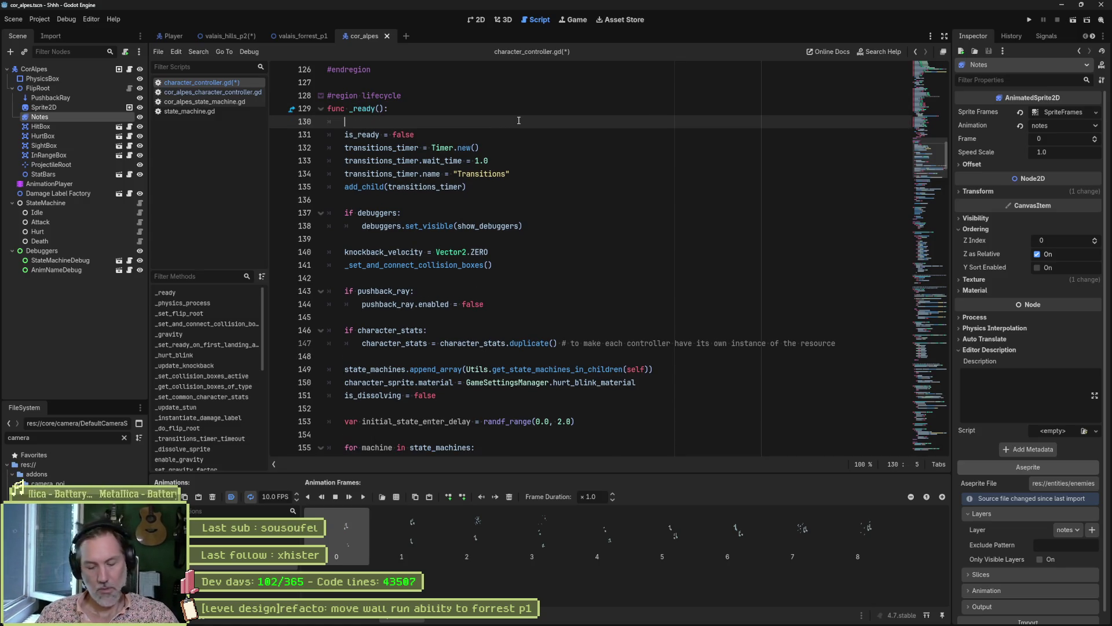
text(gamem)
key(Return)
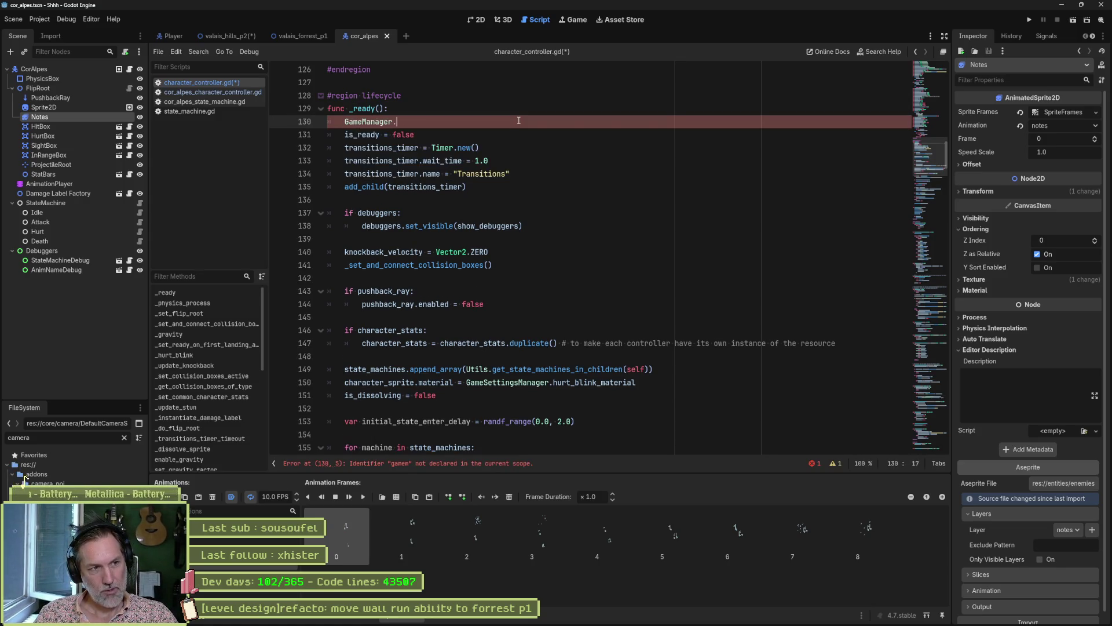
text(.)
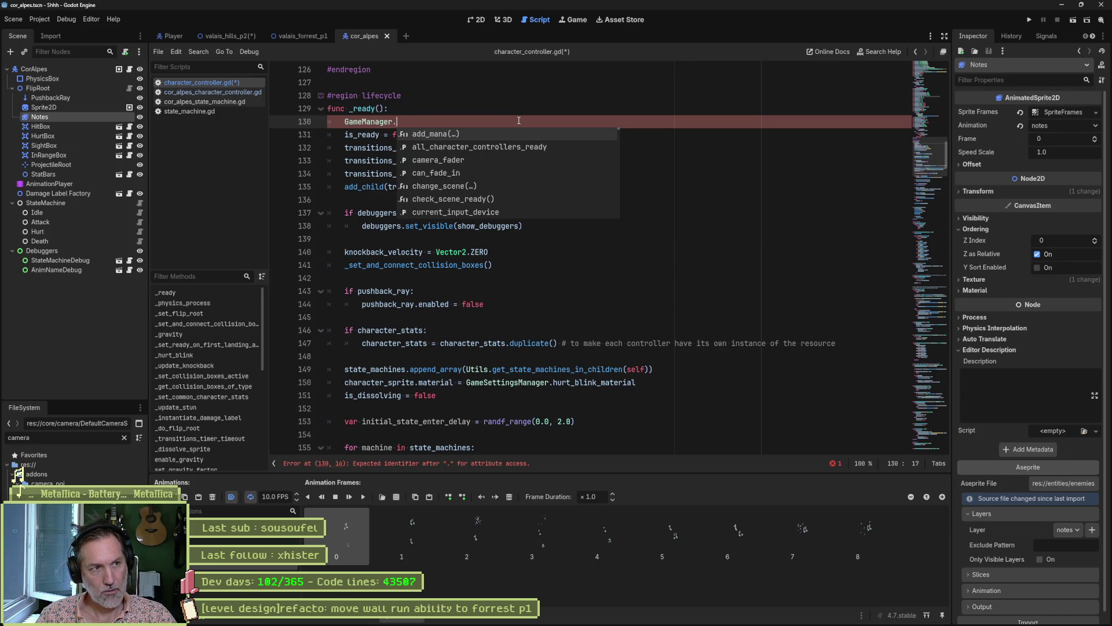
key(ctrl+BackSpace)
key(ctrl+BackSpace)
text(Cam)
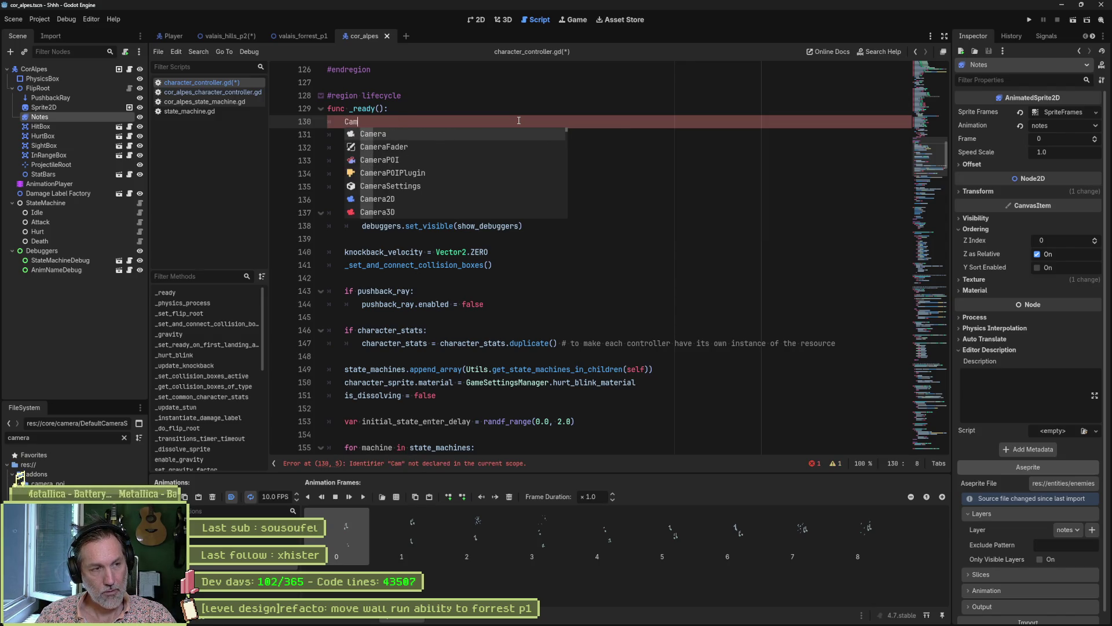
text(er)
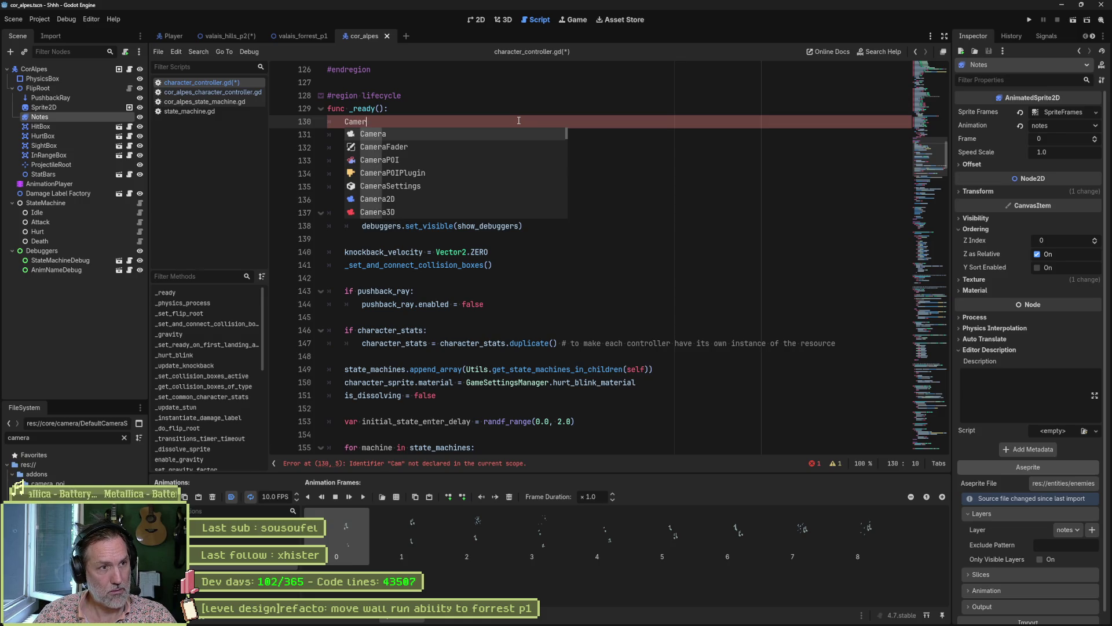
text(aFa)
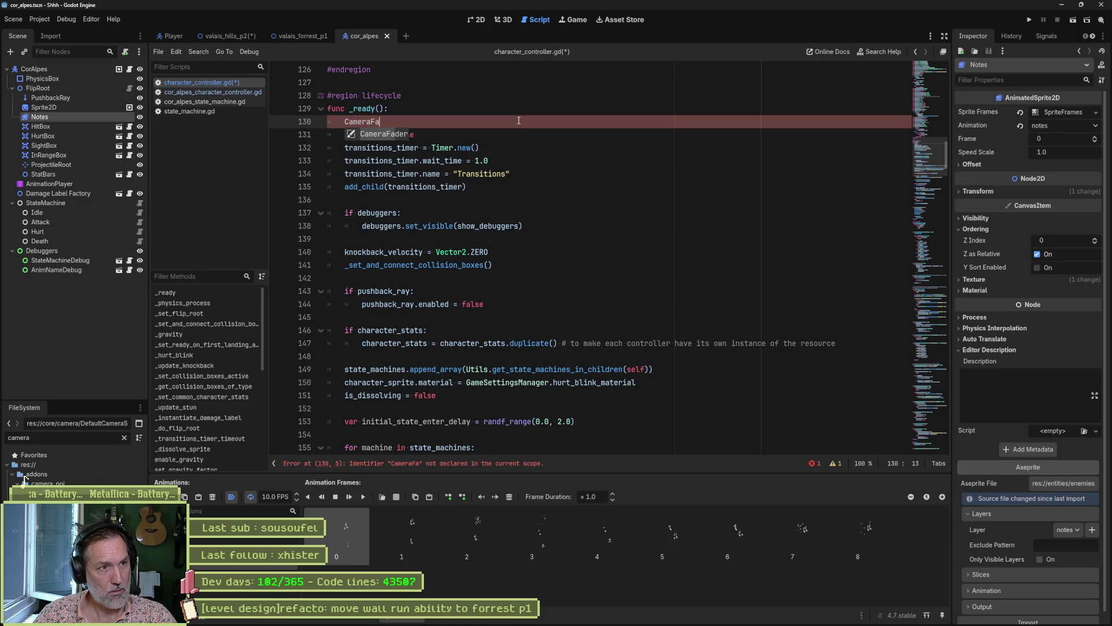
key(BackSpace)
key(BackSpace)
text(M)
key(Return)
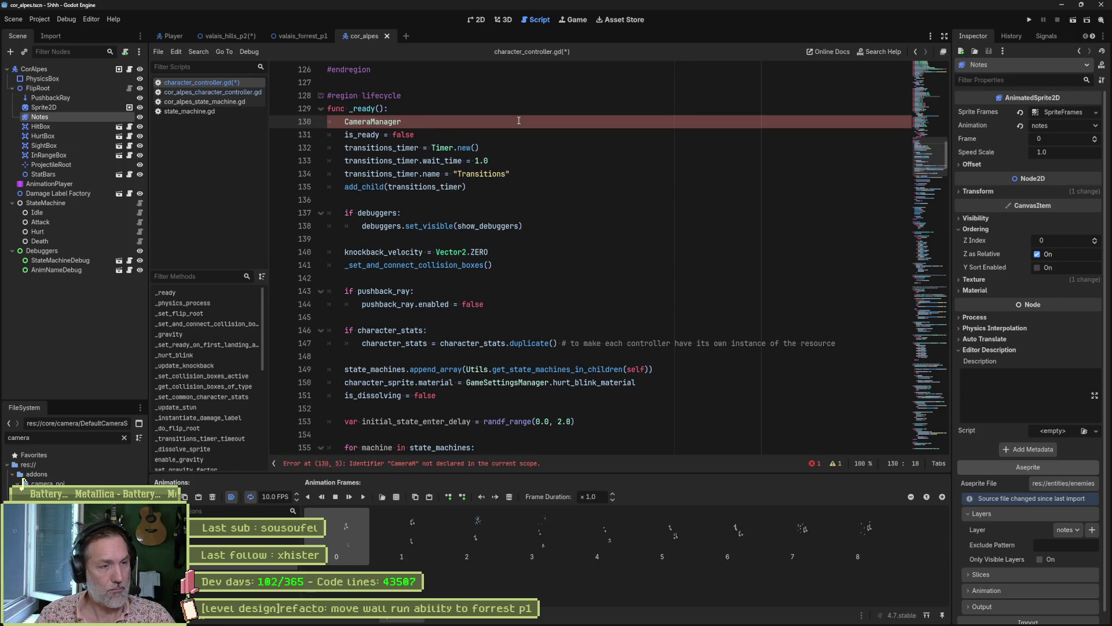
text(.)
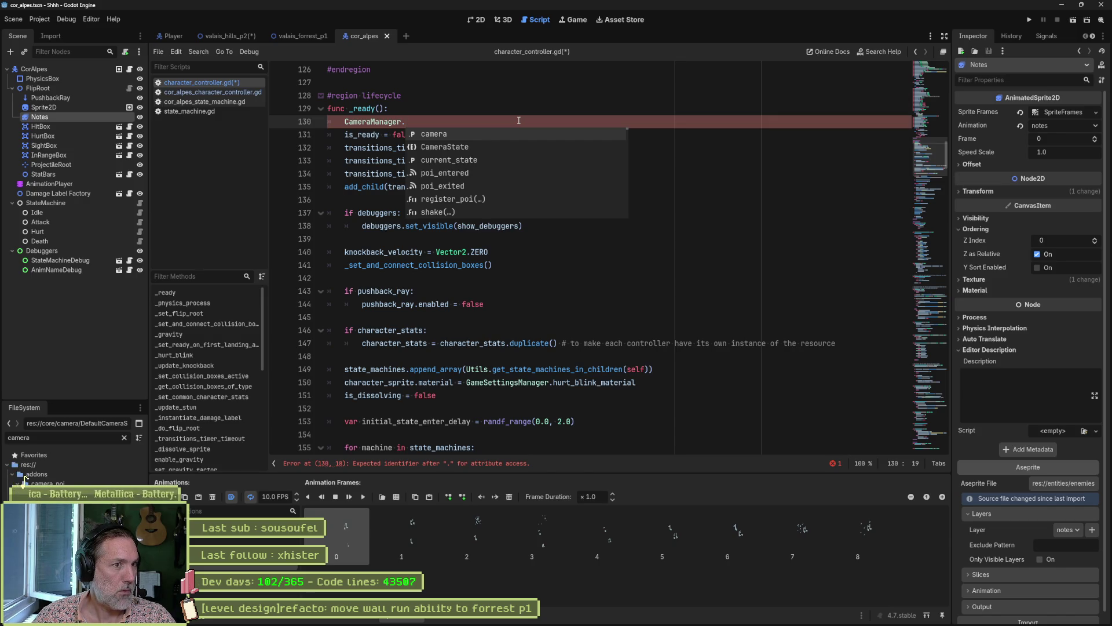
Complete the line as CameraManager.state_changed.connect(_on_state_changed).
key(Down)
key(Down)
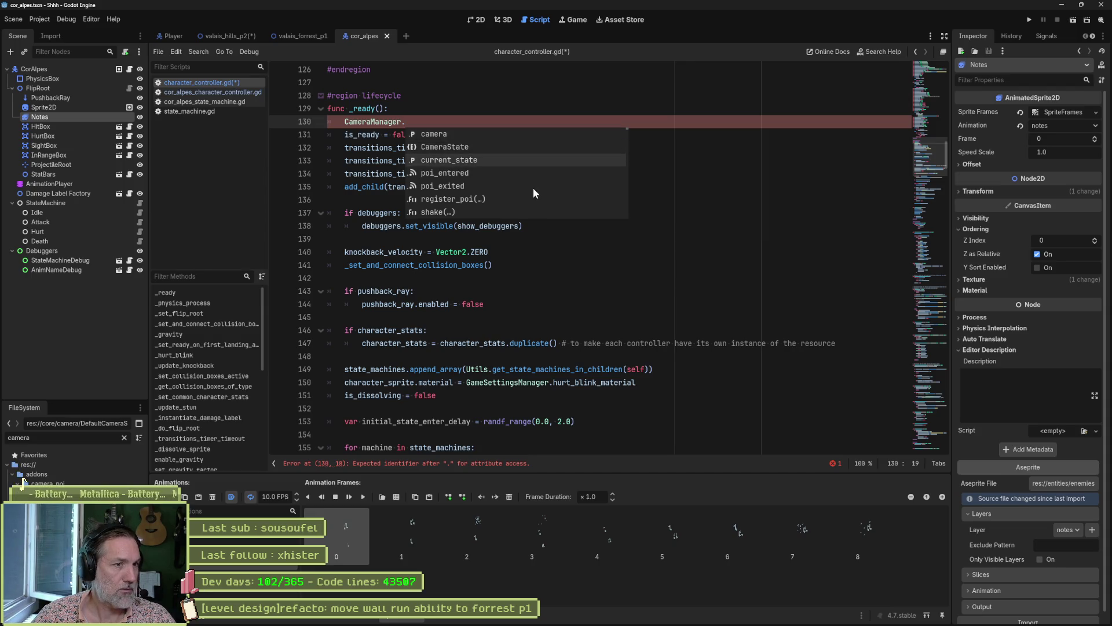
key(Down)
key(Down)
key(Down)
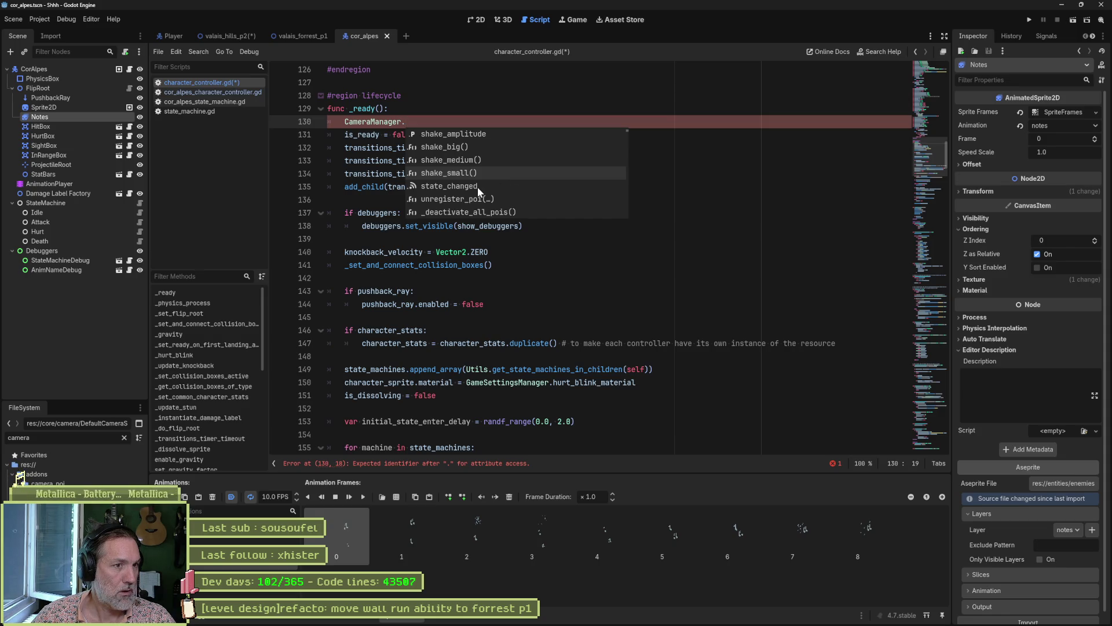
key(Down)
key(Return)
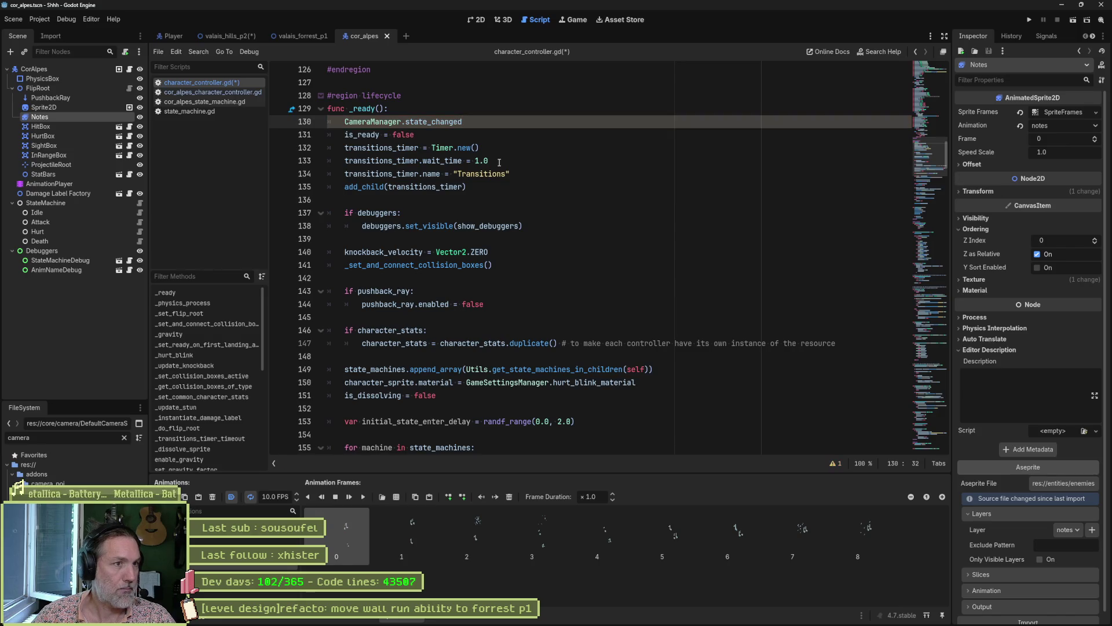
text(.connect())
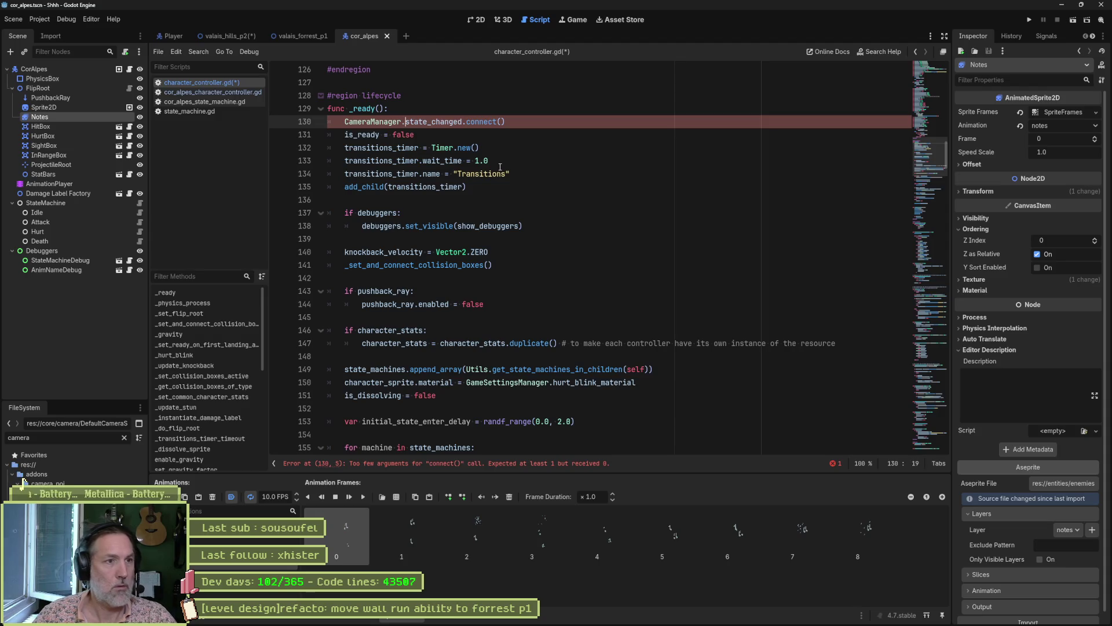
key(Left)
key(Left)
key(Right)
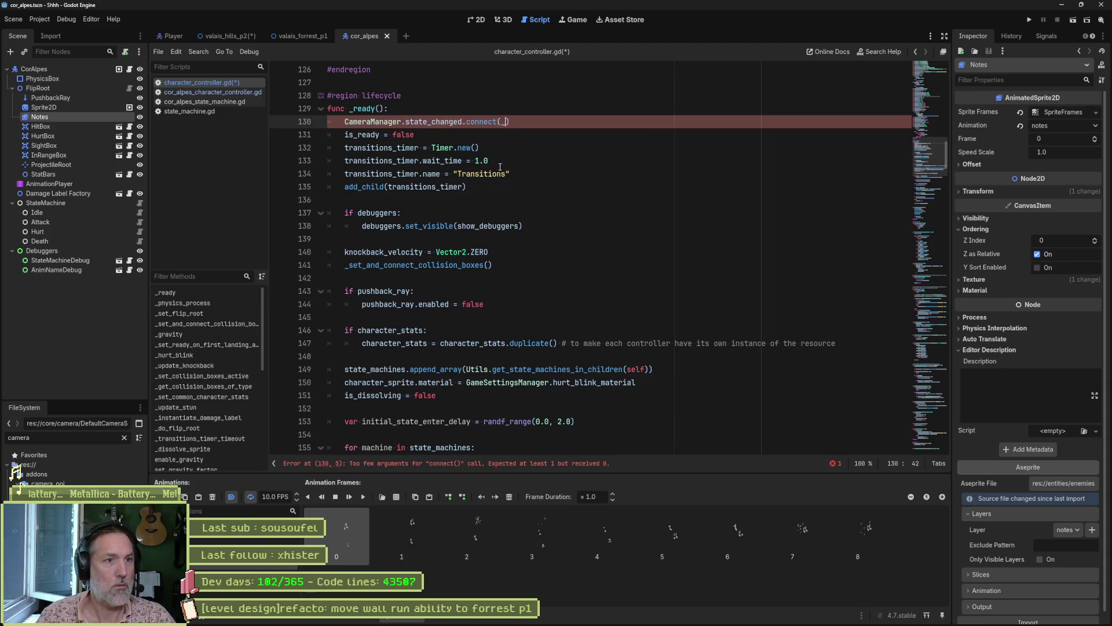
text(_state_changed)
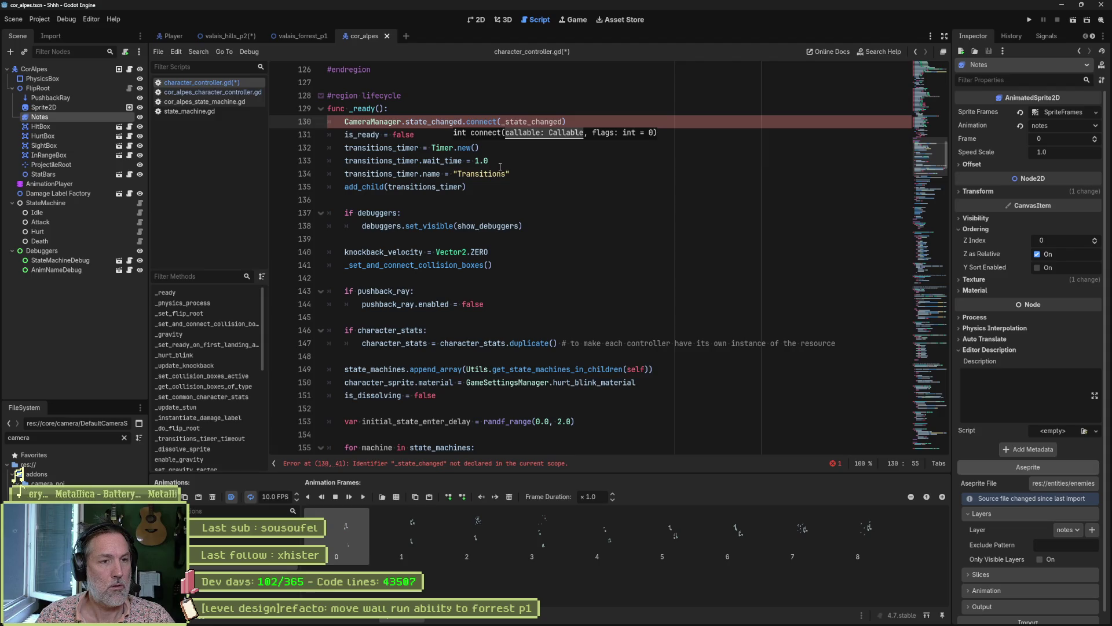
text(on_)
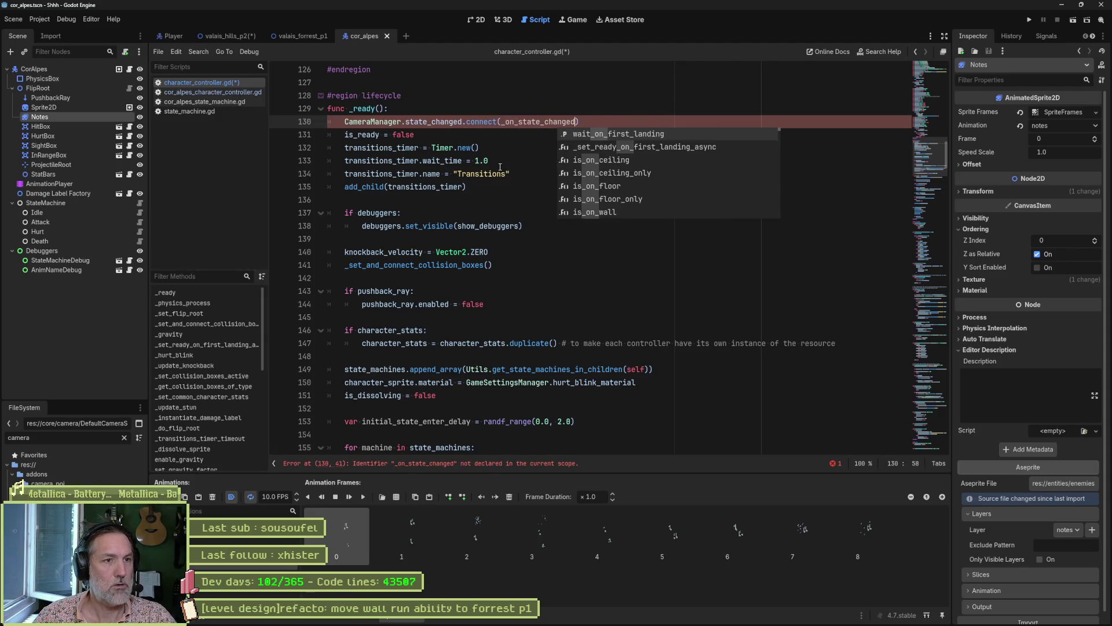
key(ctrl+shift+Left)
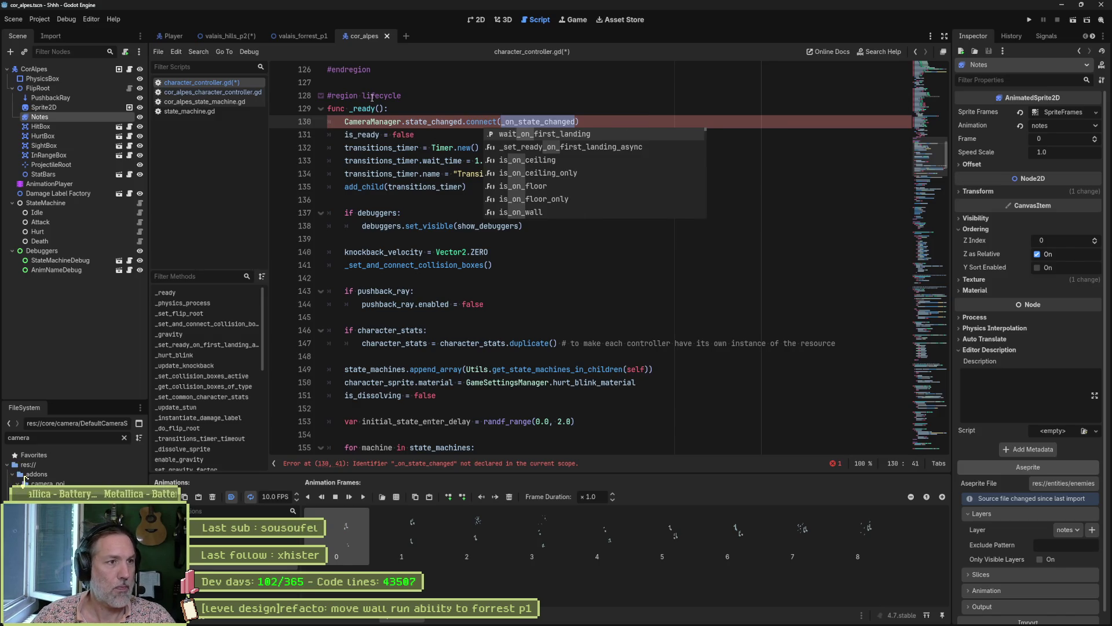
Fold the script's regions, expand callbacks, and add blank lines before its #endregion.
click(372, 98)
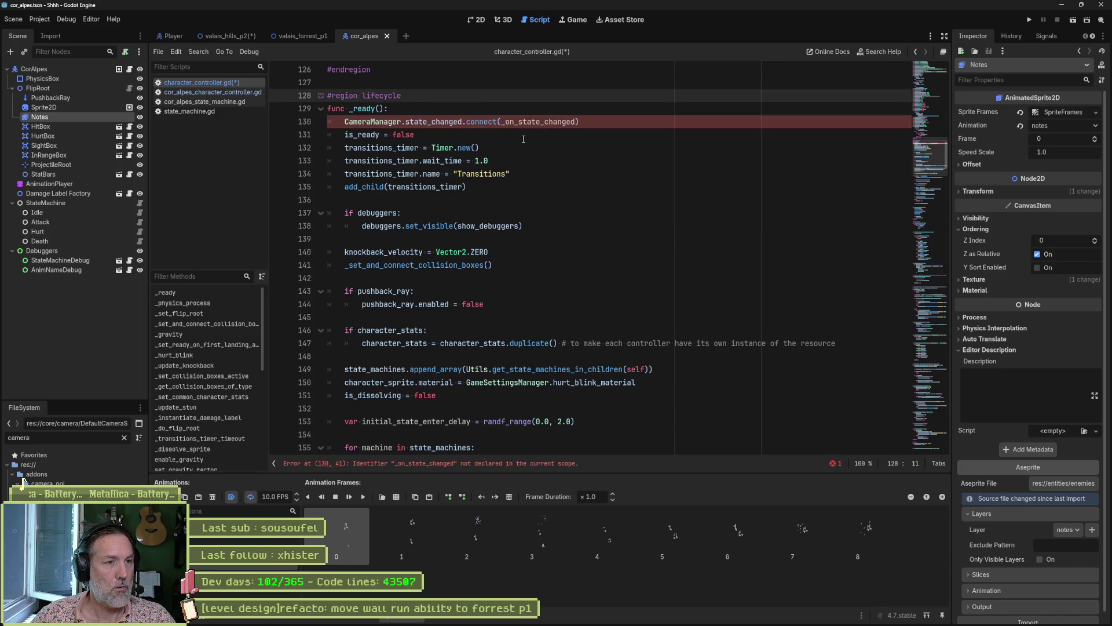
key(ctrl+alt+f)
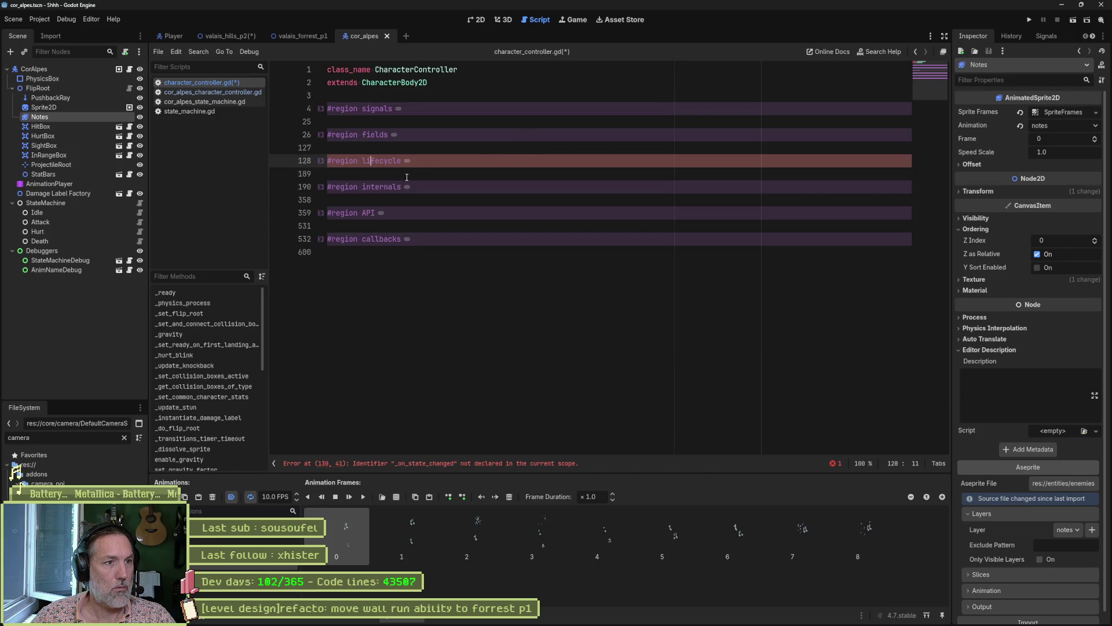
click(320, 186)
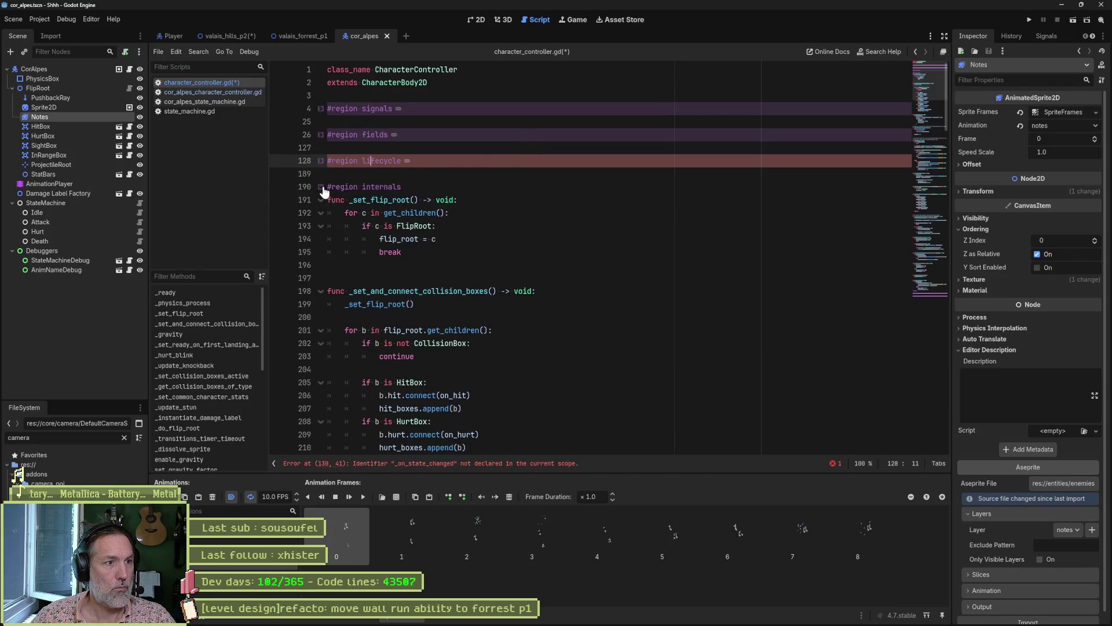
click(320, 186)
click(320, 240)
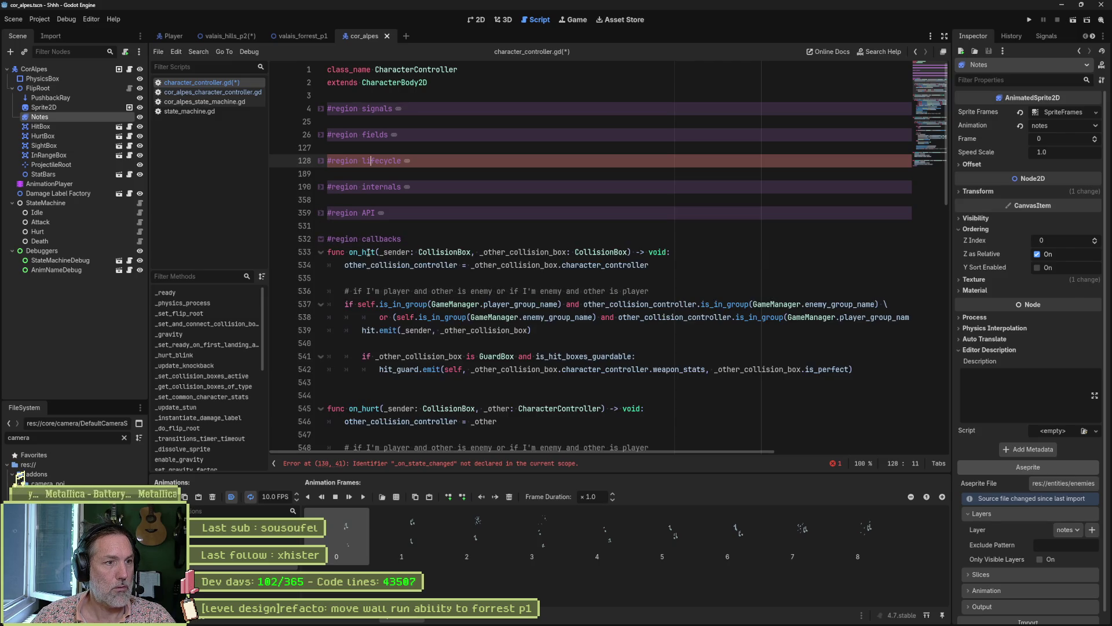
scroll(424, 250, down, 15)
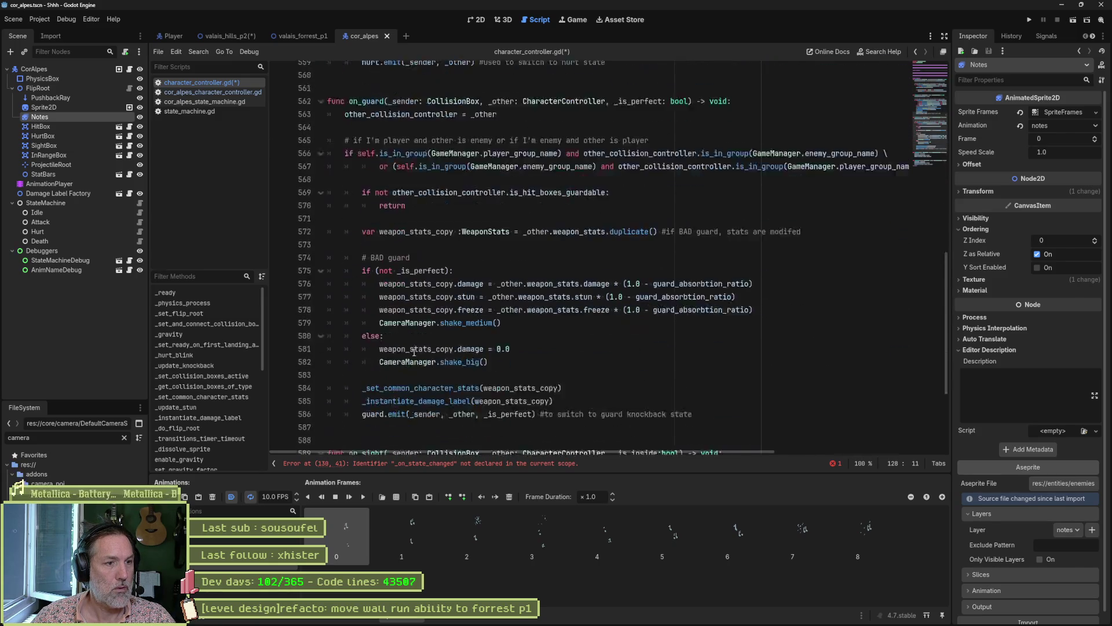
click(544, 415)
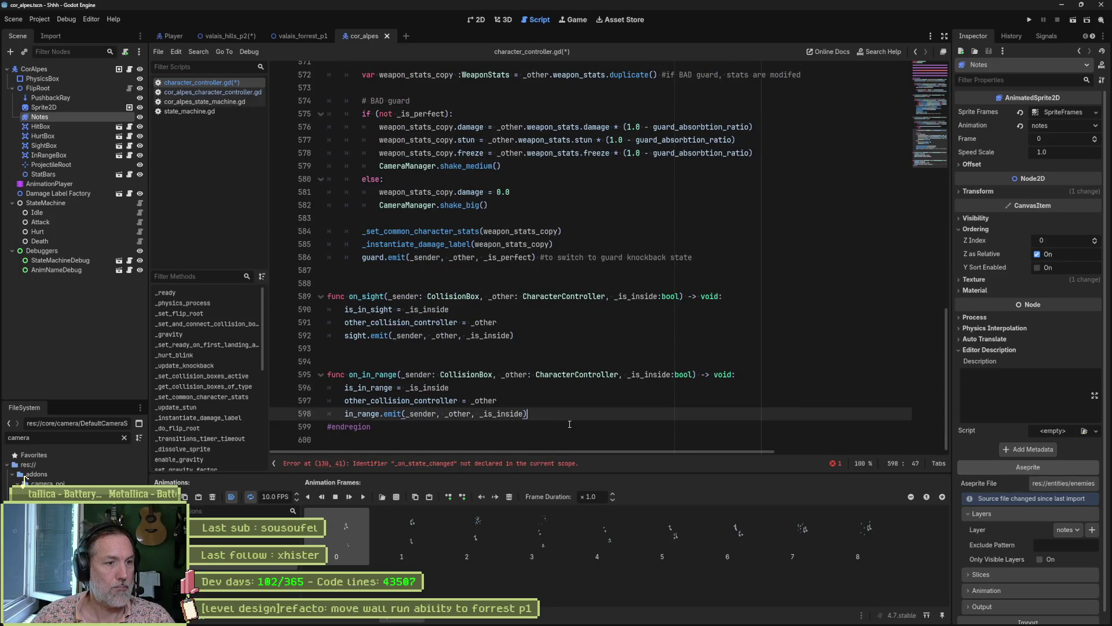
key(Down)
key(Down)
key(Up)
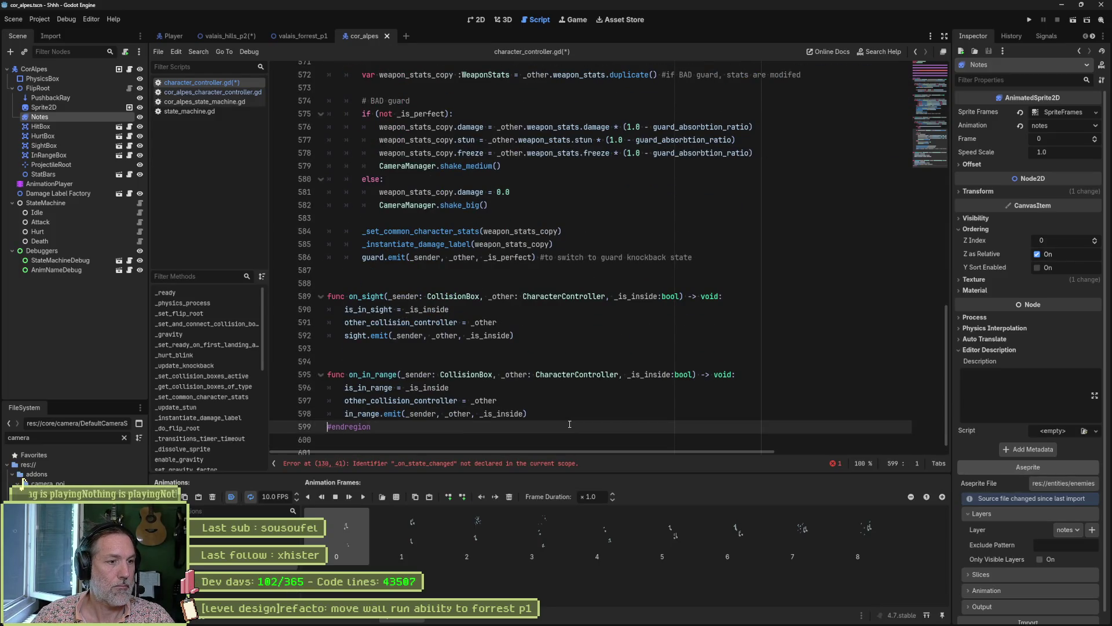
key(Return)
key(Return)
key(Up)
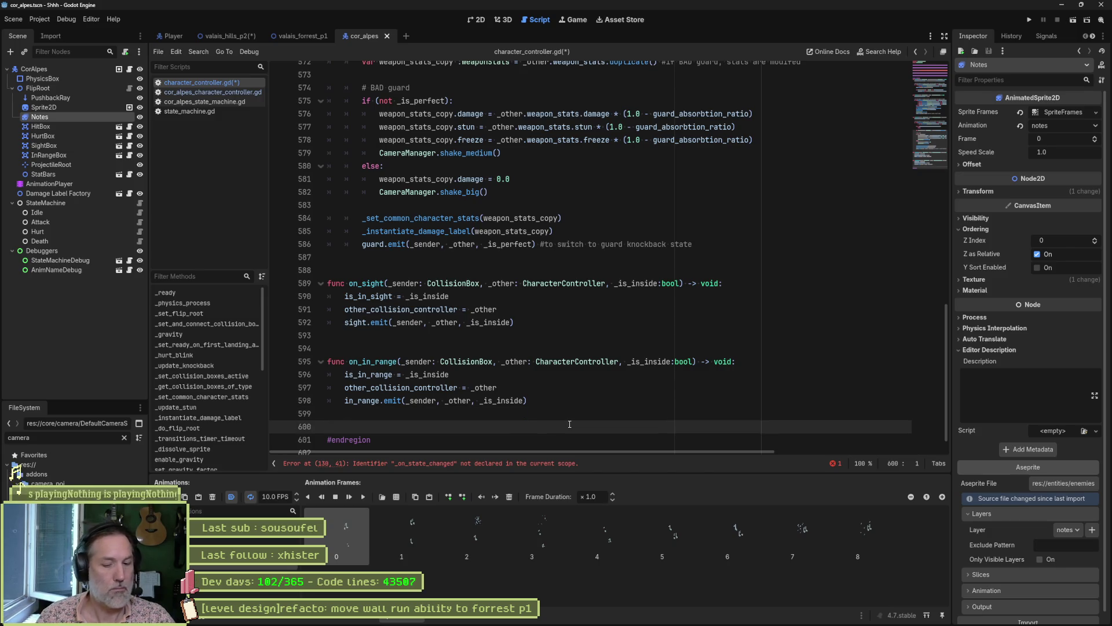
Add a new function 'func _on_state_changed() -> void:' with a pass body.
text(func _on_state_changed() -> void:)
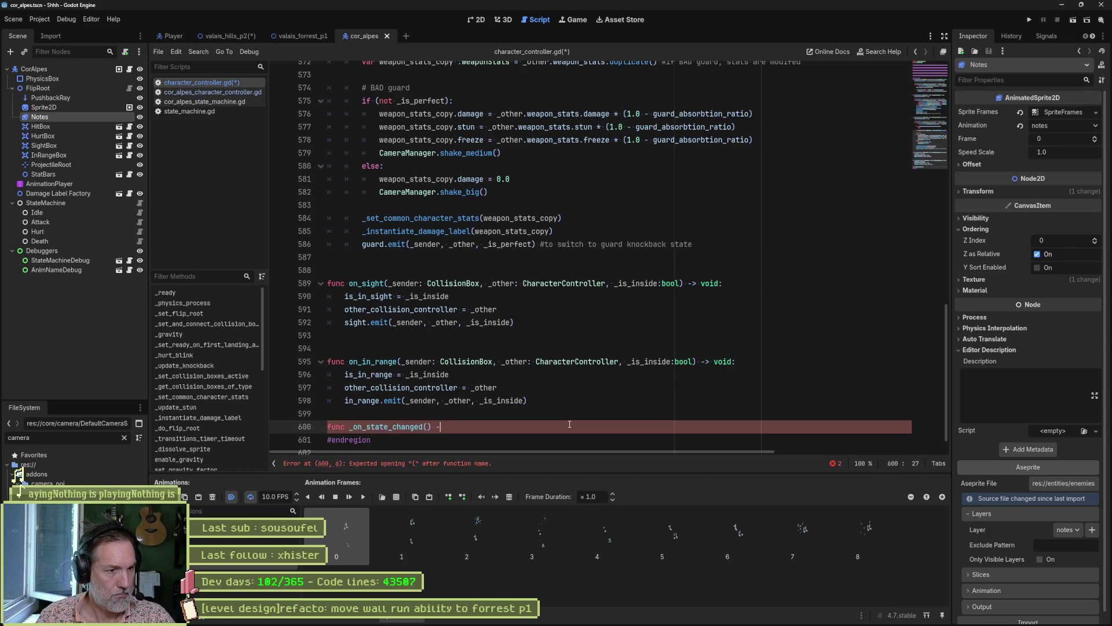
key(Return)
text(pass)
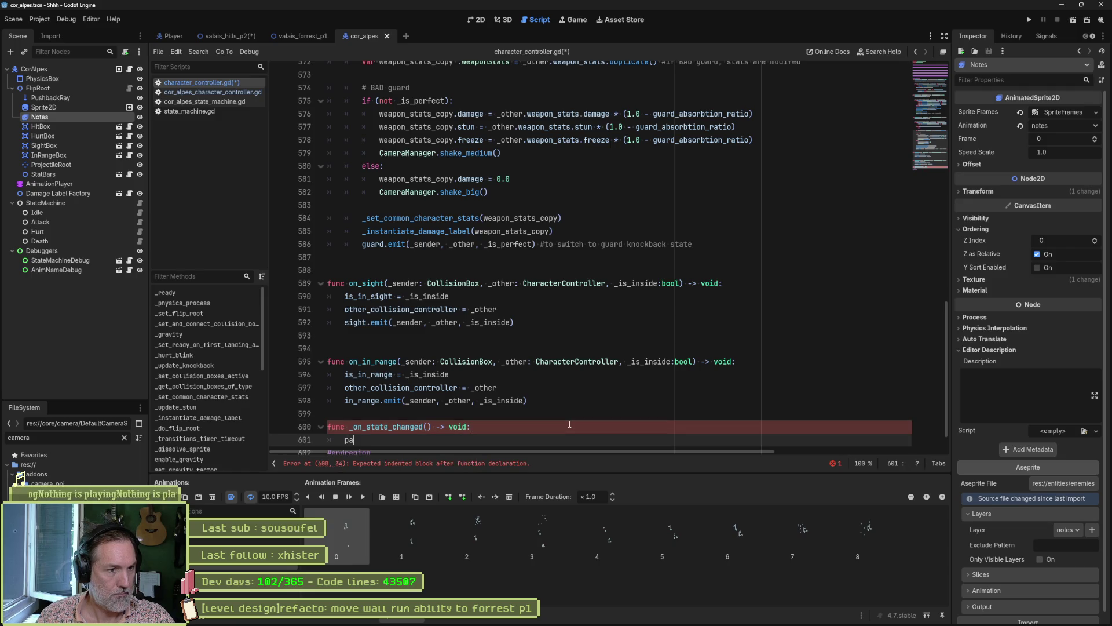
Copy the new_state parameter from the state_changed signal definition in camera_manager.gd.
click(941, 87)
scroll(938, 76, up, 5)
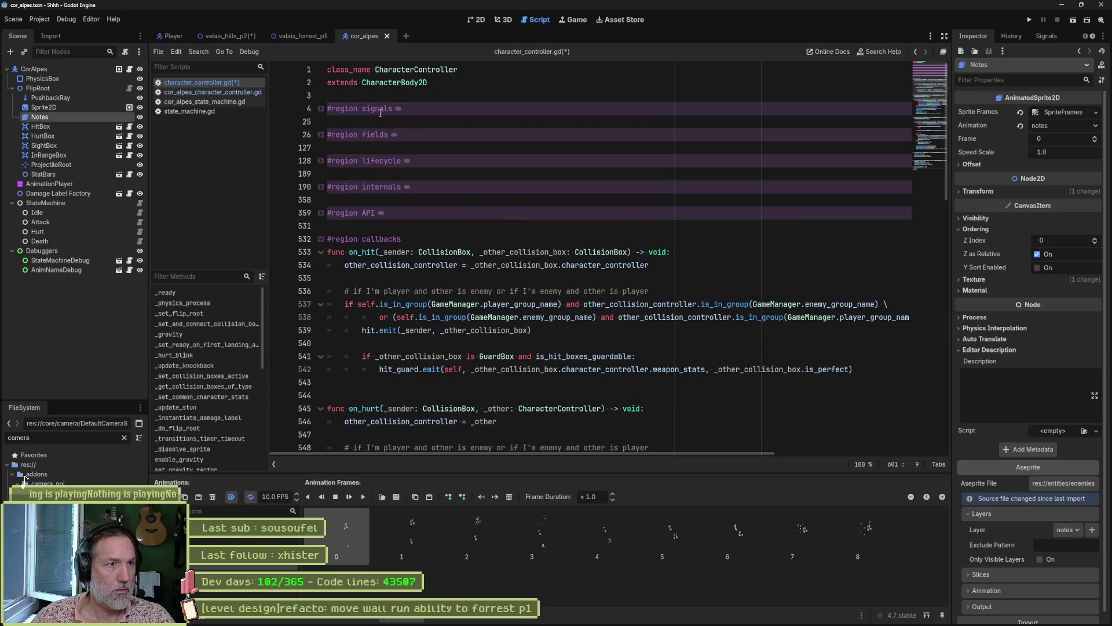
click(320, 160)
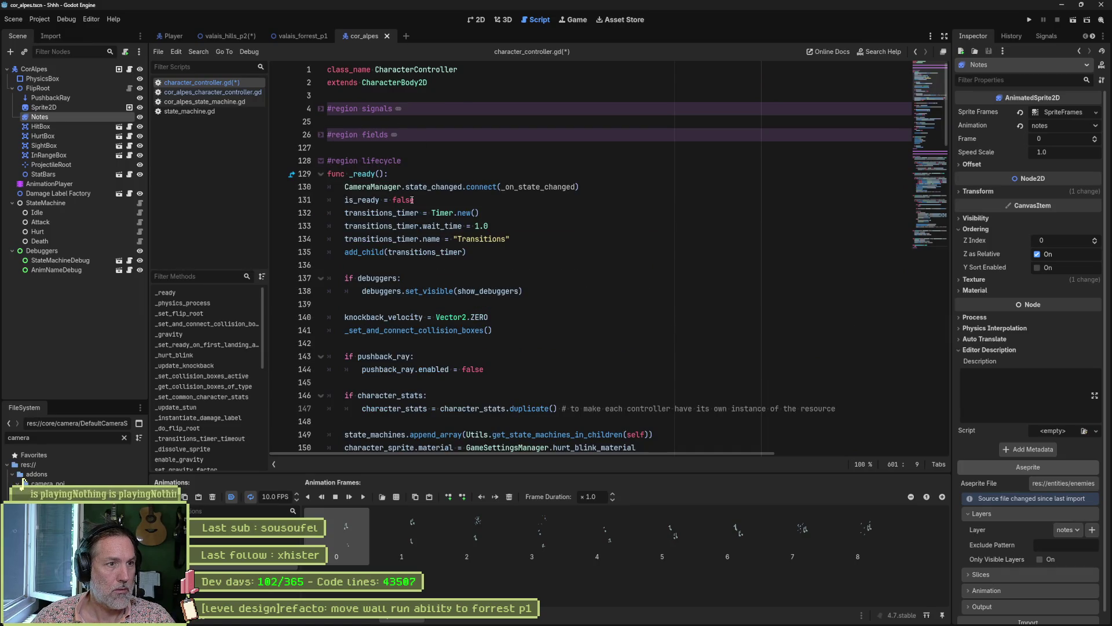
click(515, 187)
ctrl+click(440, 188)
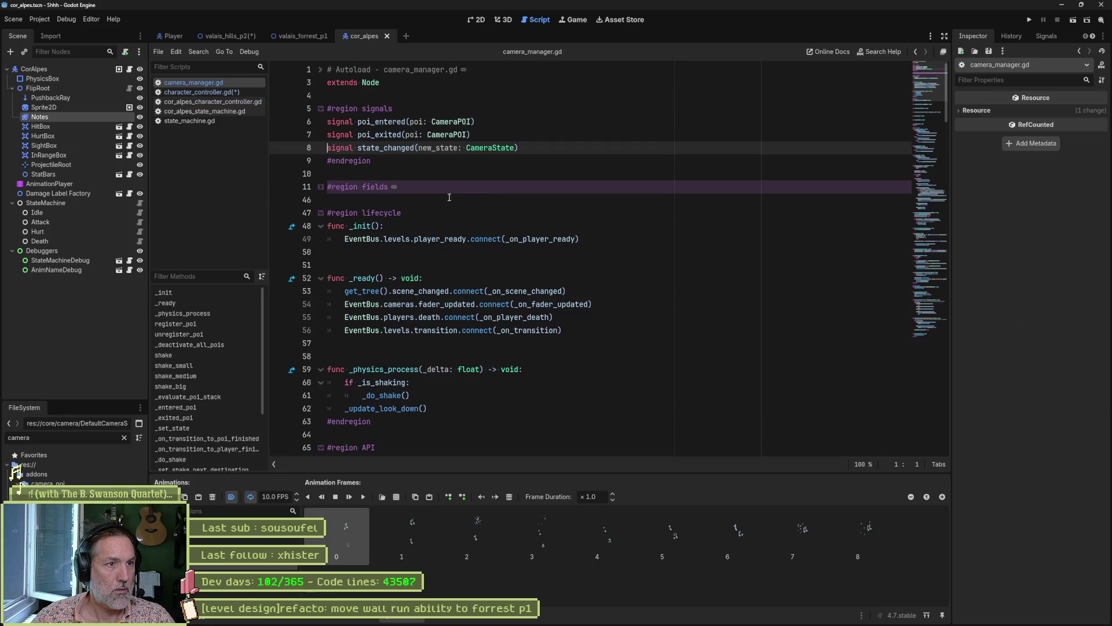
drag(419, 149, 515, 152)
key(ctrl+c)
key(ctrl+w)
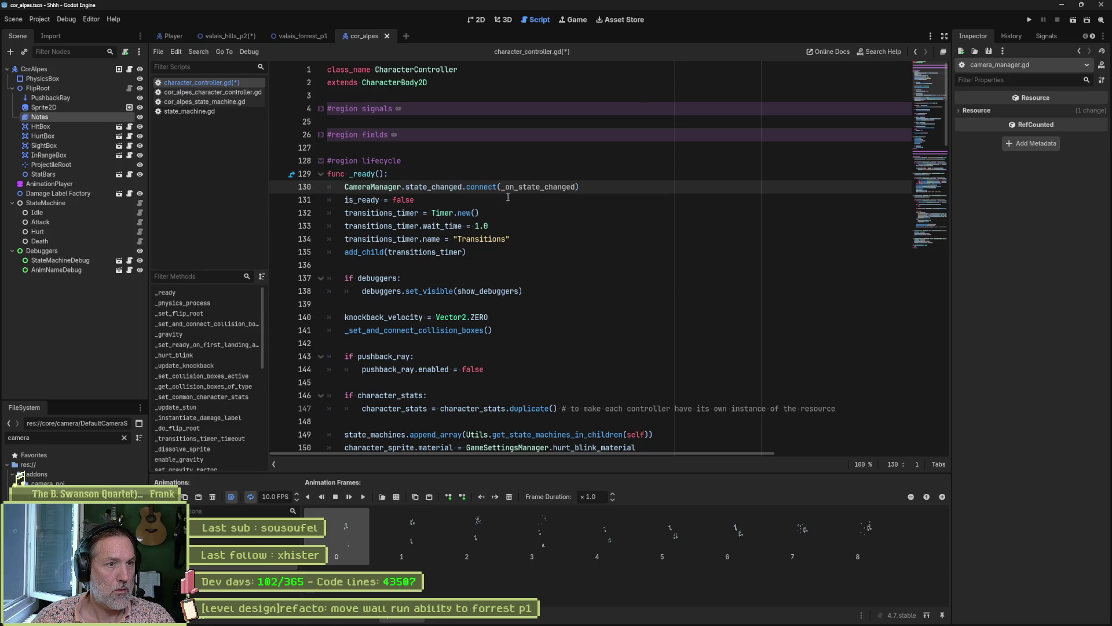
Paste new_state into _on_state_changed, save, and prefix its type as CameraManager.CameraState.
ctrl+click(507, 188)
click(428, 389)
key(ctrl+v)
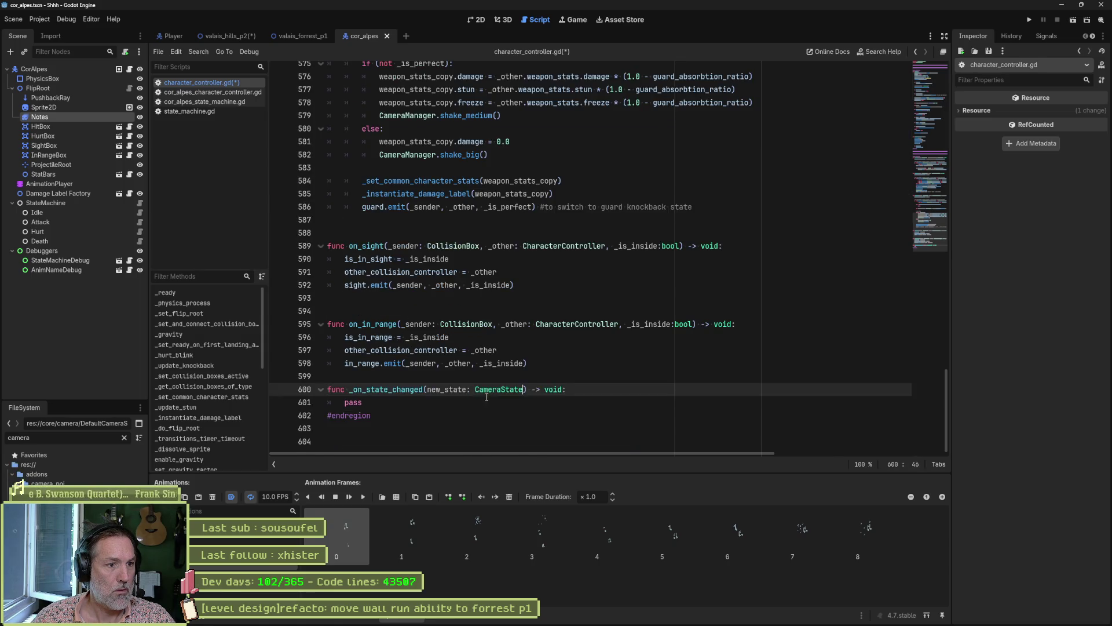
double_click(353, 408)
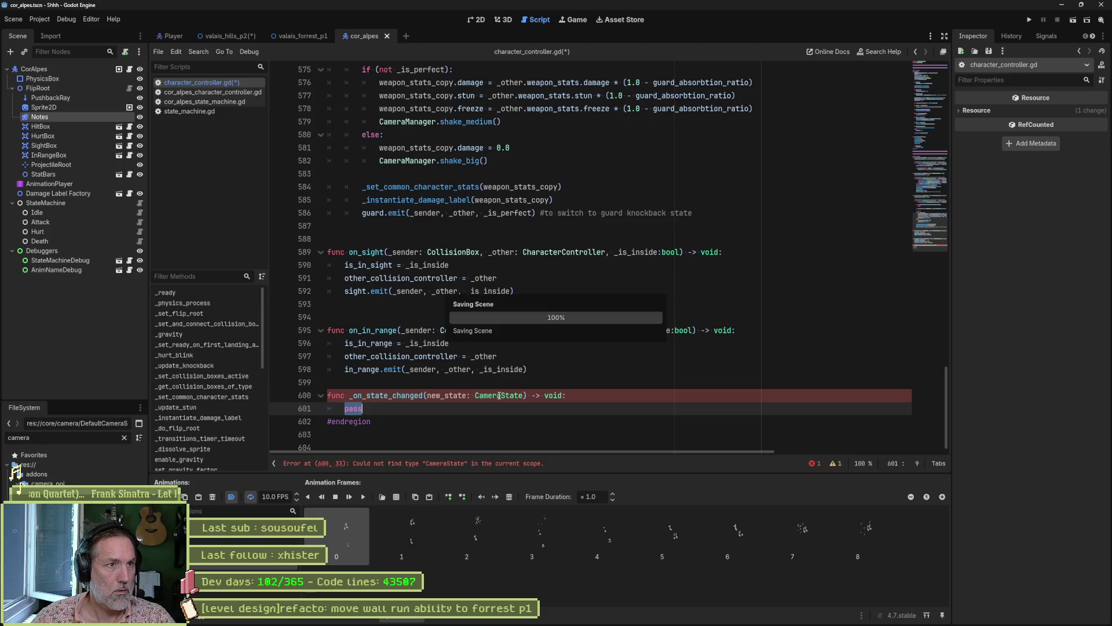
key(ctrl+s)
click(475, 388)
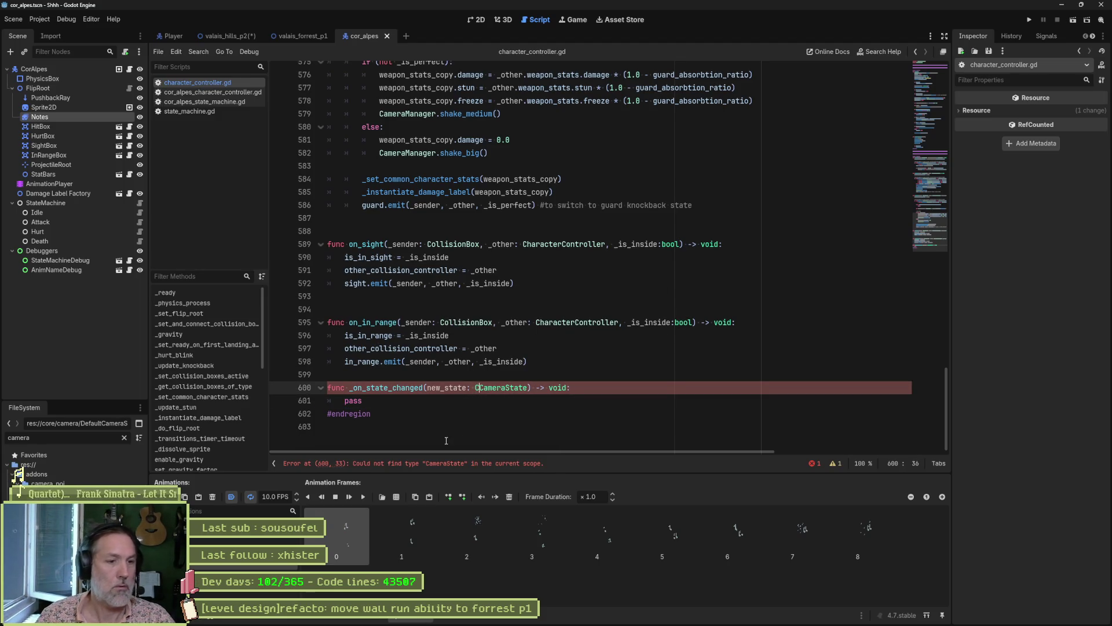
text(Camera)
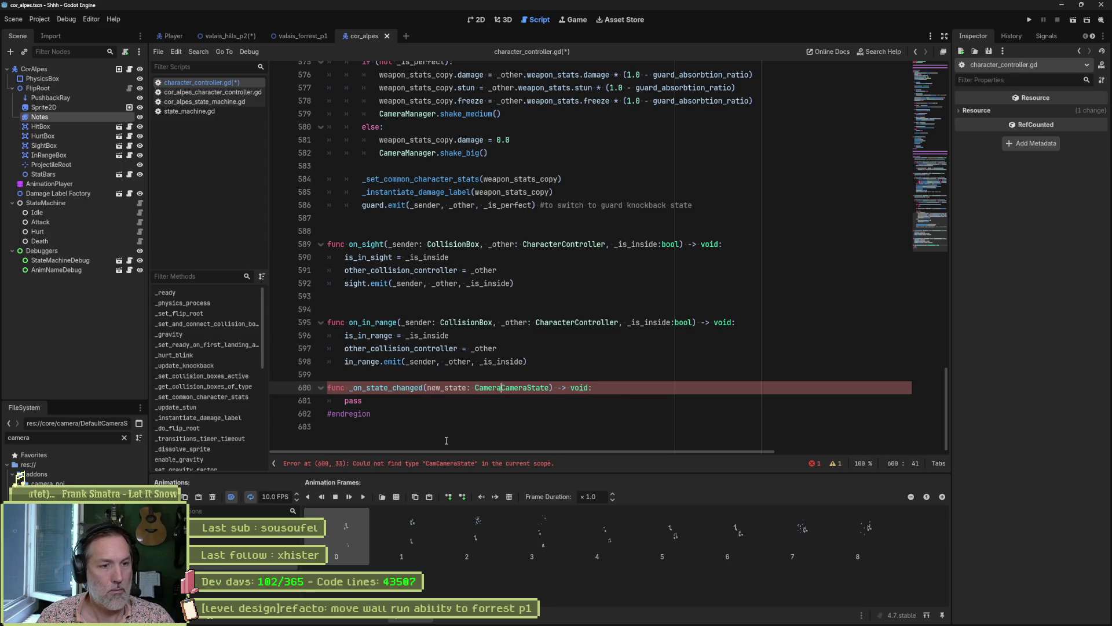
text(Manager.)
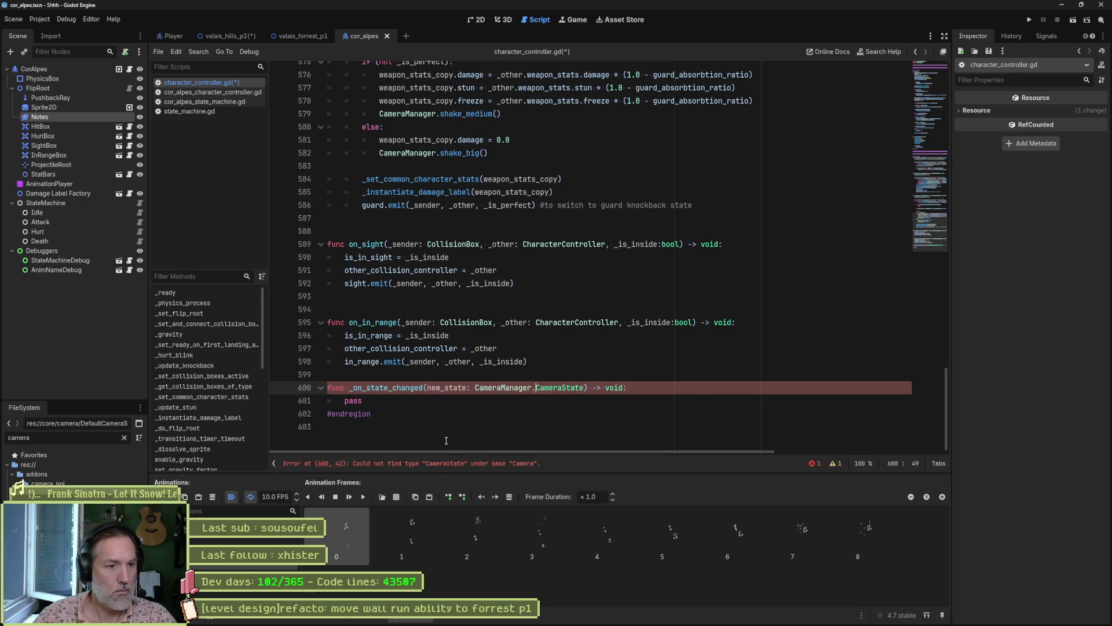
Replace pass with an if check comparing new_state against CameraManager.CameraState.
click(354, 400)
double_click(354, 400)
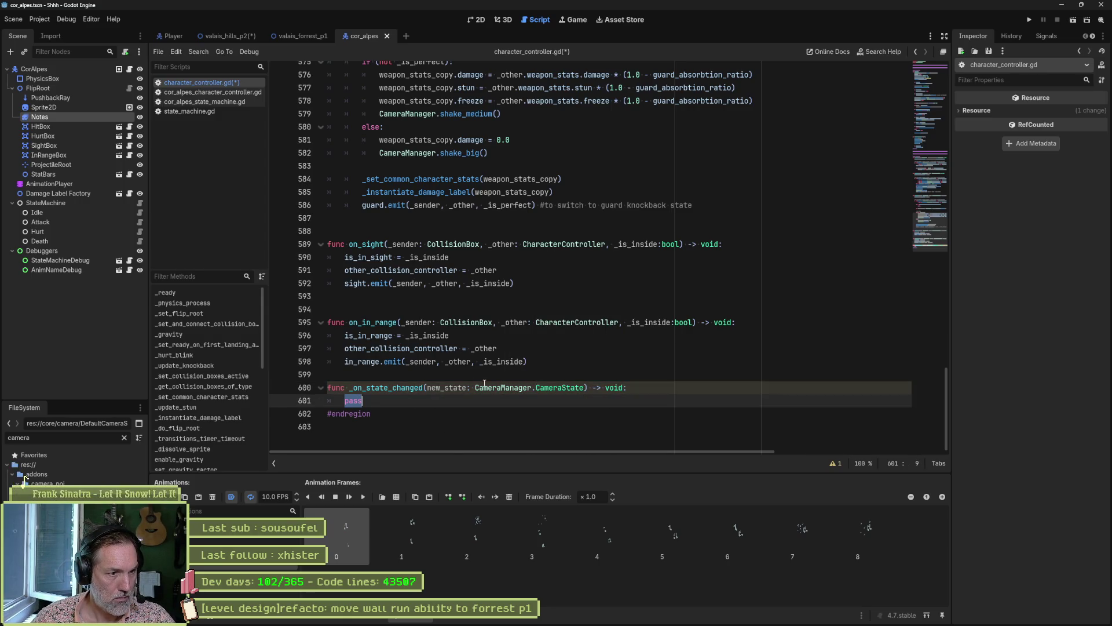
text(if new)
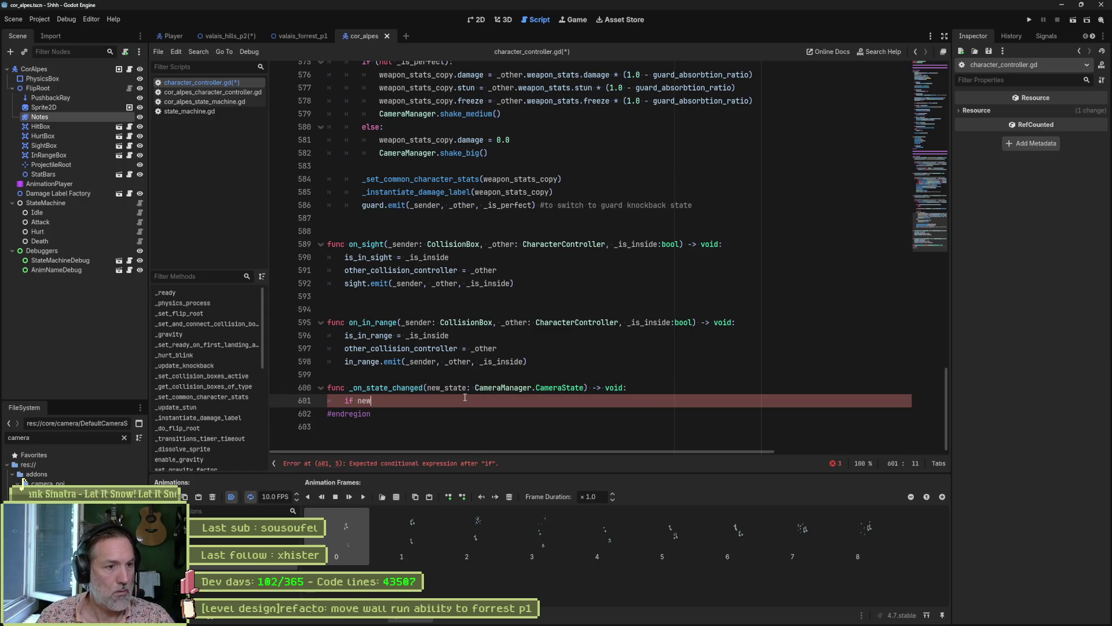
key(Return)
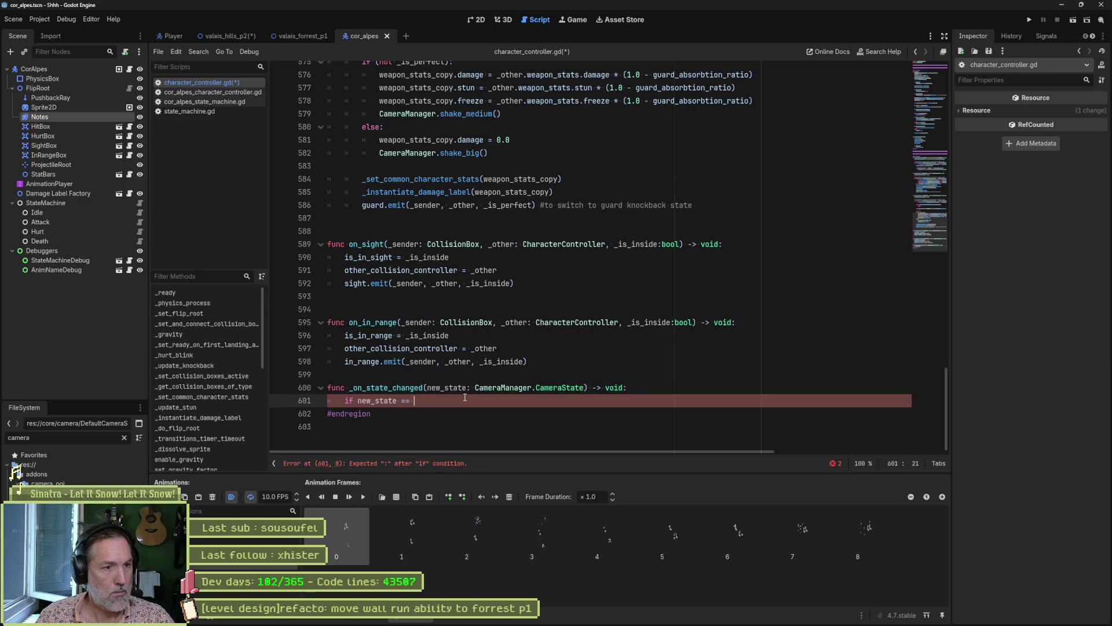
text(CameraManager.)
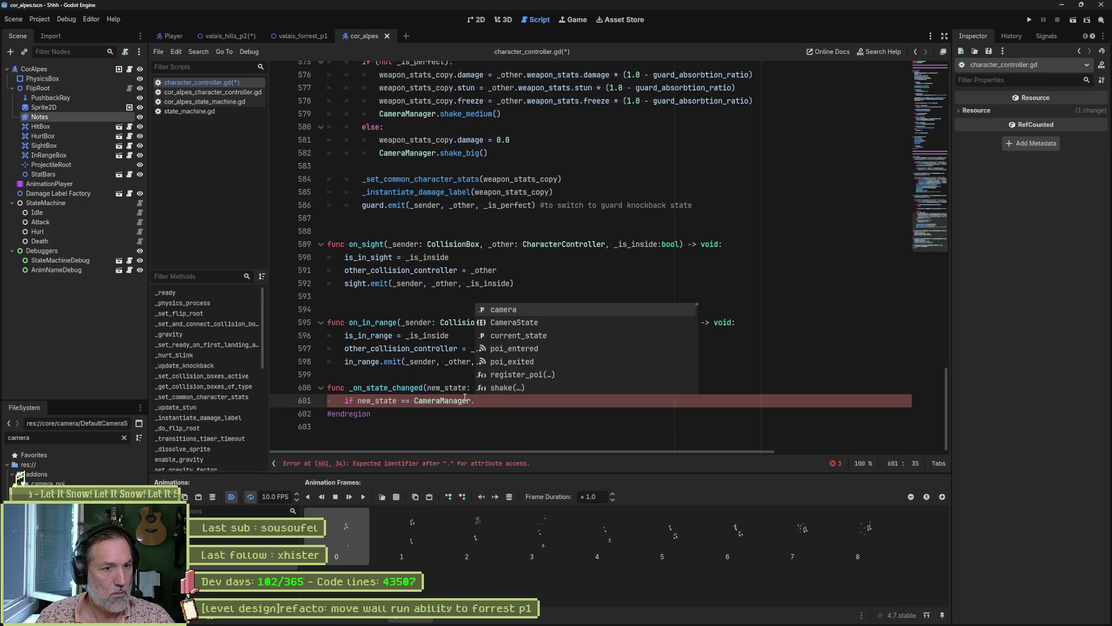
text(camers)
key(Return)
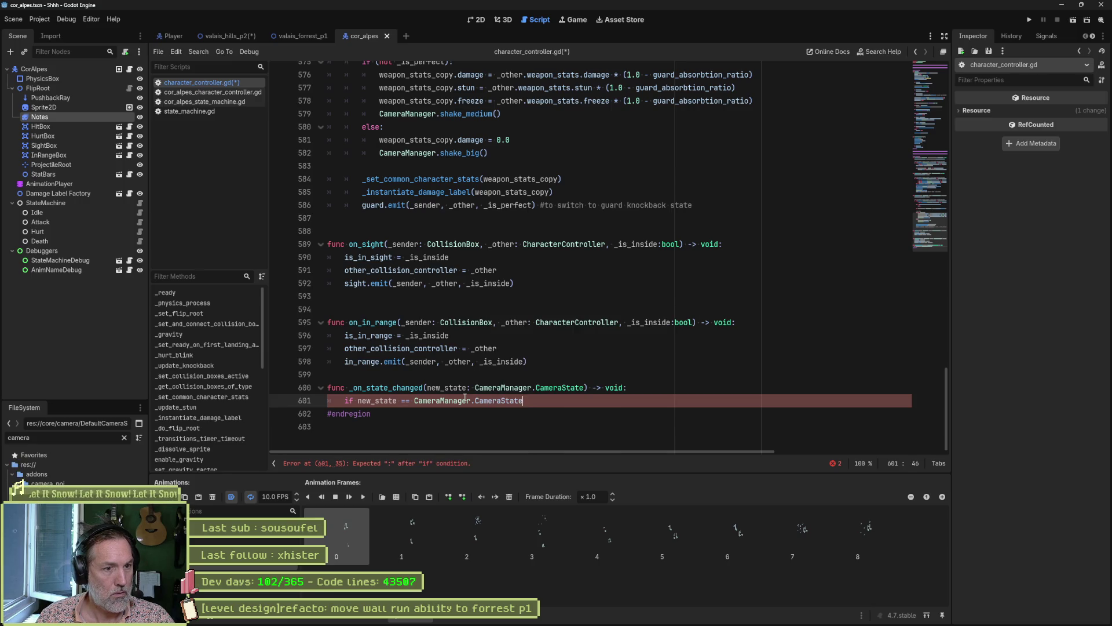
text(.)
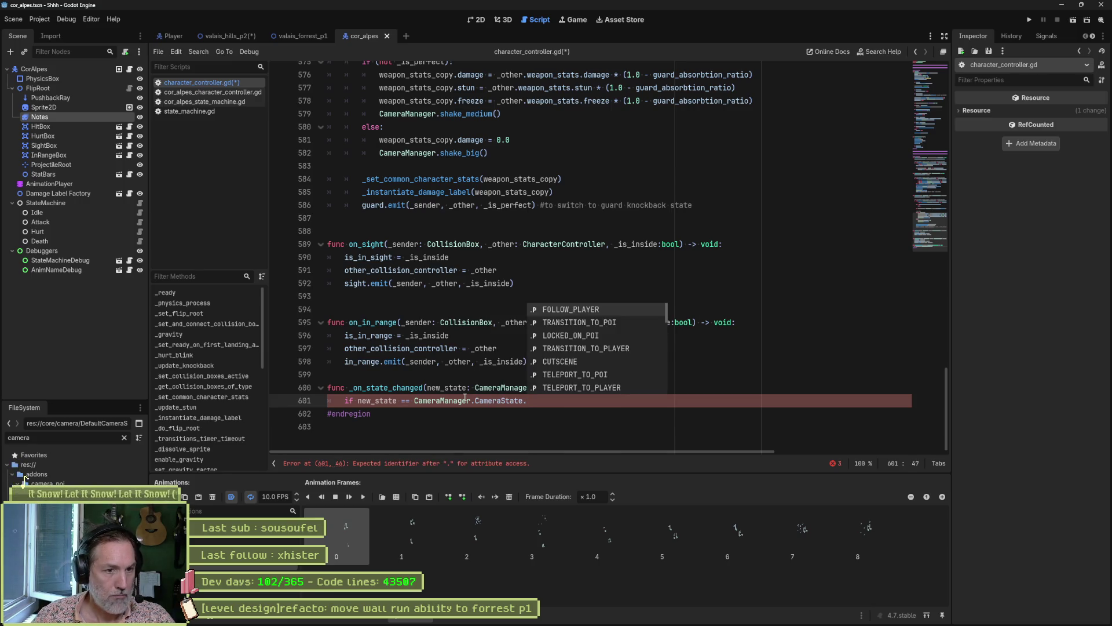
text(f)
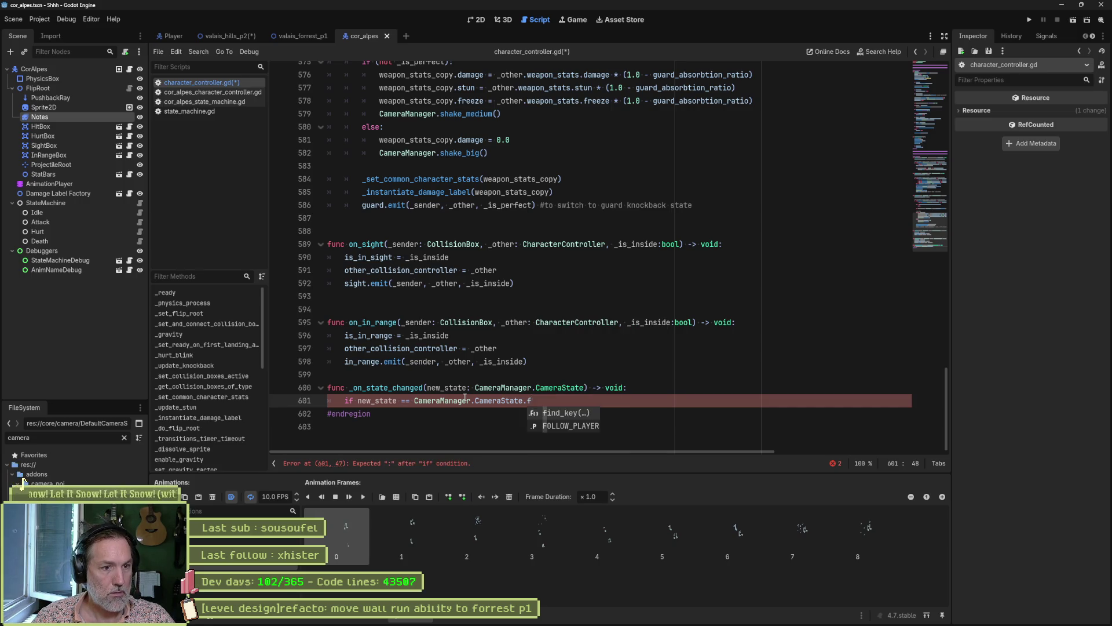
key(BackSpace)
key(BackSpace)
key(BackSpace)
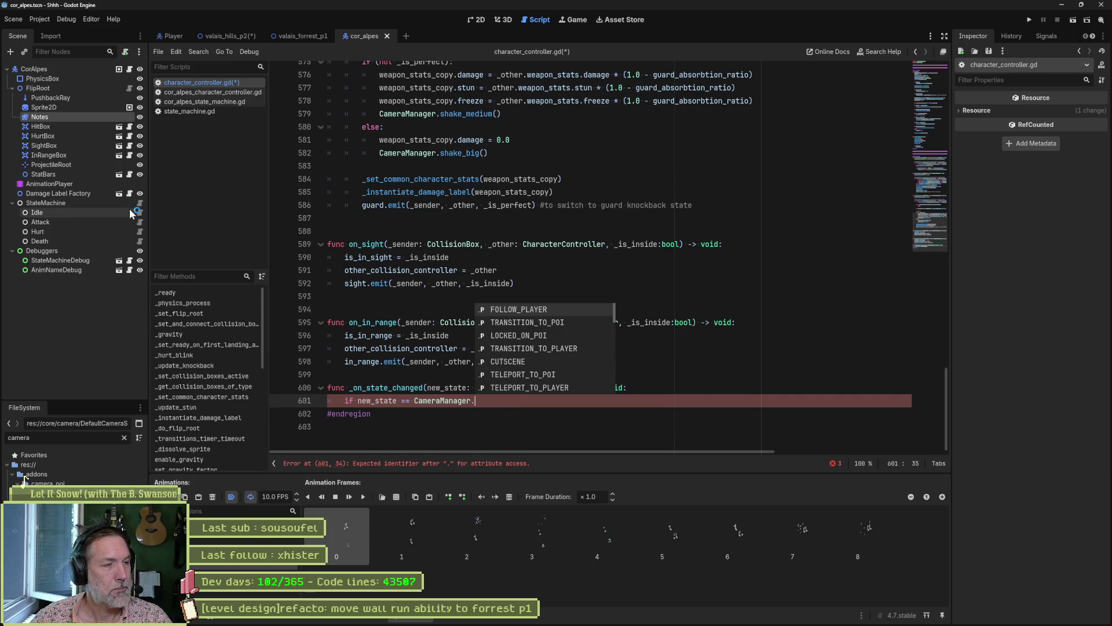
click(688, 352)
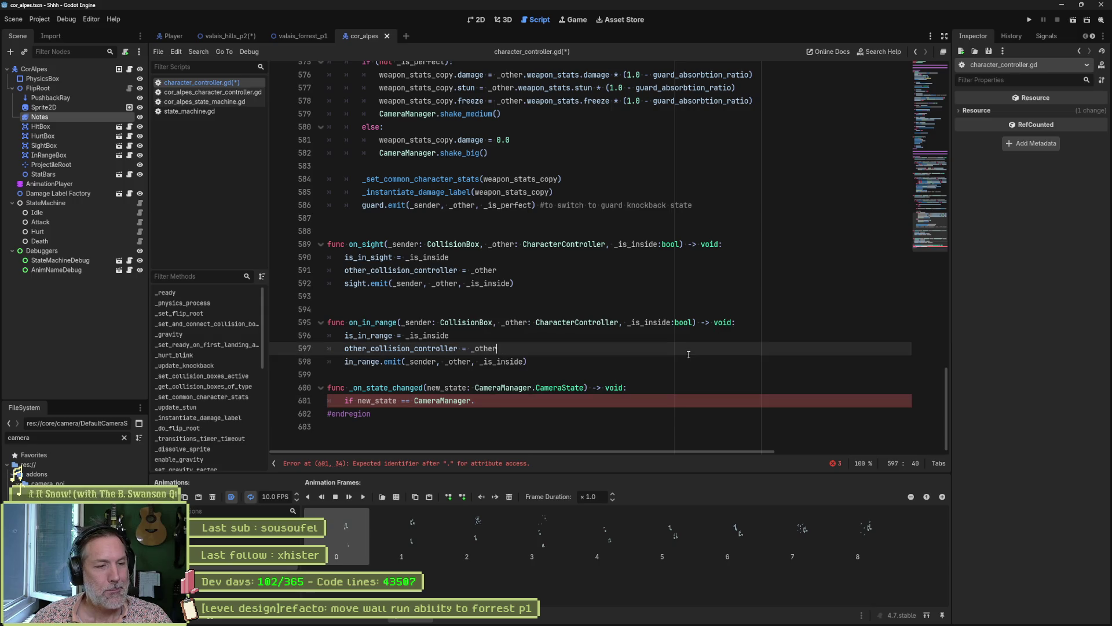
ctrl+click(547, 387)
Quick-open camera_fader.gd and select its FadeStates enum name.
scroll(291, 325, down, 8)
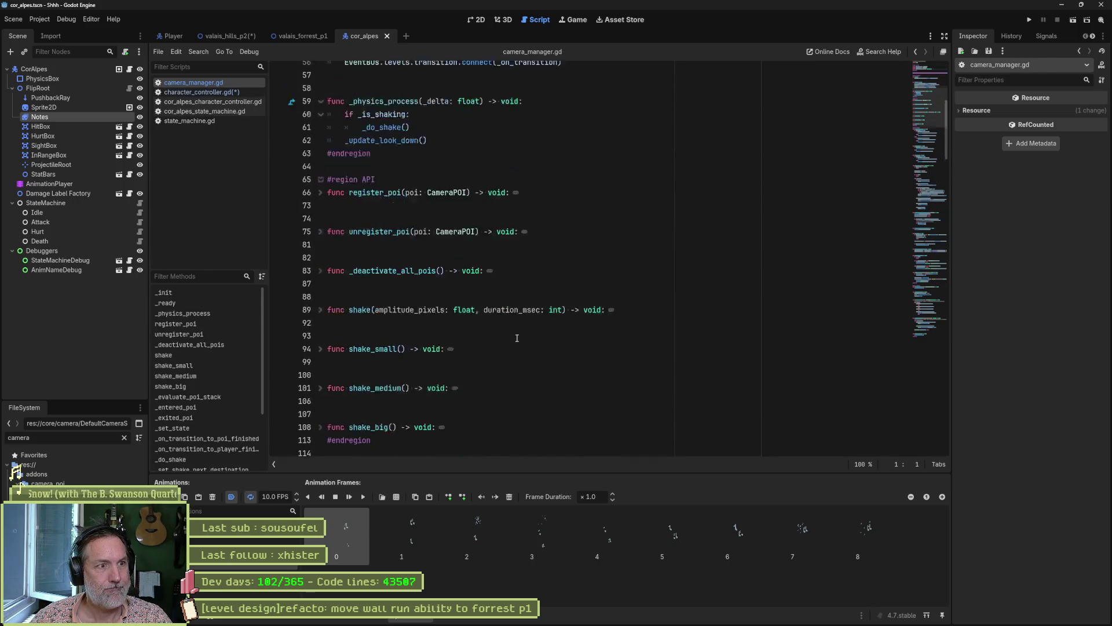
scroll(528, 343, down, 8)
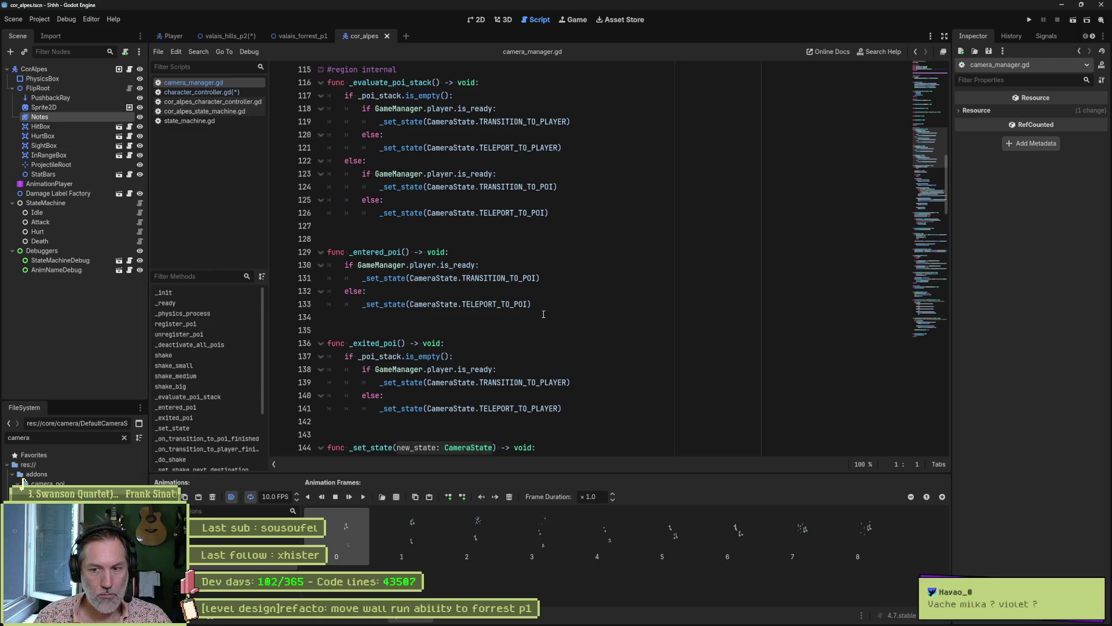
key(shift+alt+o)
text(camerama)
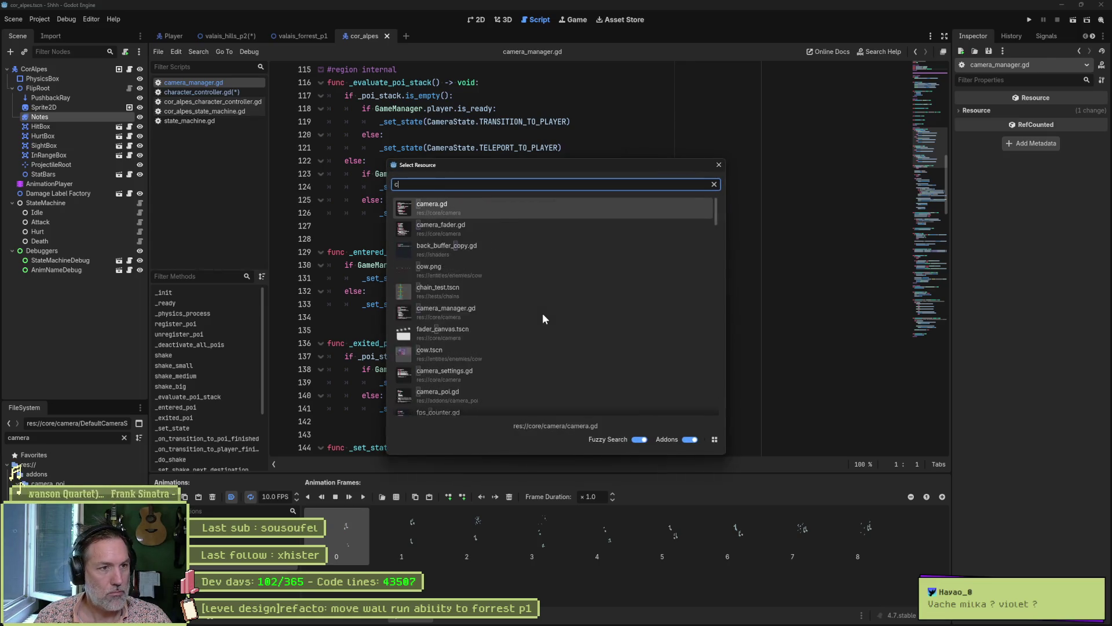
key(BackSpace)
key(BackSpace)
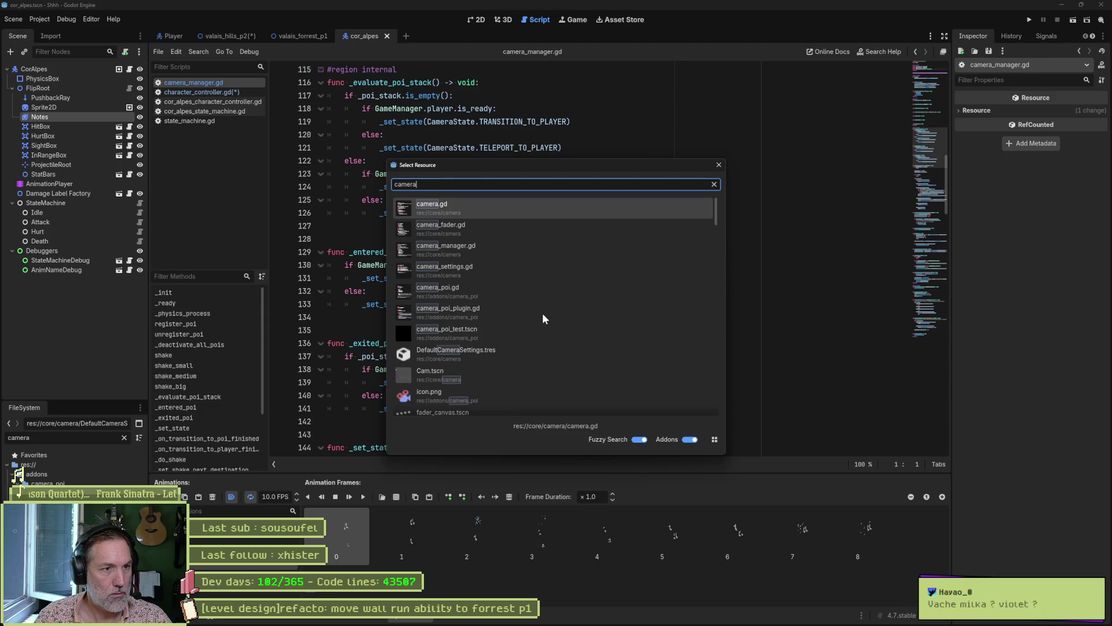
key(Down)
key(Return)
scroll(738, 200, up, 20)
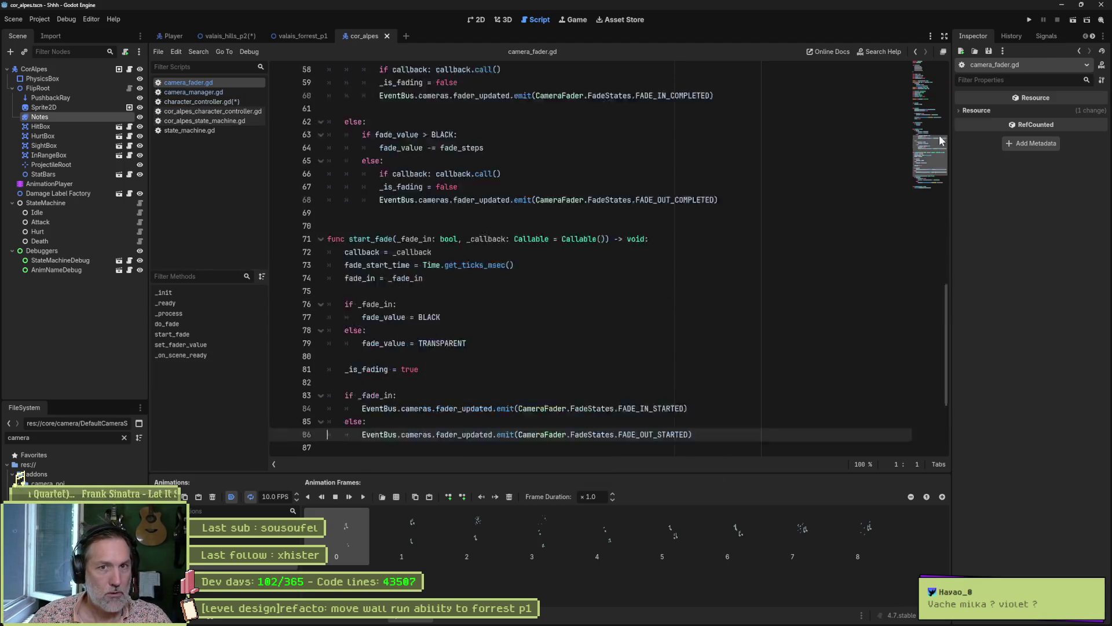
click(392, 137)
key(Up)
key(Up)
key(ctrl+d)
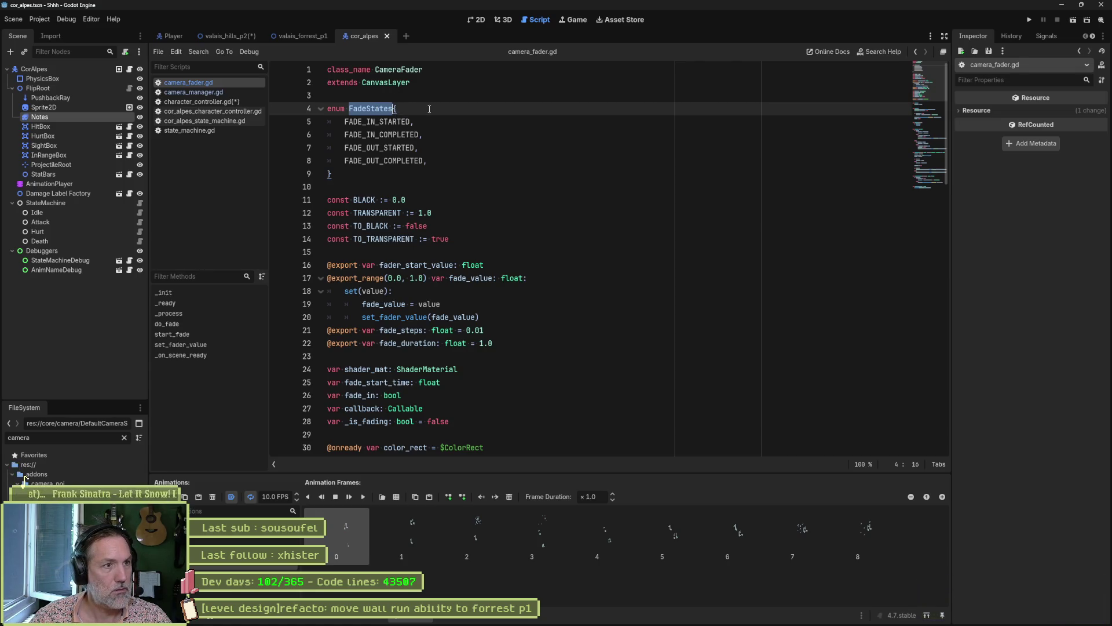
Return to camera_manager.gd and select the CameraState enum's members, FOLLOW_PLAYER through TELEPORT_TO_PLAYER.
click(232, 102)
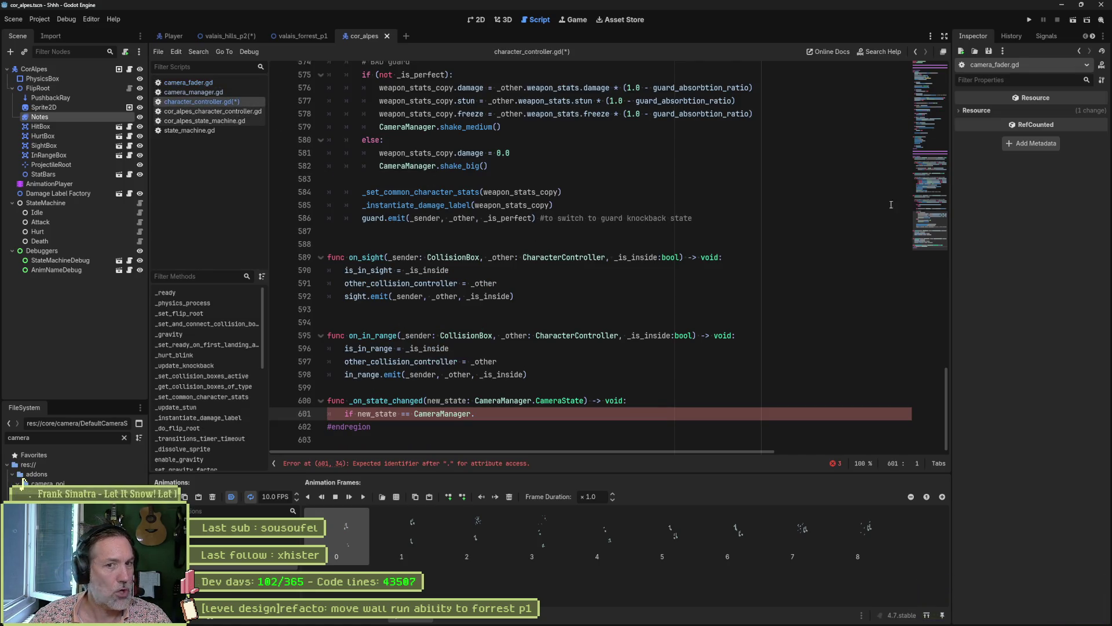
drag(930, 229, 930, 81)
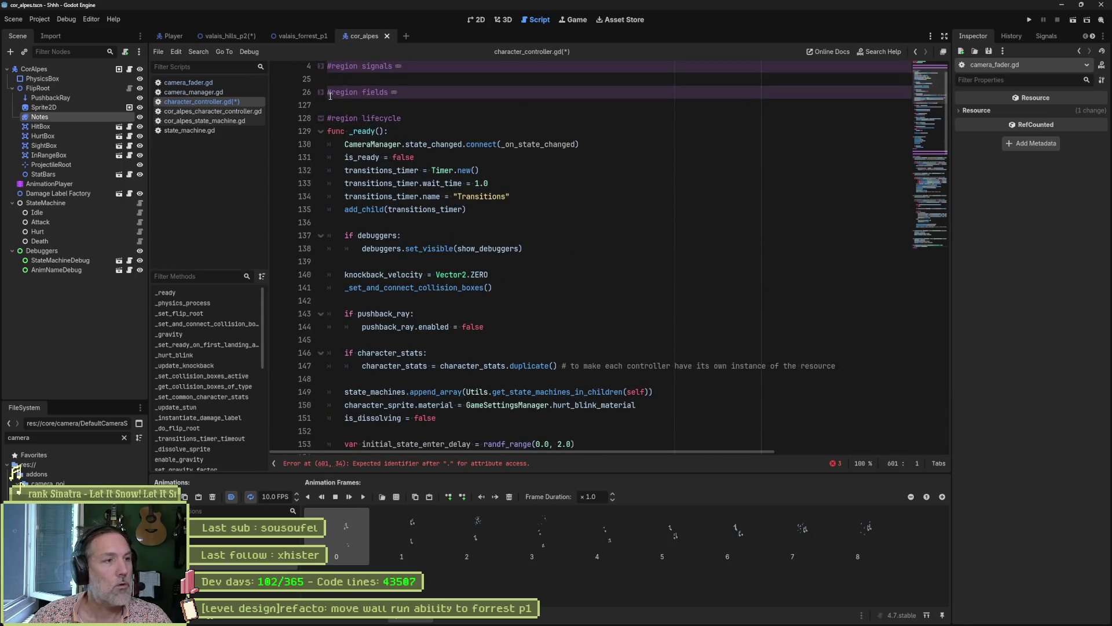
key(alt+Left)
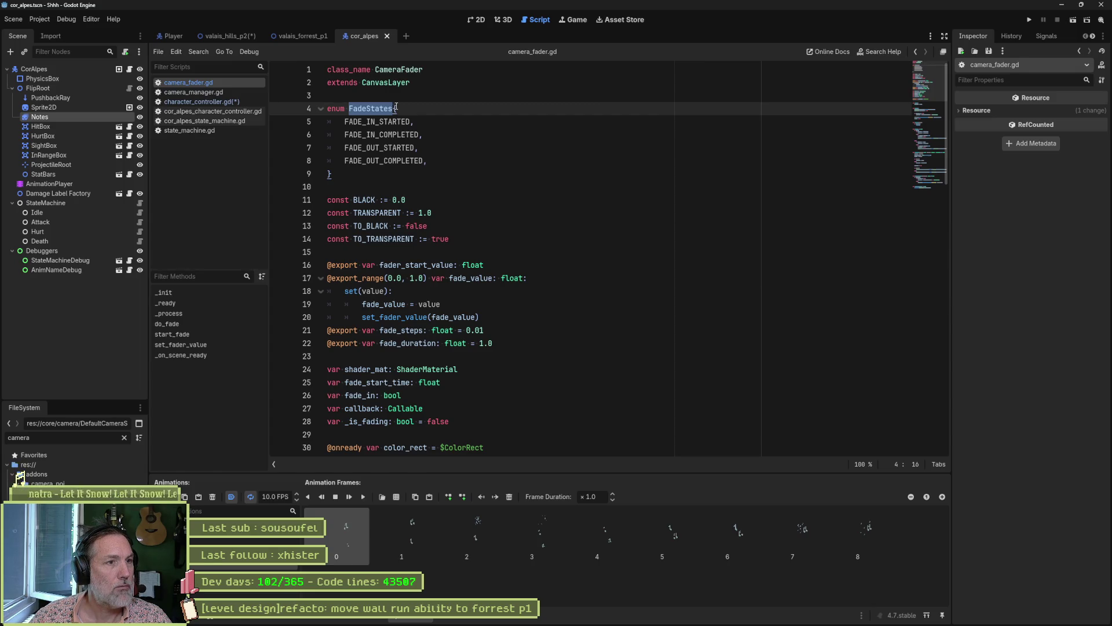
click(211, 92)
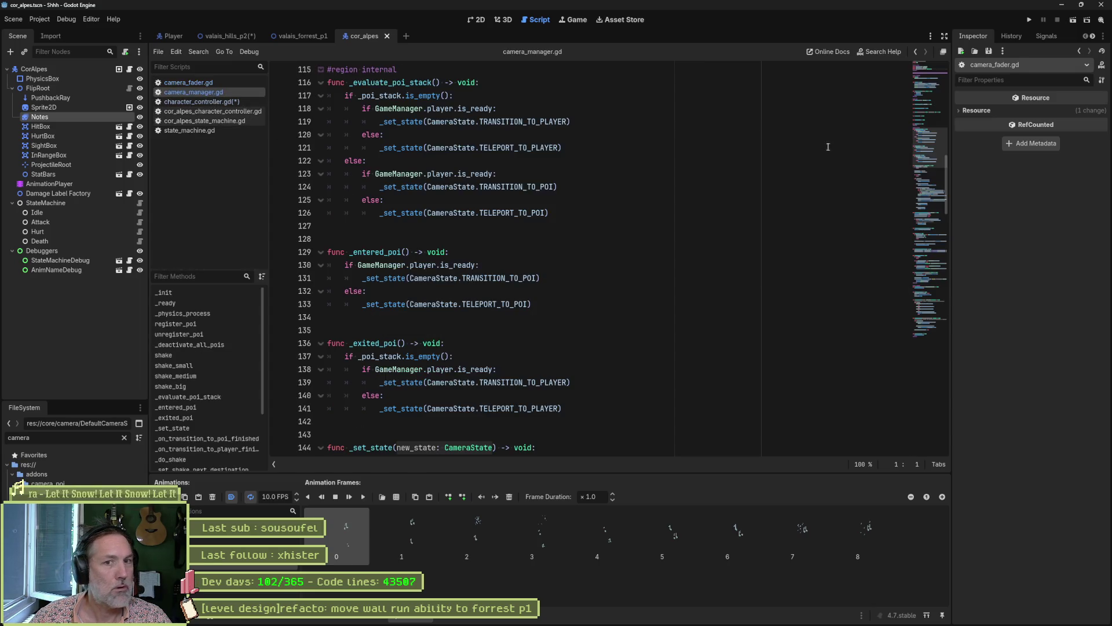
click(929, 108)
drag(929, 103, 926, 87)
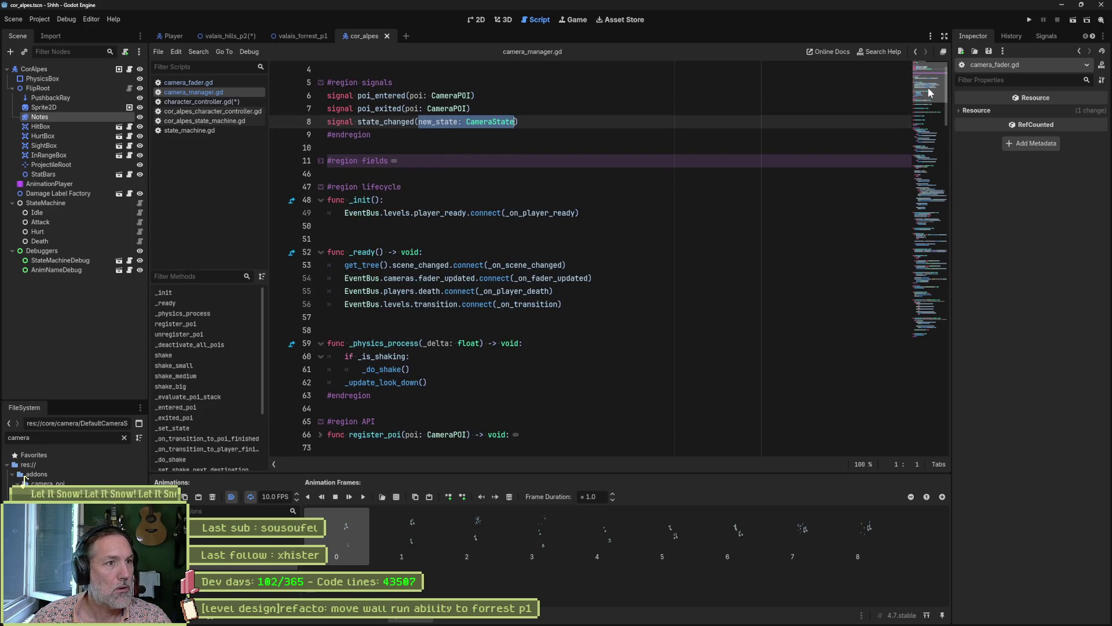
ctrl+click(483, 122)
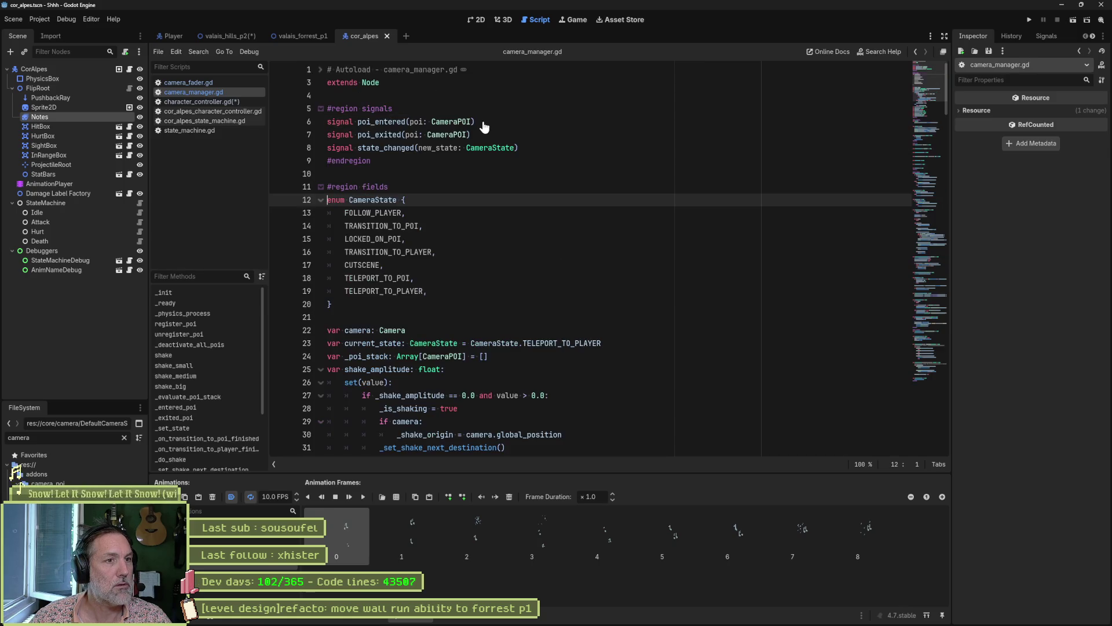
mouse_move(406, 212)
mouse_down()
mouse_move(383, 265)
mouse_move(421, 293)
mouse_up()
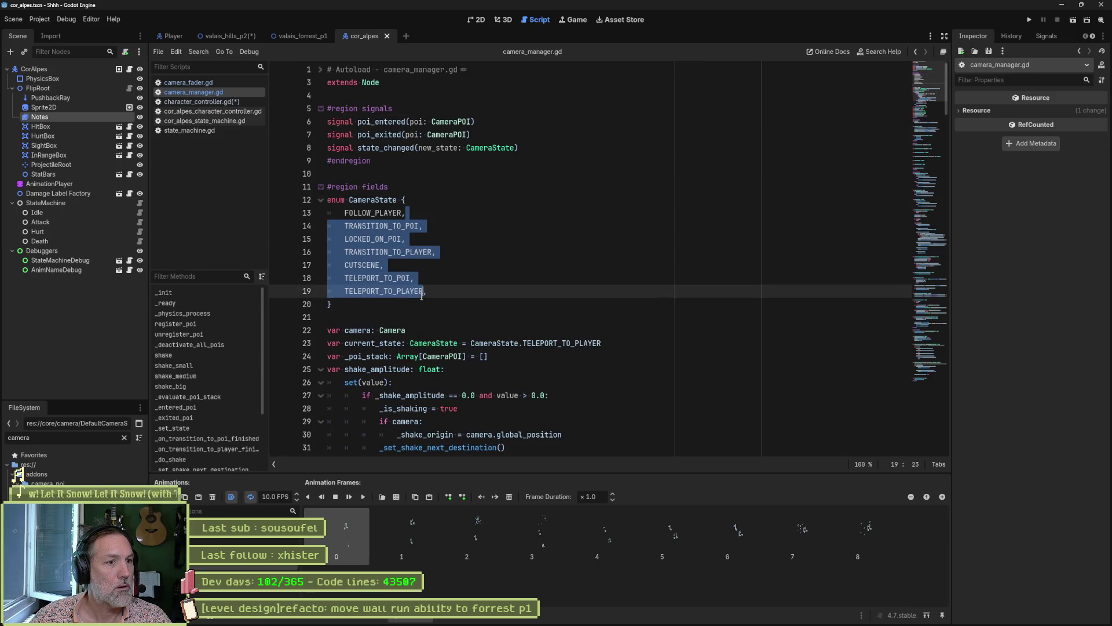
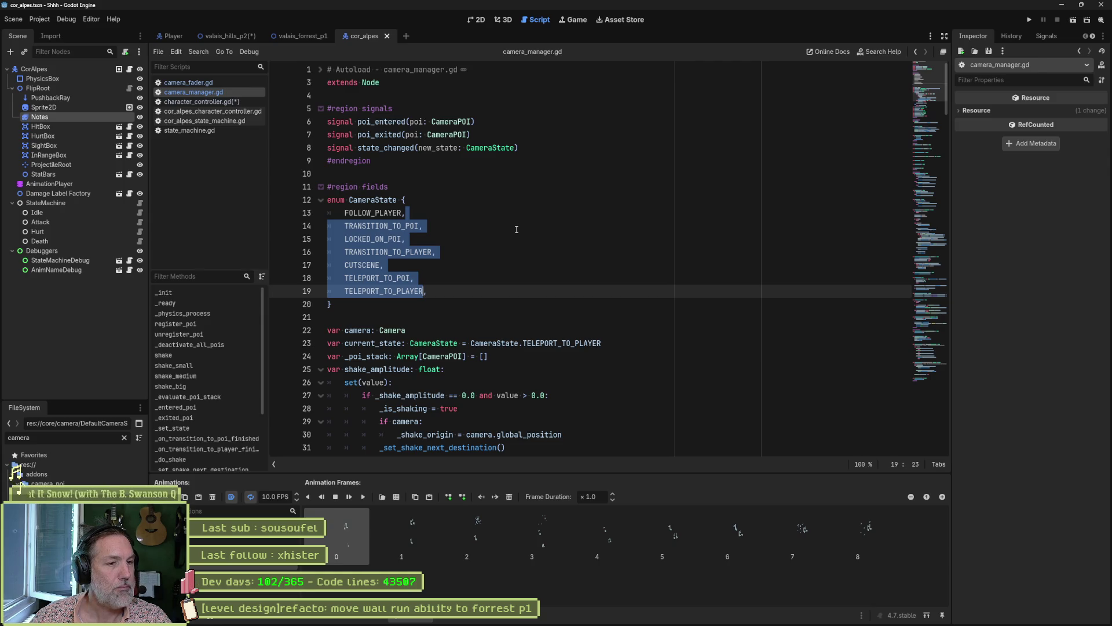
Search all scripts for FADE_IN_STARTED from camera_fader.gd and open its emit result.
click(186, 82)
double_click(382, 125)
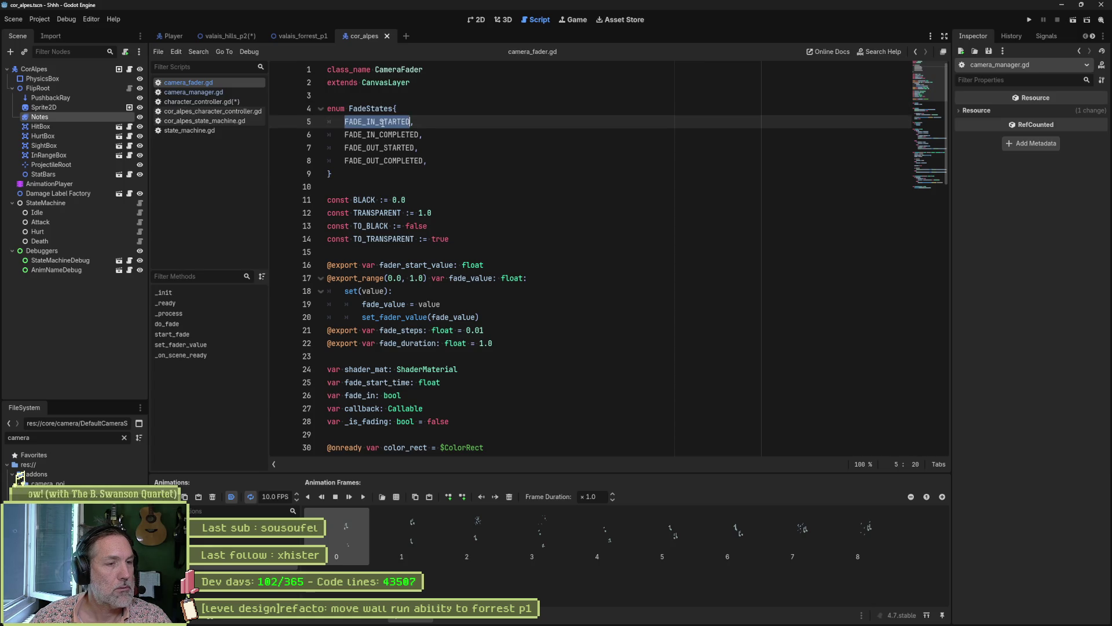
key(ctrl+shift+f)
click(553, 354)
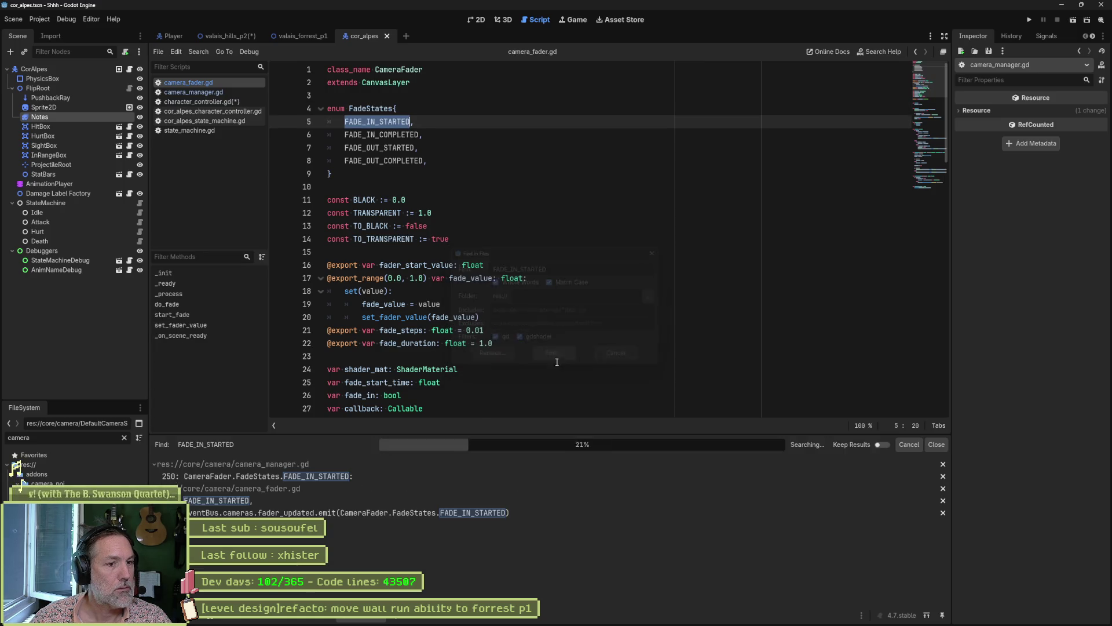
click(319, 513)
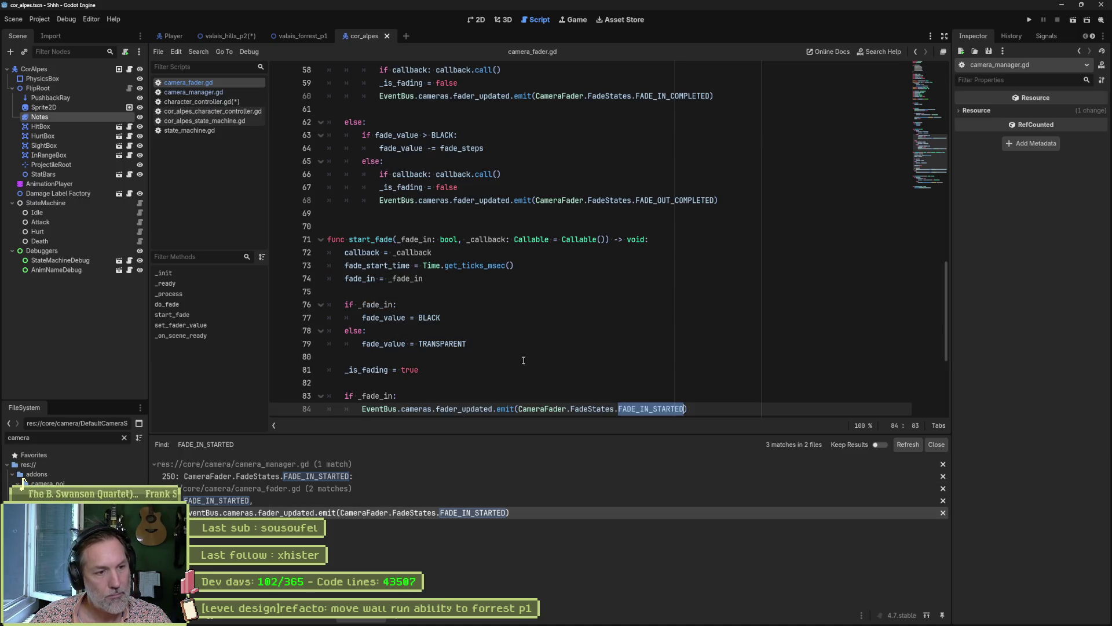
Select the fade-out emit statement on line 86 of camera_fader.gd.
mouse_move(688, 408)
mouse_down()
mouse_move(371, 412)
mouse_move(367, 239)
mouse_up()
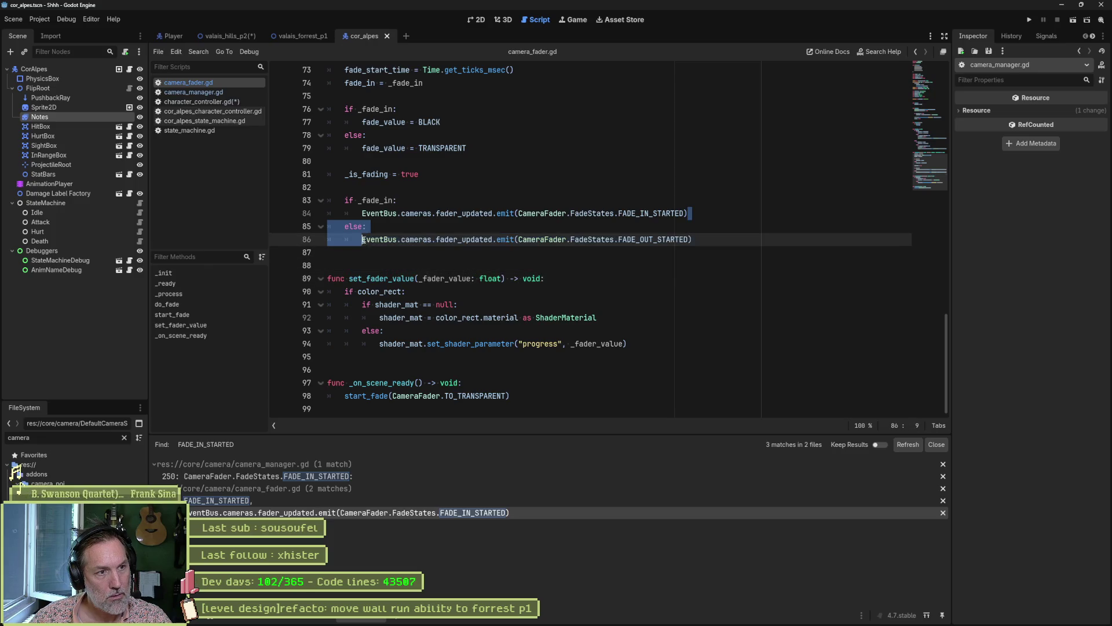
click(366, 239)
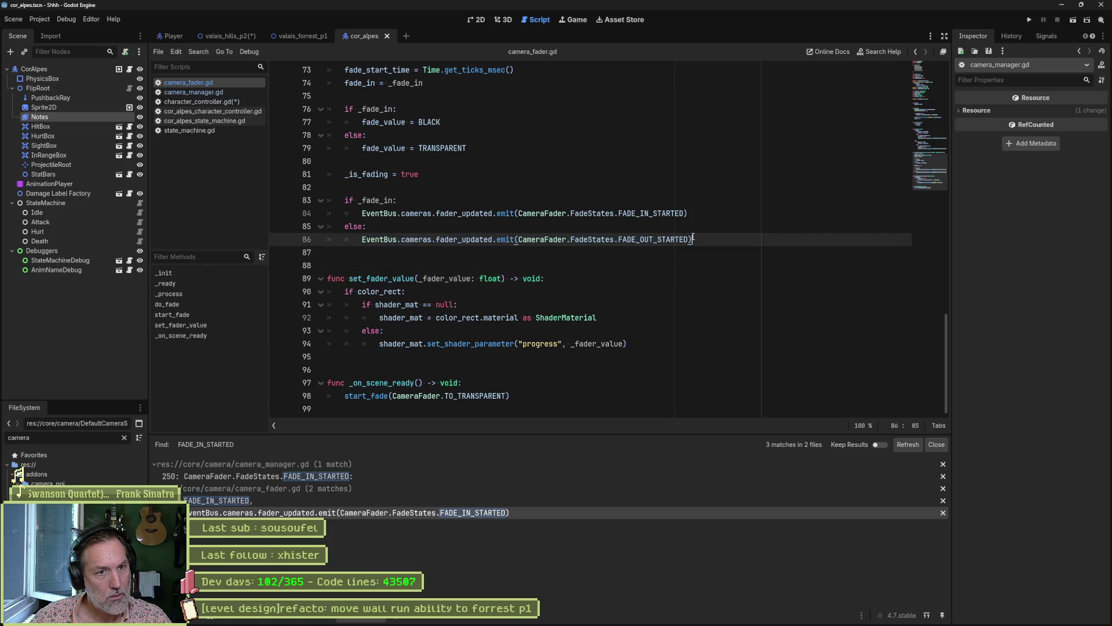
drag(693, 239, 367, 244)
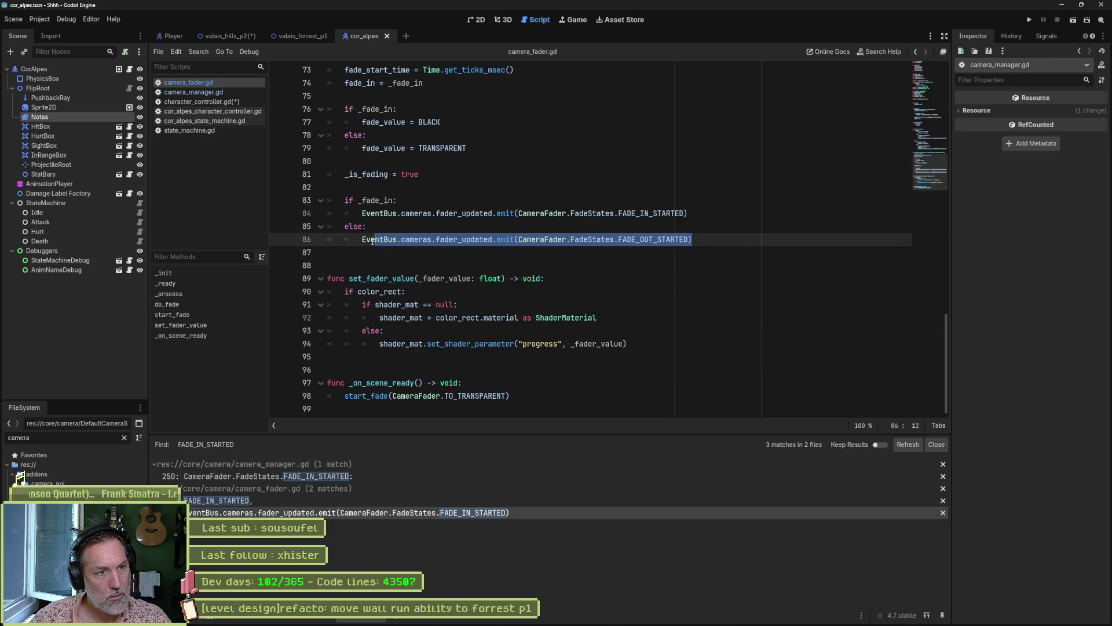
click(201, 101)
Paste the fade-out emit as line 131 in _ready and turn it into a bare connect call.
scroll(486, 238, up, 1)
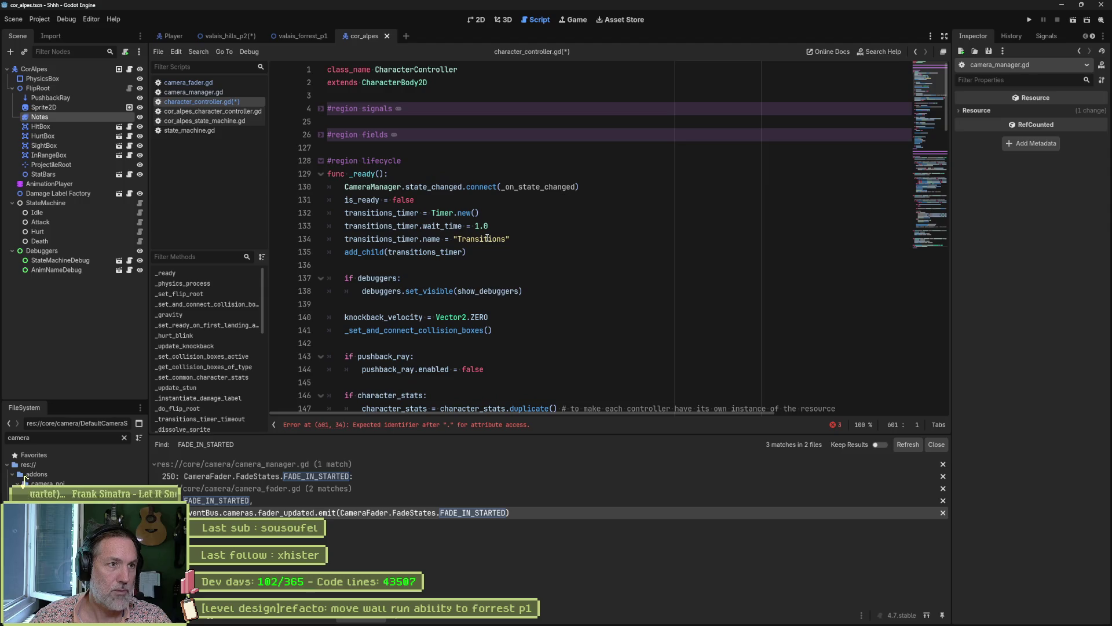
click(590, 186)
key(Return)
text(EventBus.cameras.fader_updated.emit(CameraFader.FadeStates.FADE_OUT_STARTED))
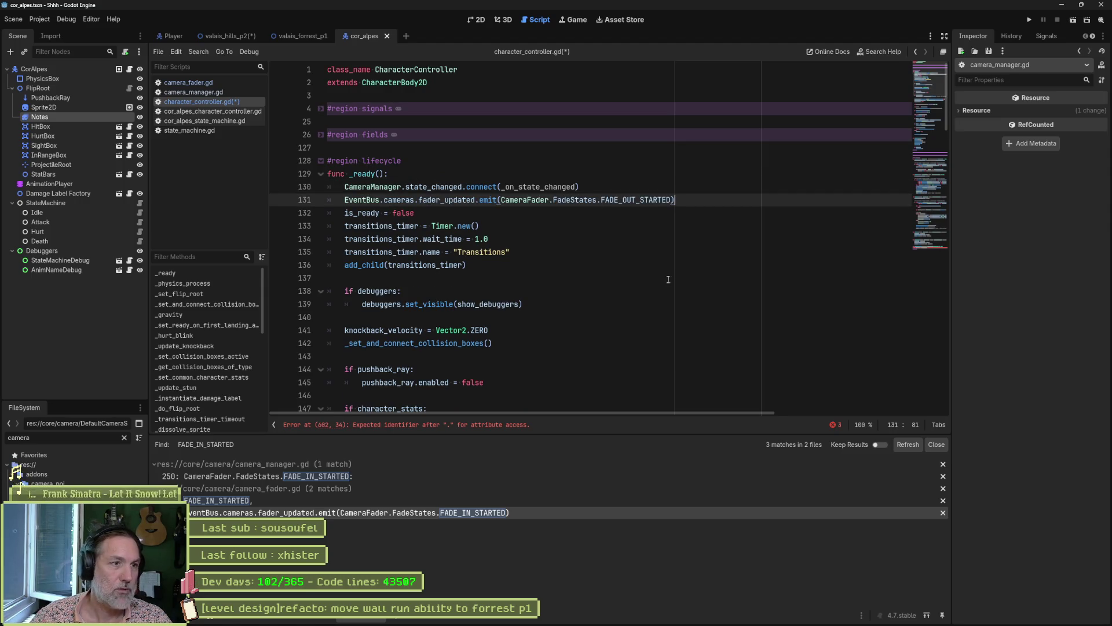
mouse_move(439, 204)
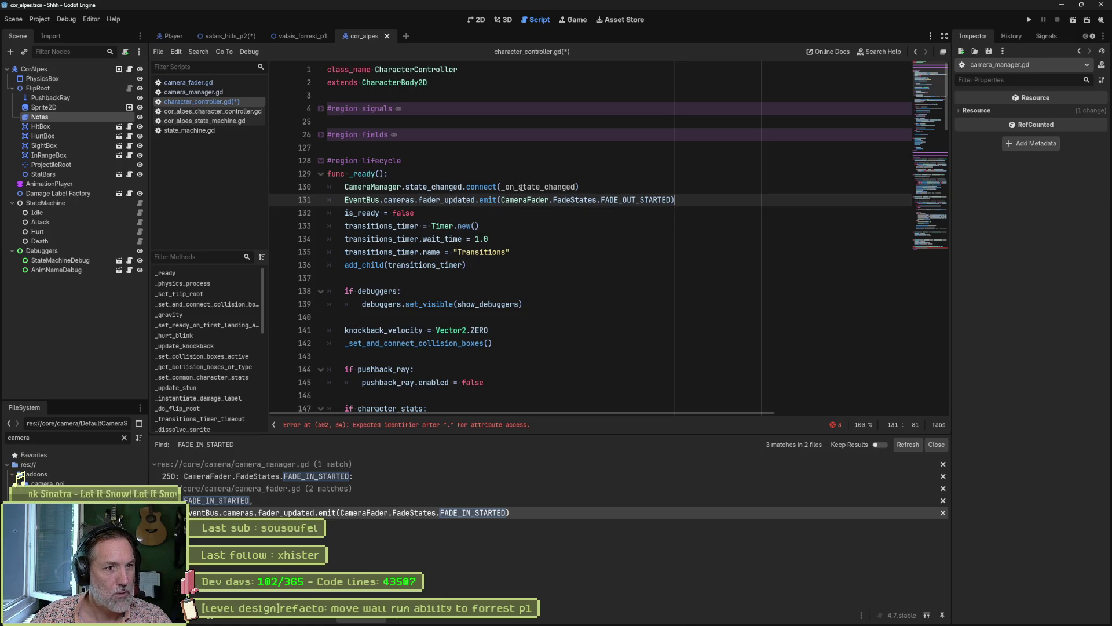
mouse_move(522, 187)
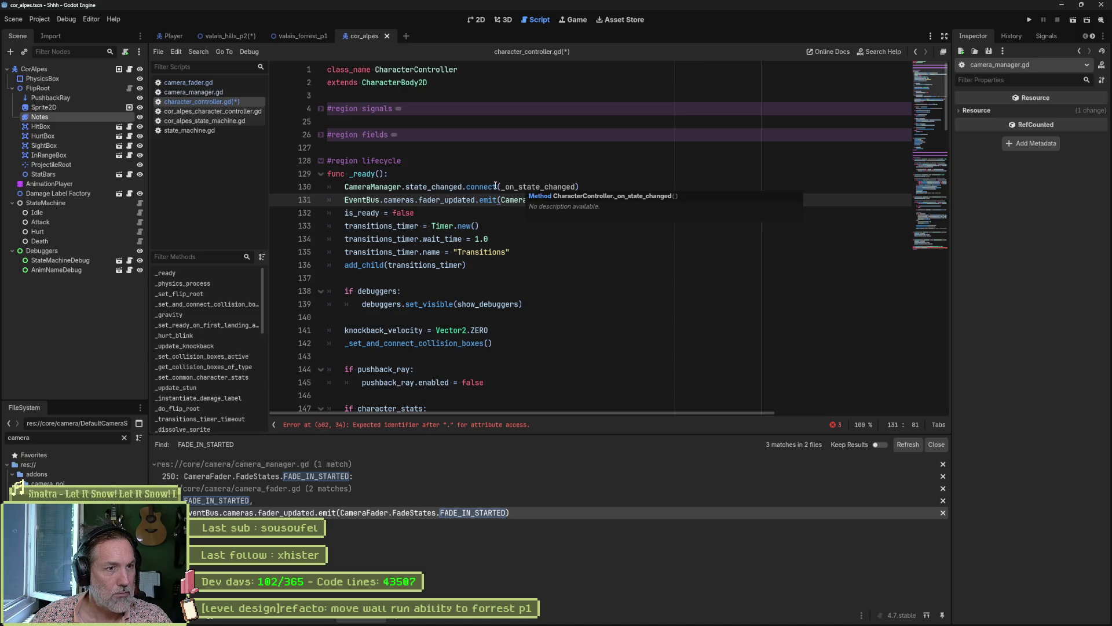
key(ctrl+z)
key(ctrl+z)
key(ctrl+z)
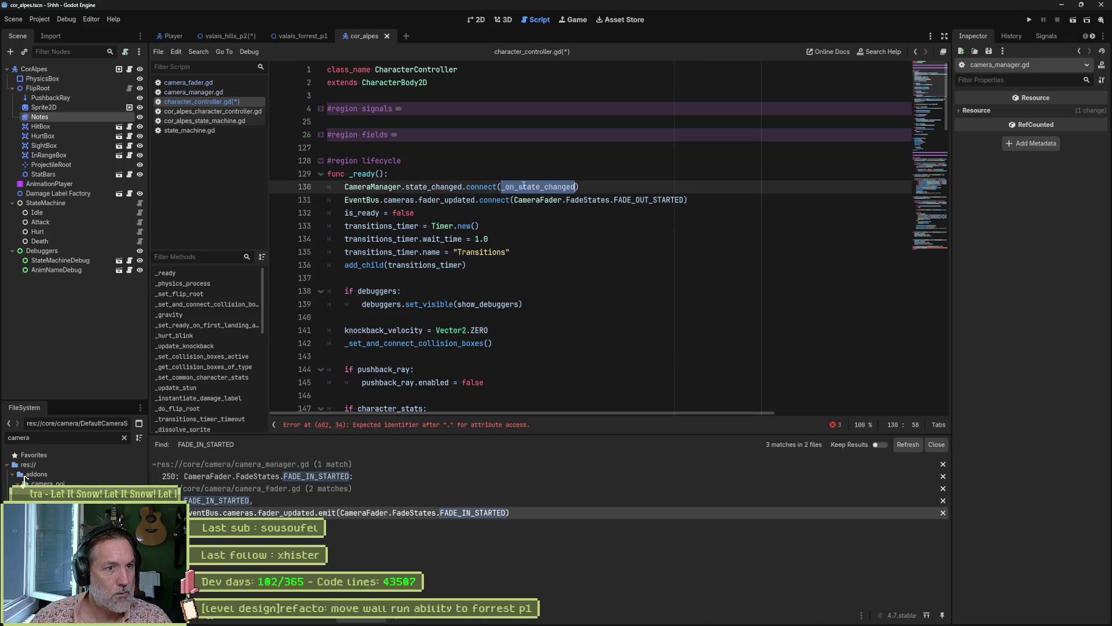
drag(515, 200, 690, 200)
key(ctrl+c)
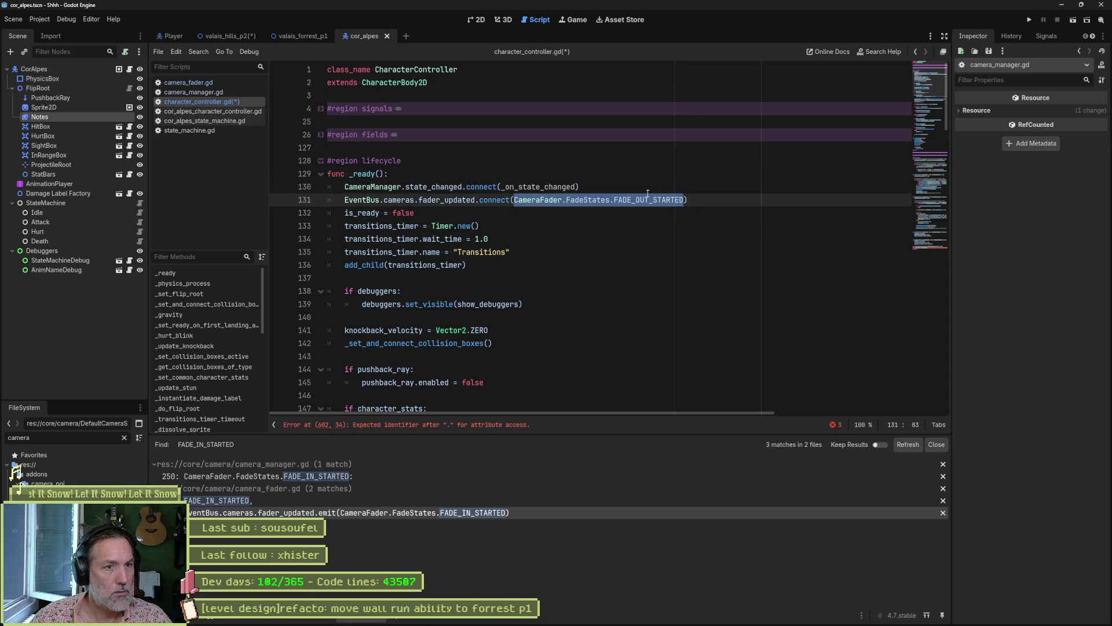
key(BackSpace)
Move _on_state_changed into the fader_updated connection and delete the old state_changed connection.
click(615, 189)
key(ctrl+v)
double_click(539, 186)
key(BackSpace)
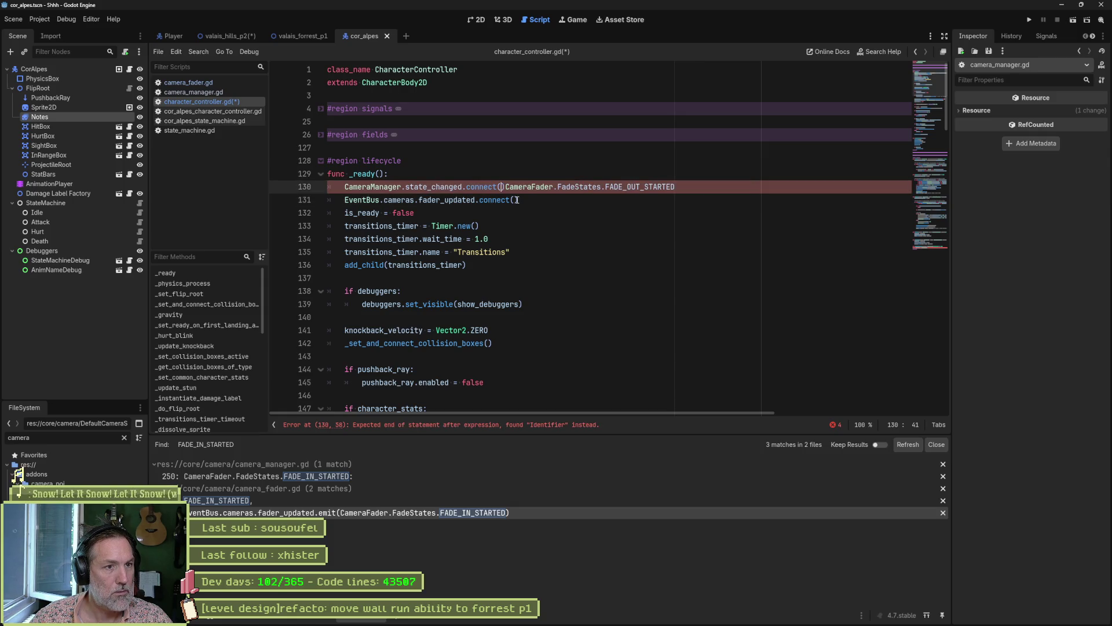
click(517, 199)
text(_on_state_changed)
drag(508, 186, 675, 186)
key(BackSpace)
key(shift+Home)
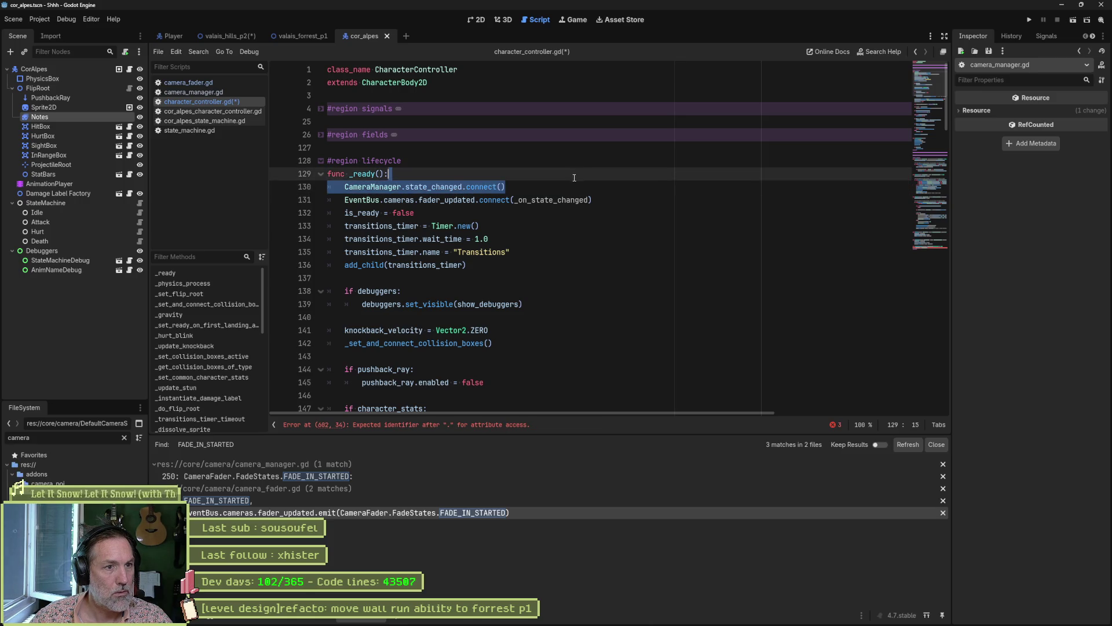
key(BackSpace)
key(BackSpace)
ctrl+click(534, 192)
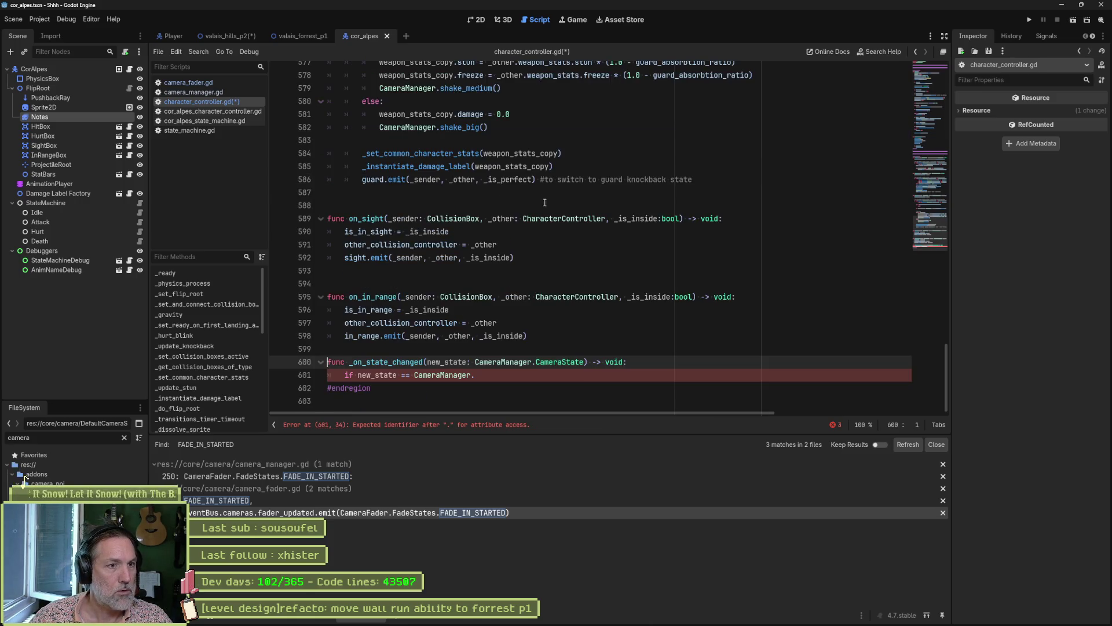
Put CameraFader.FadeStates.FADE_OUT_STARTED in the handler's parameter and in place of CameraManager in its if.
drag(426, 361, 586, 362)
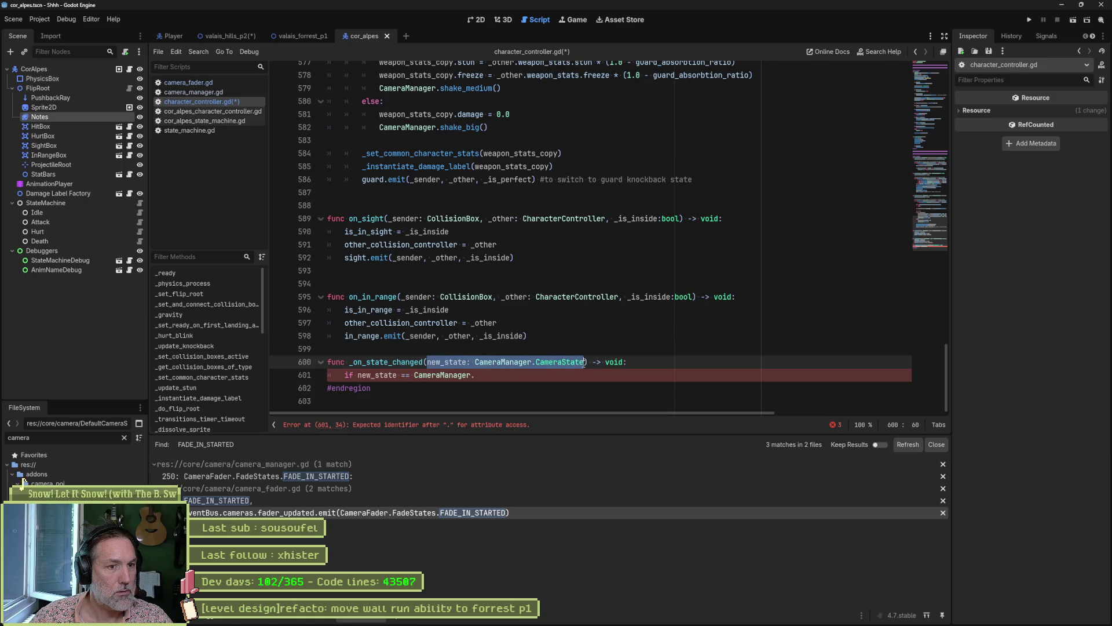
key(ctrl+v)
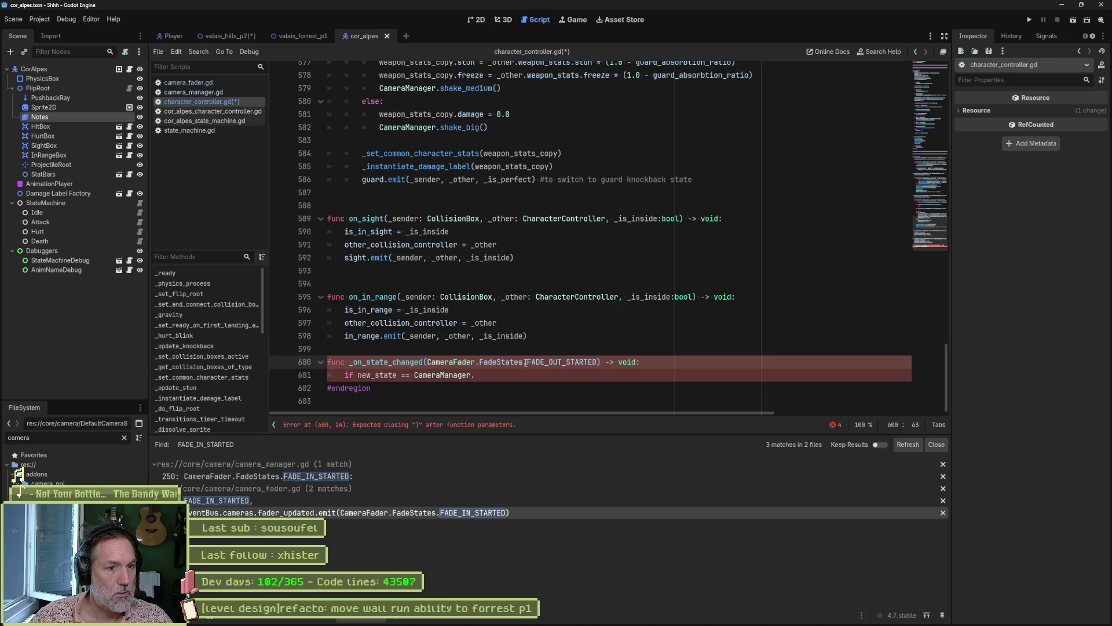
drag(427, 361, 598, 361)
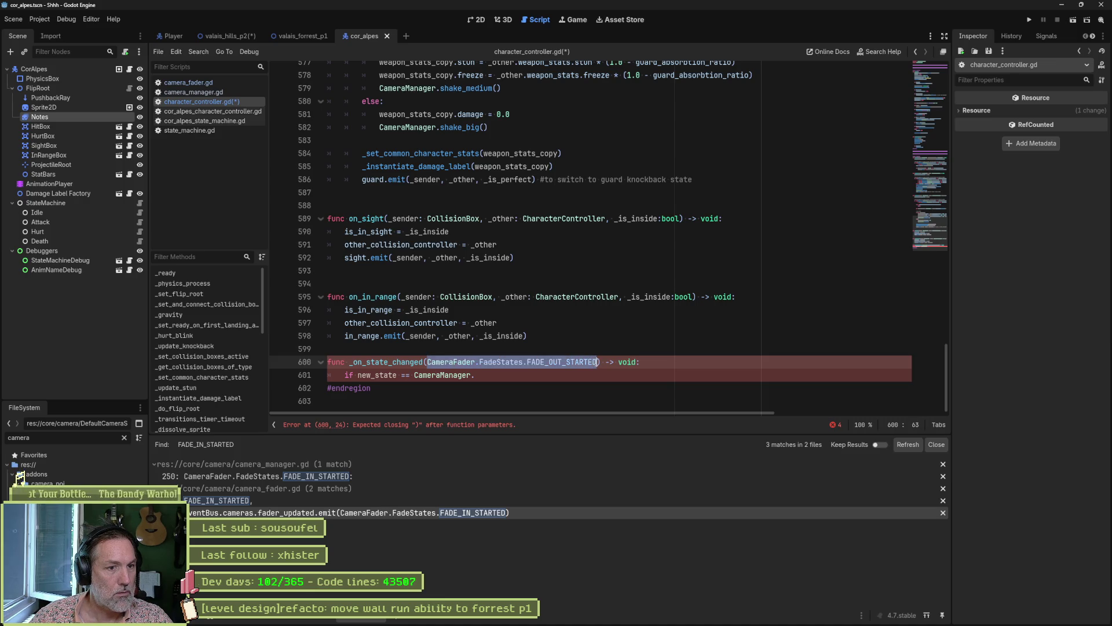
key(ctrl+c)
double_click(432, 376)
key(ctrl+v)
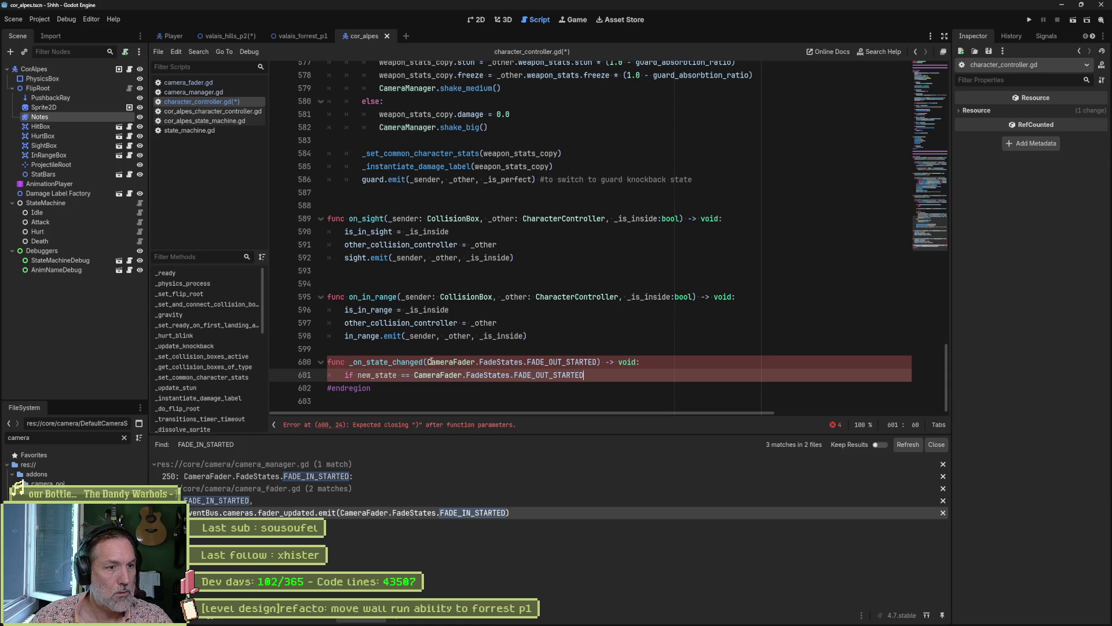
click(427, 361)
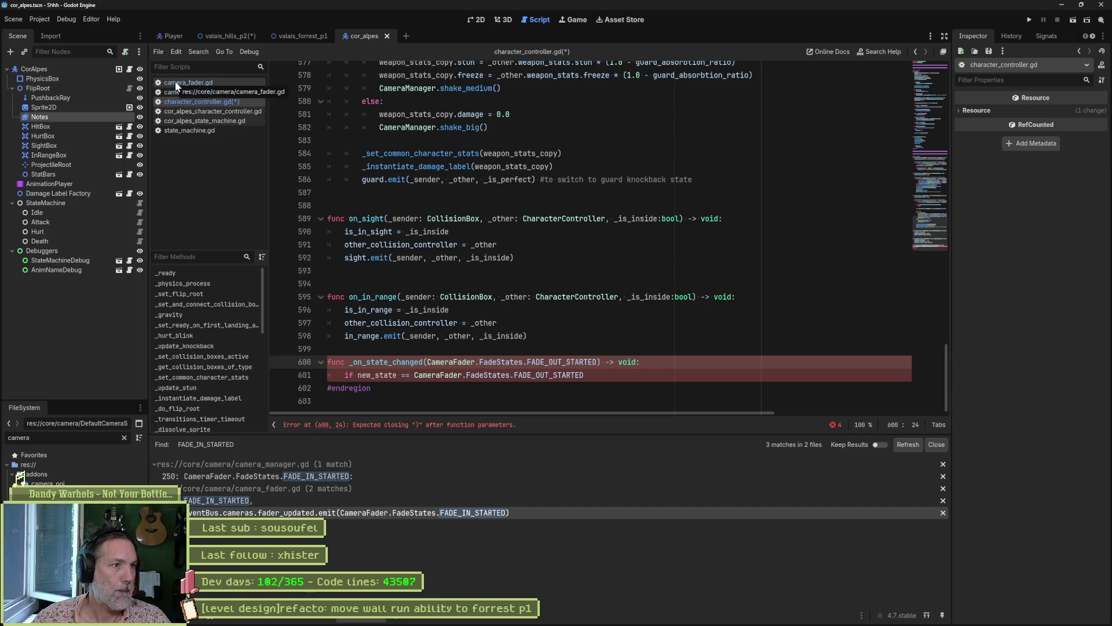
Select the fader_updated signal signature in event_bus.gd's CameraEvents class.
key(ctrl+alt+o)
text(bus)
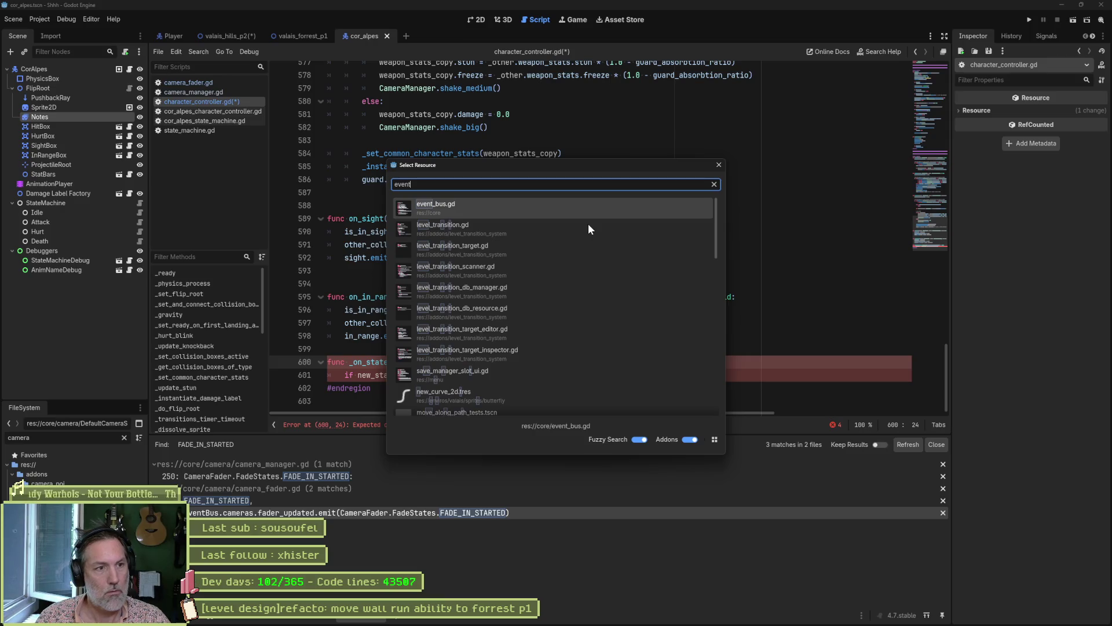
key(Return)
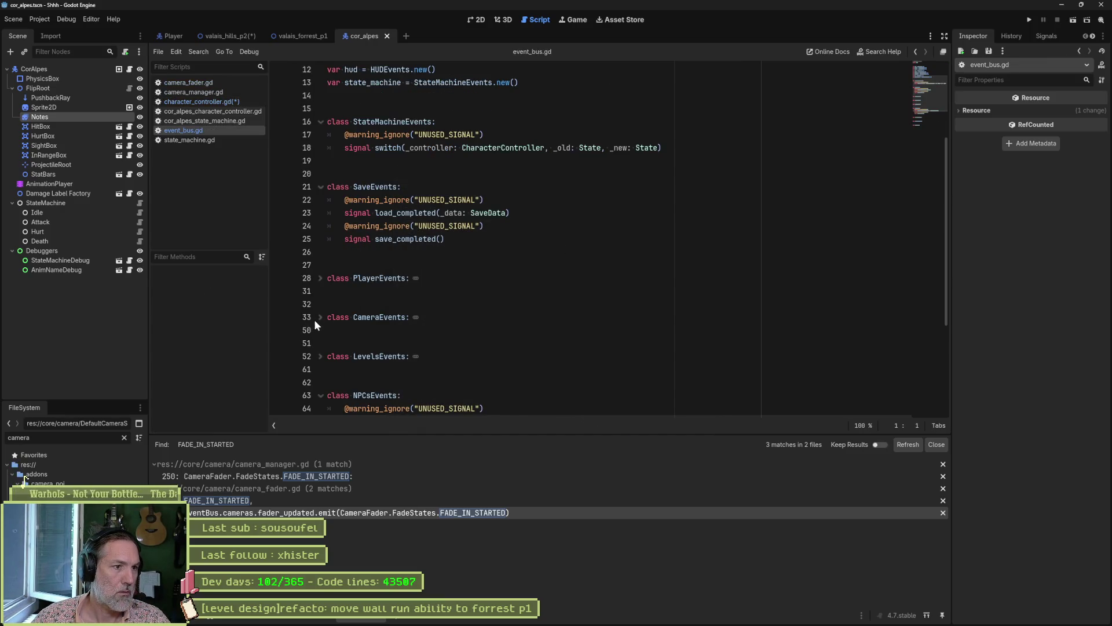
click(320, 317)
scroll(428, 334, down, 4)
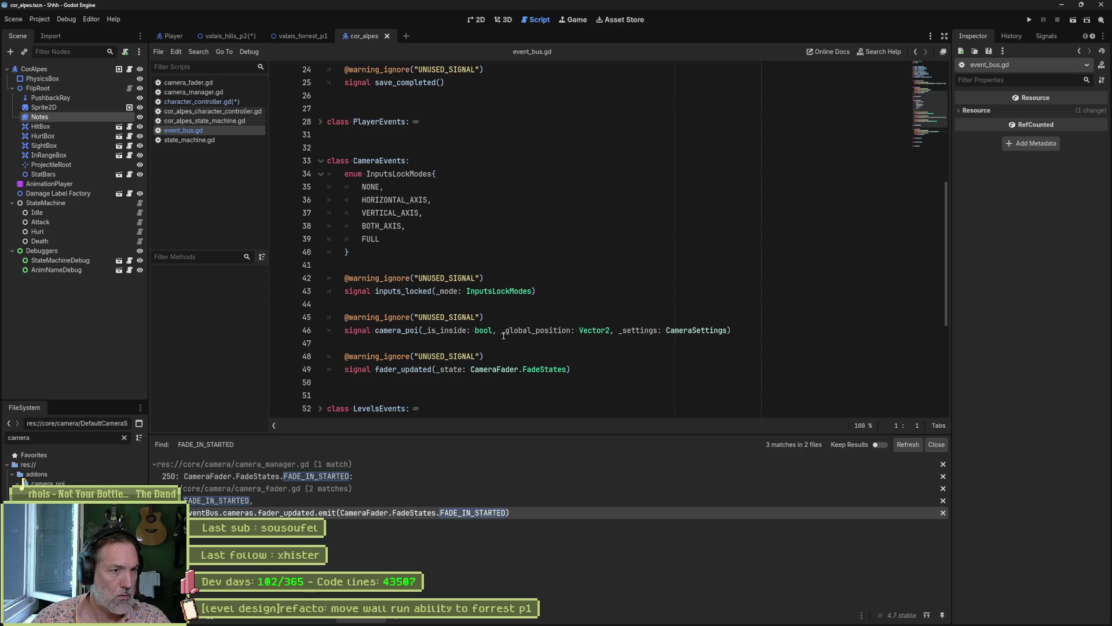
double_click(422, 371)
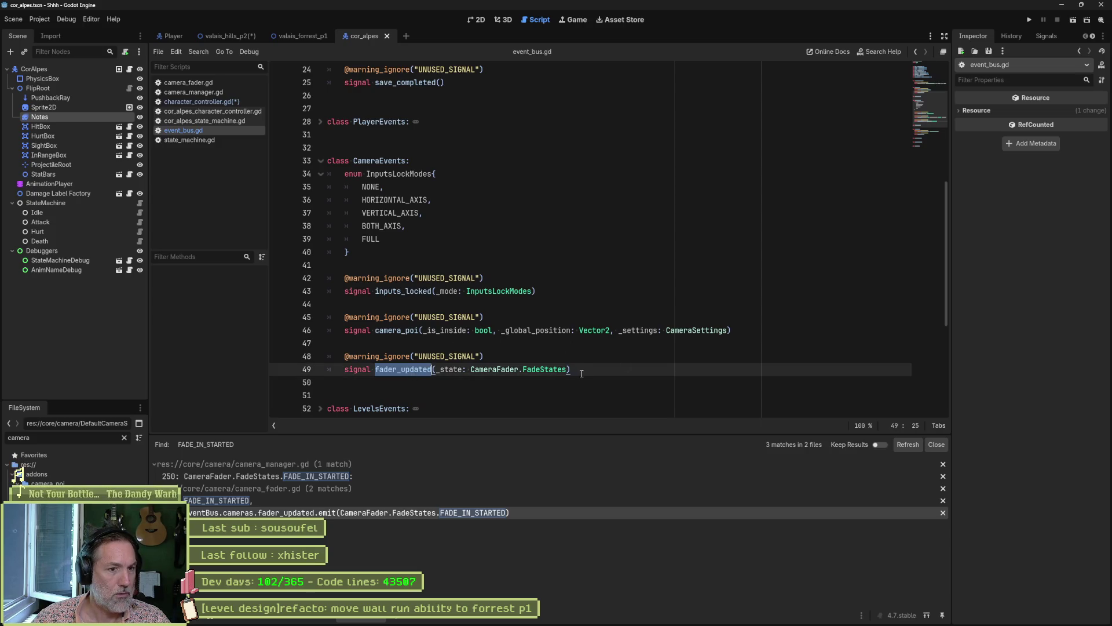
drag(581, 374, 374, 370)
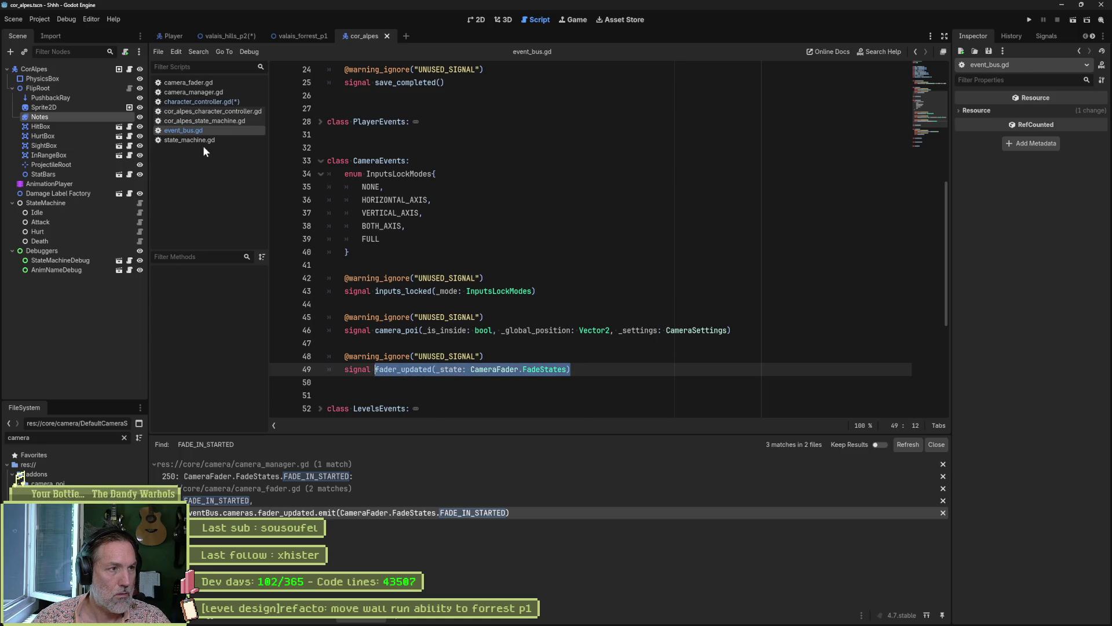
click(197, 102)
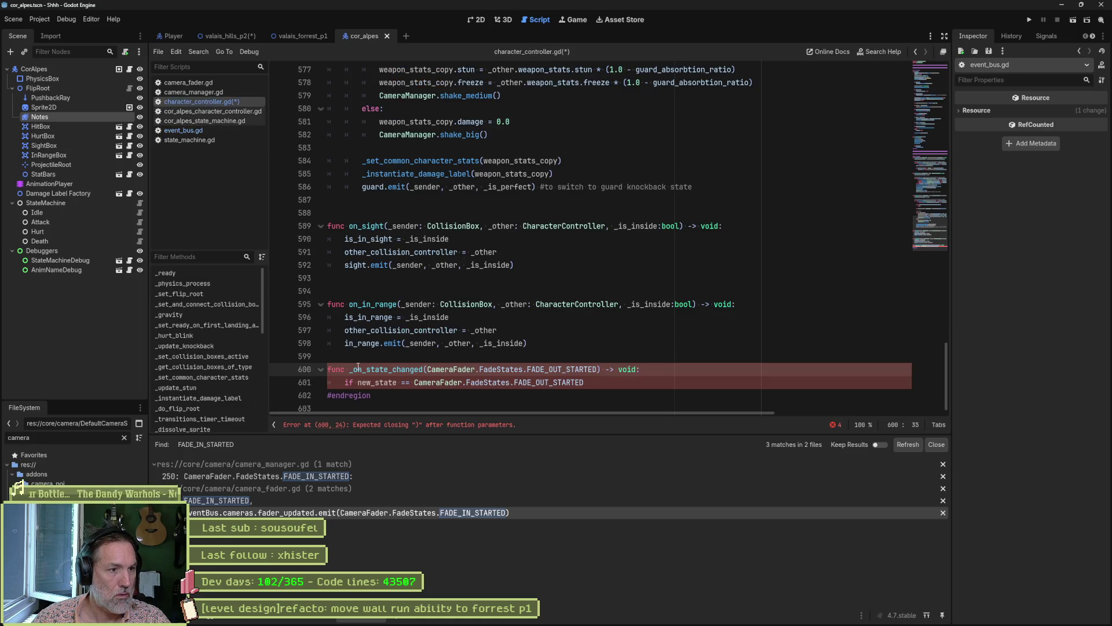
Rename the handler to _on_fader_updated, test _state in its if, and add a pass body.
drag(349, 371, 600, 371)
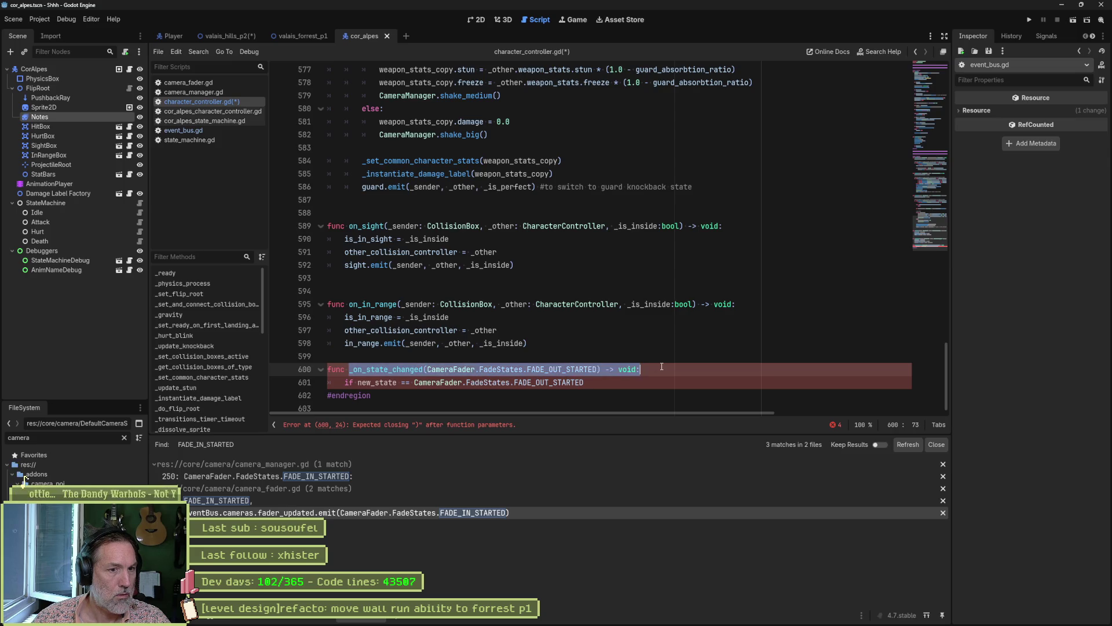
key(ctrl+v)
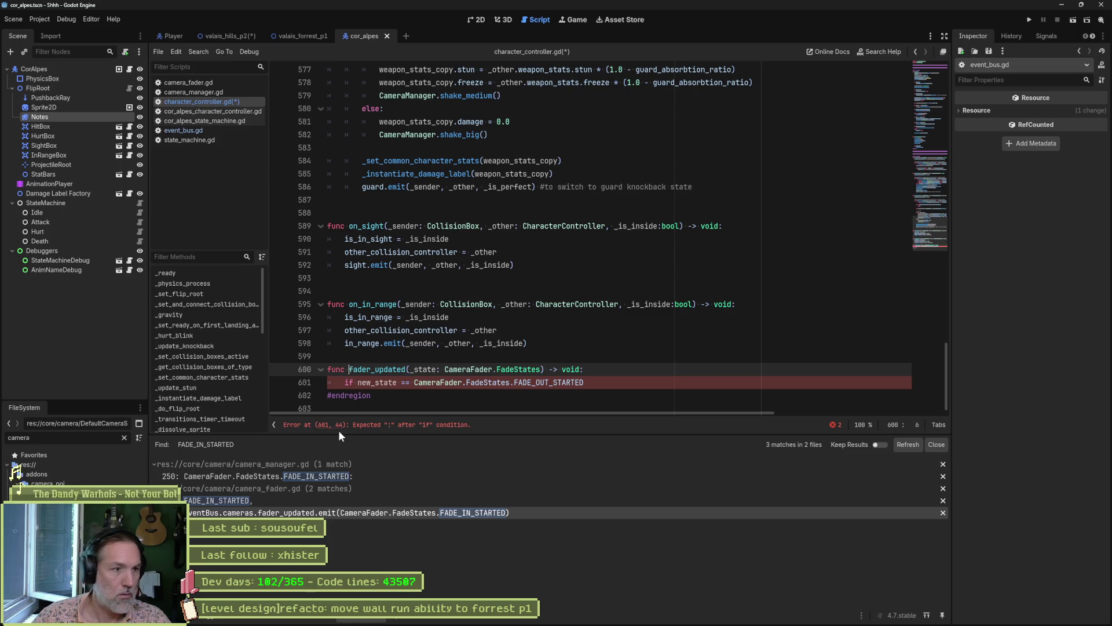
text(_on_)
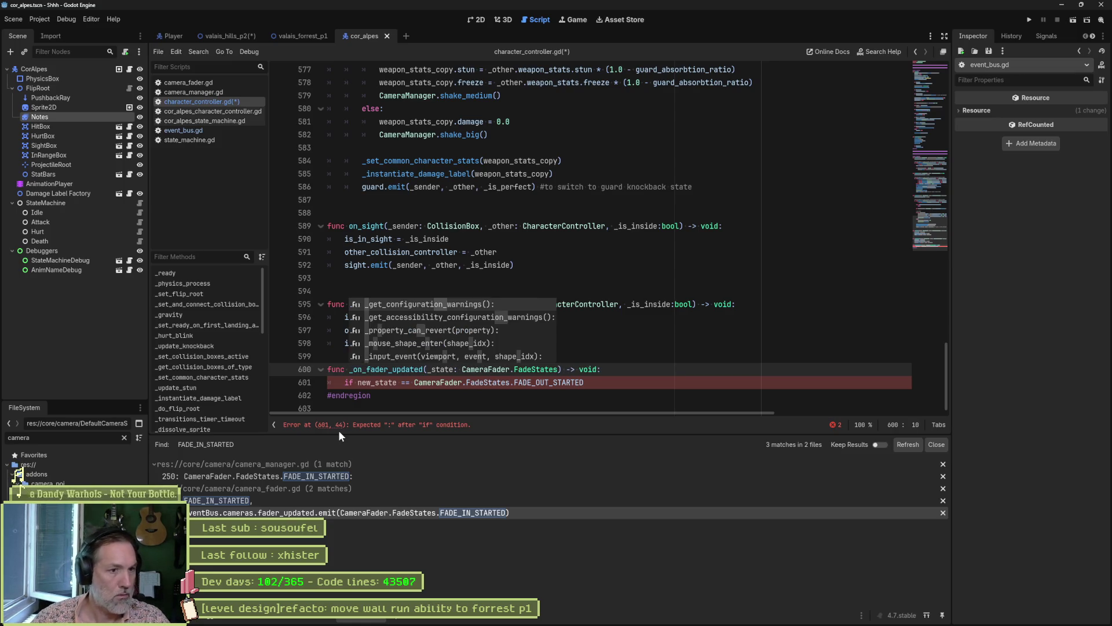
click(457, 380)
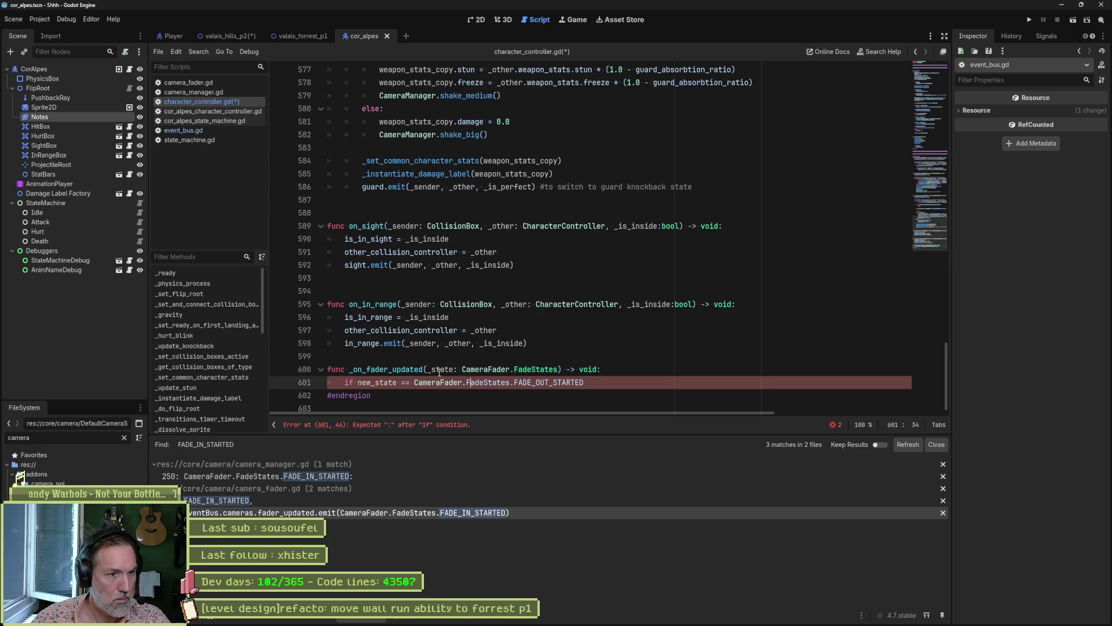
double_click(435, 371)
key(ctrl+c)
double_click(377, 382)
key(ctrl+v)
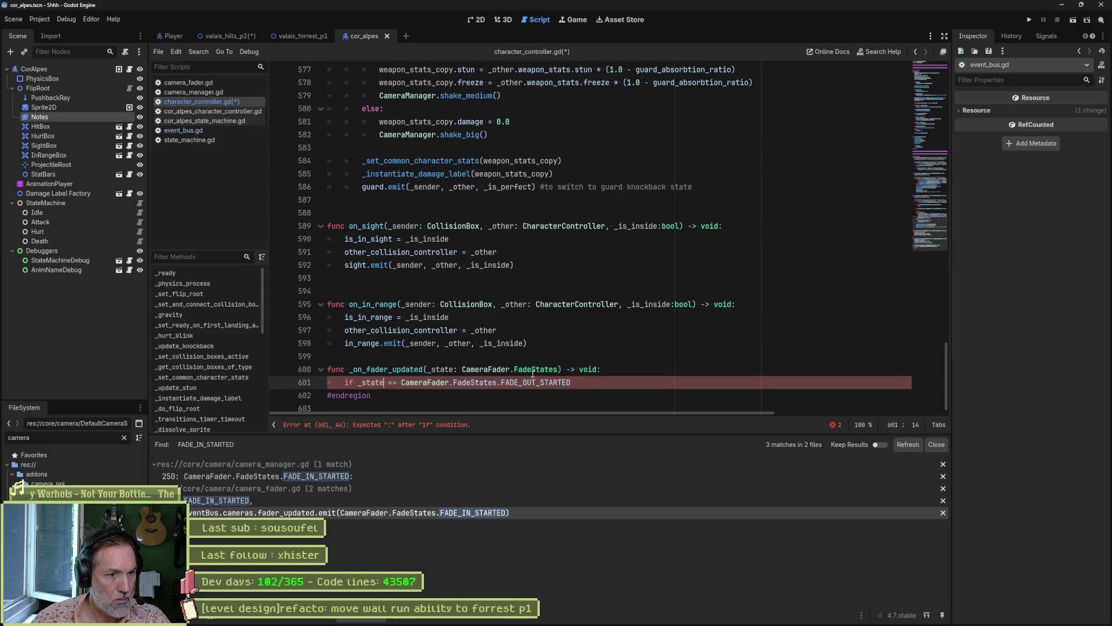
text(:)
key(Return)
text(pass)
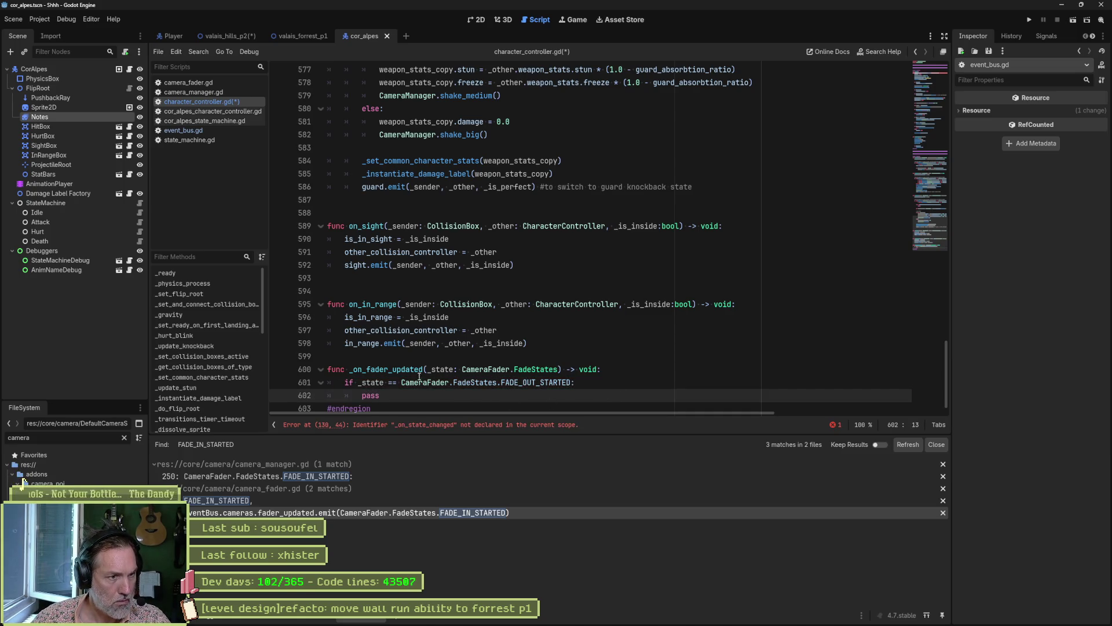
double_click(399, 370)
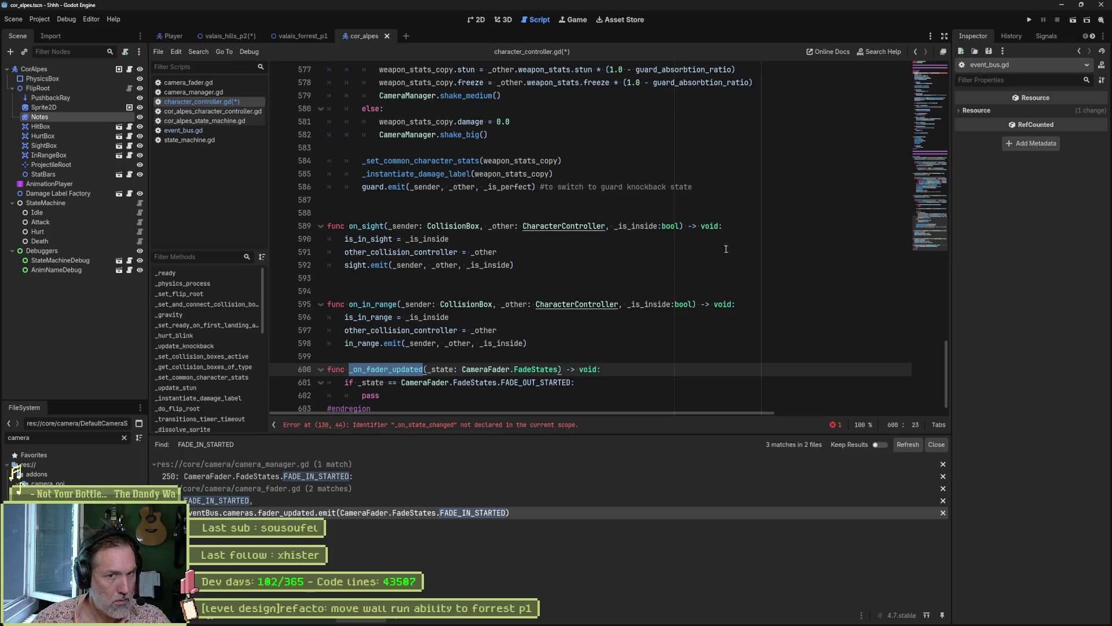
Connect _on_fader_updated instead of _on_state_changed on line 130 of _ready.
scroll(926, 219, up, 1)
drag(927, 214, 927, 75)
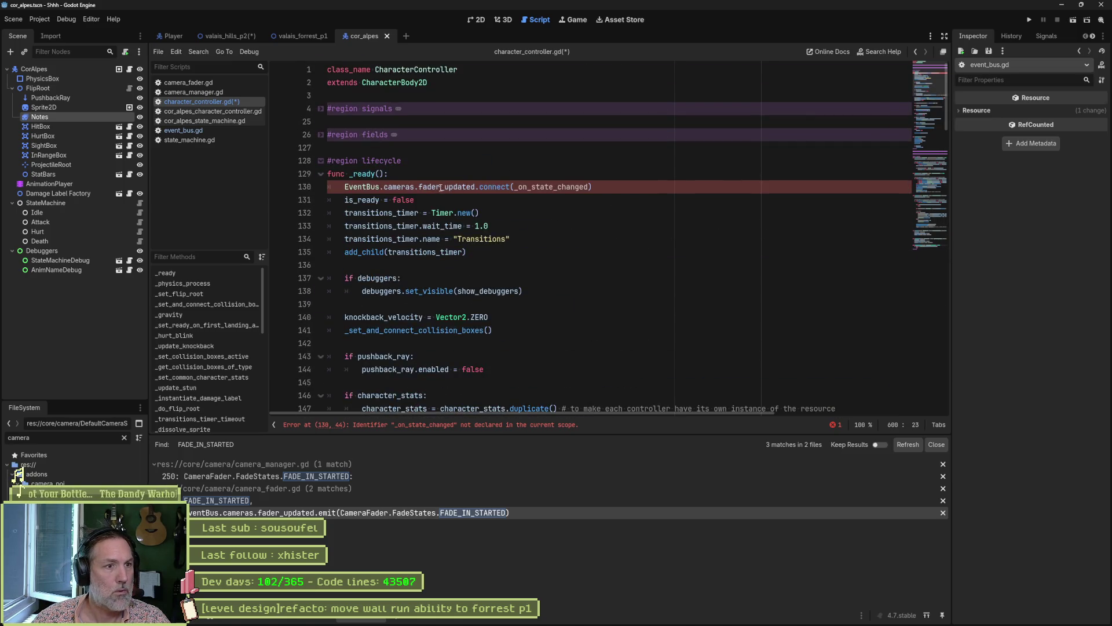
double_click(553, 186)
key(ctrl+v)
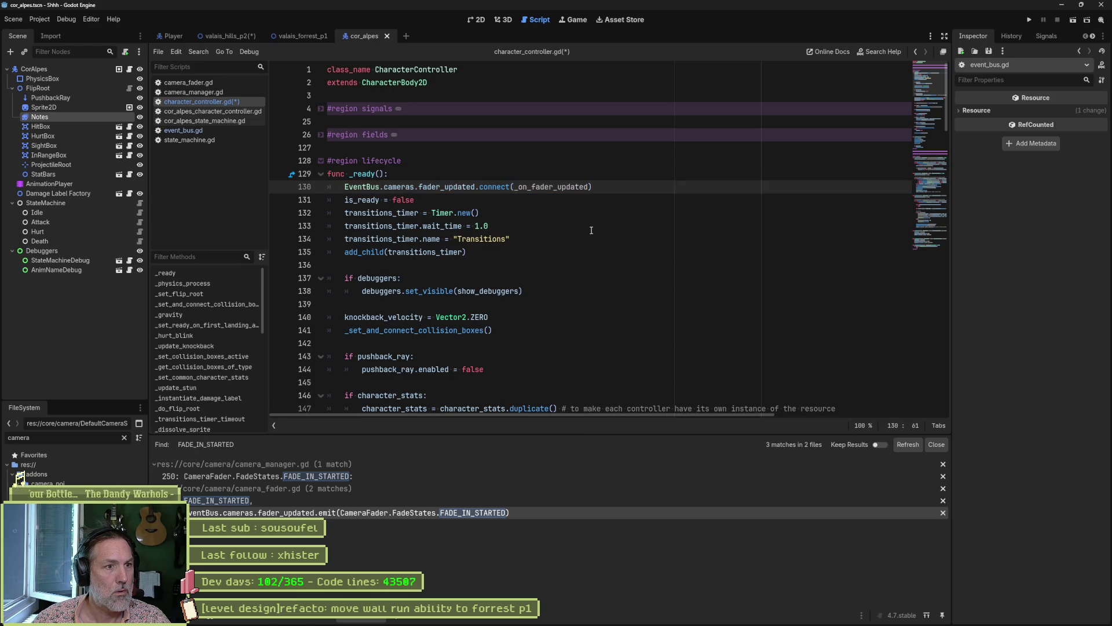
scroll(251, 373, down, 10)
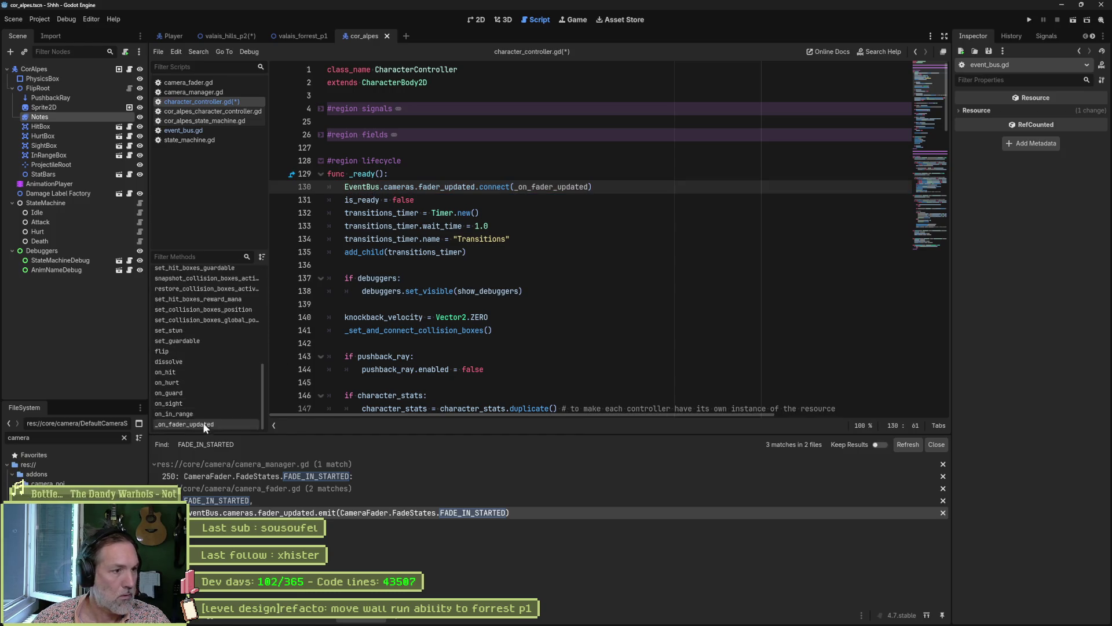
click(194, 424)
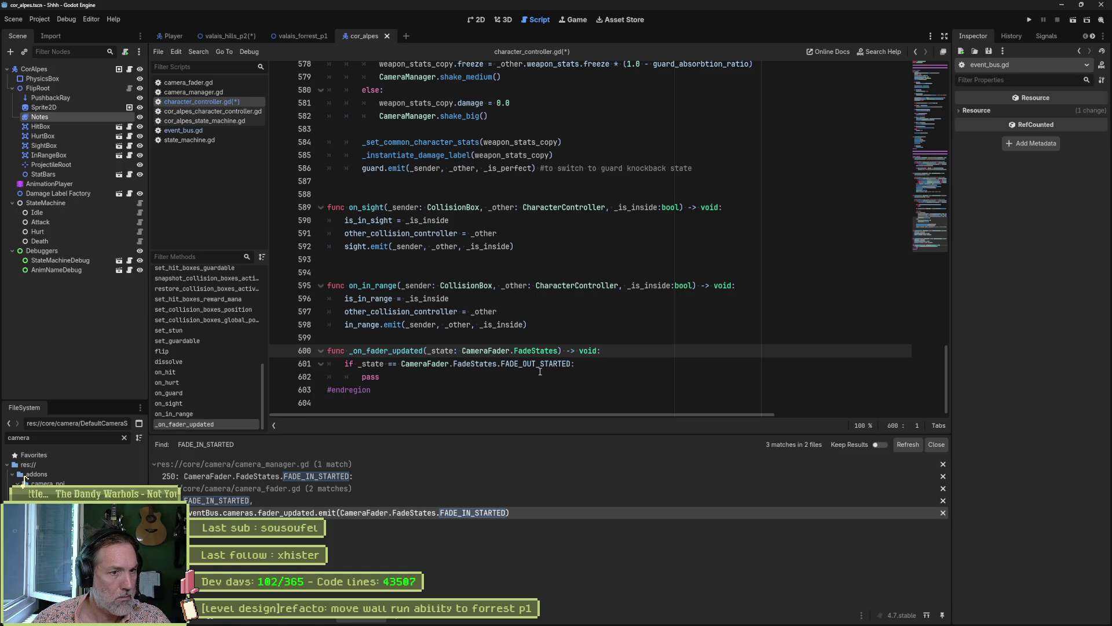
Compare against FADE_IN_COMPLETED and start a nested 'if can' check in place of pass.
mouse_move(545, 370)
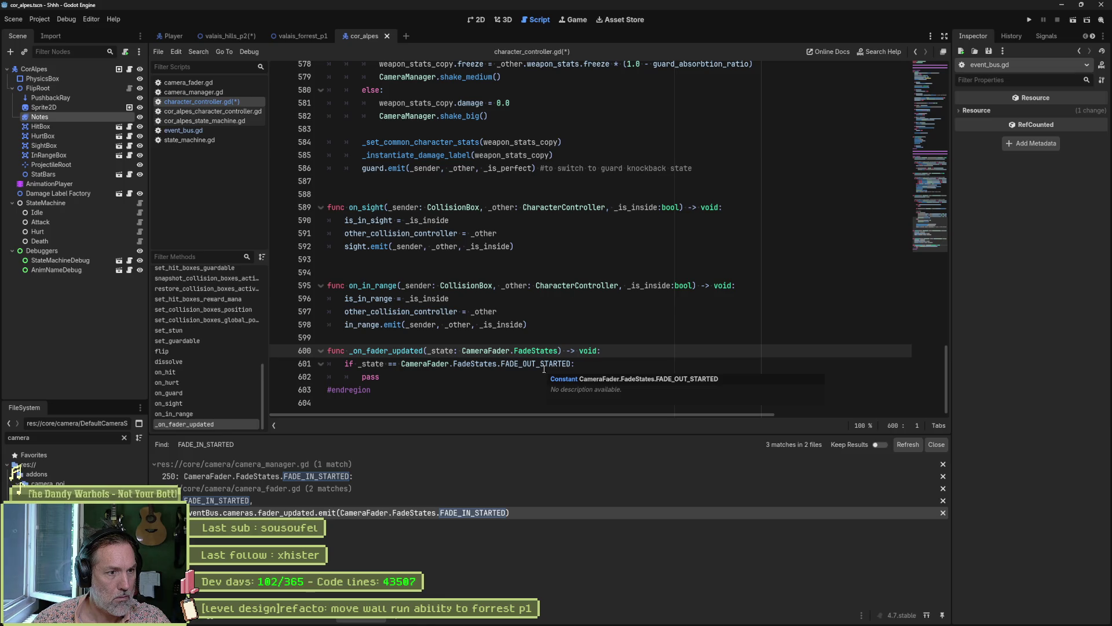
click(535, 341)
key(Return)
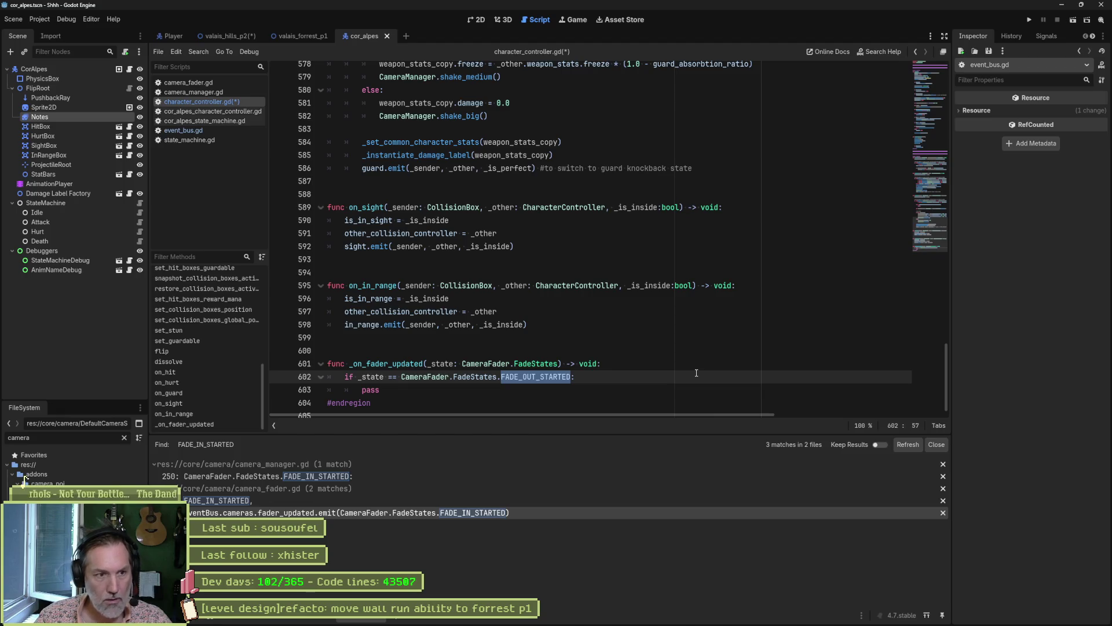
text(fade)
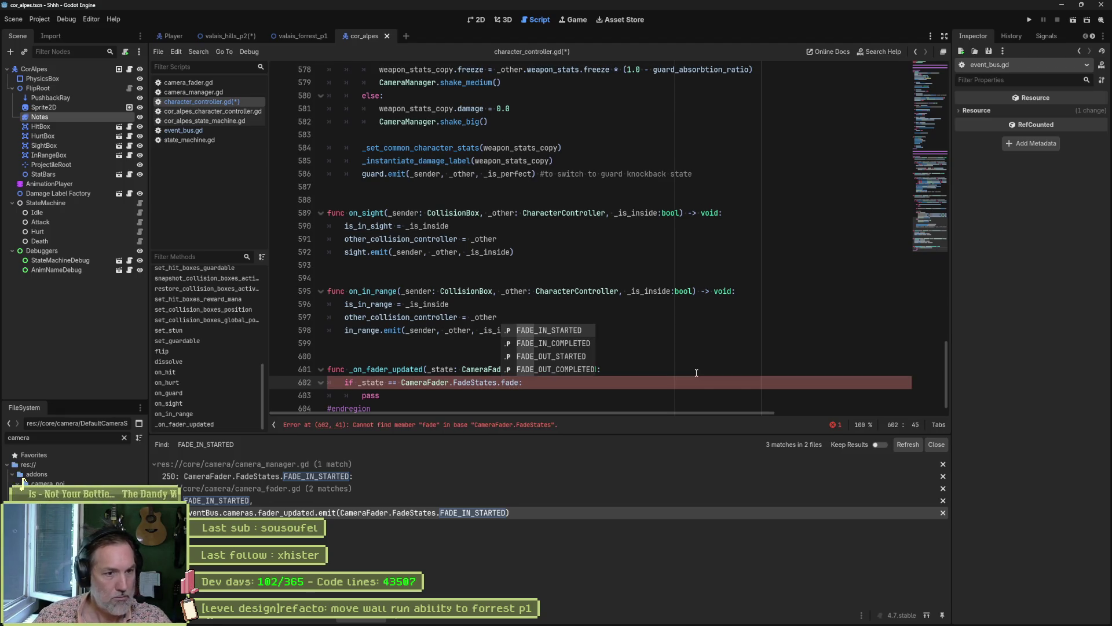
key(Down)
key(Return)
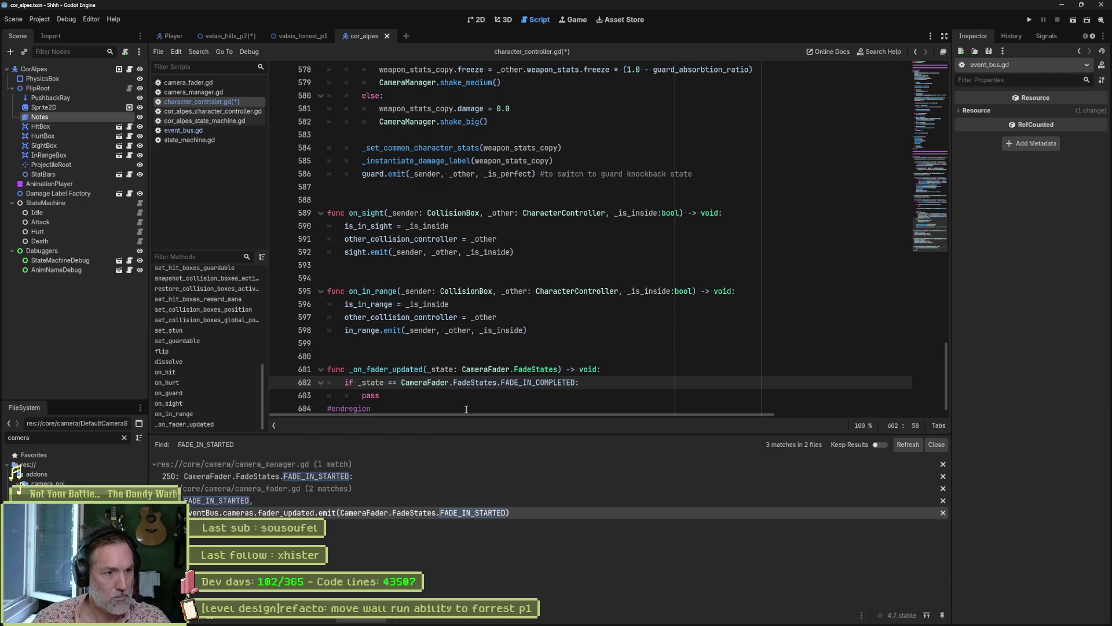
double_click(372, 397)
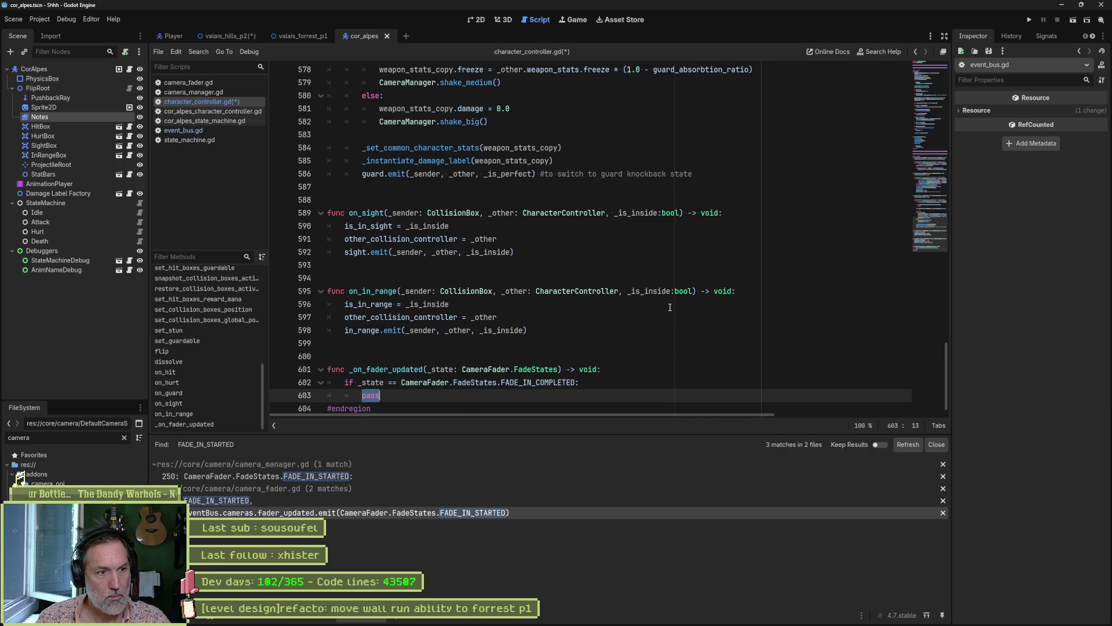
text(if can)
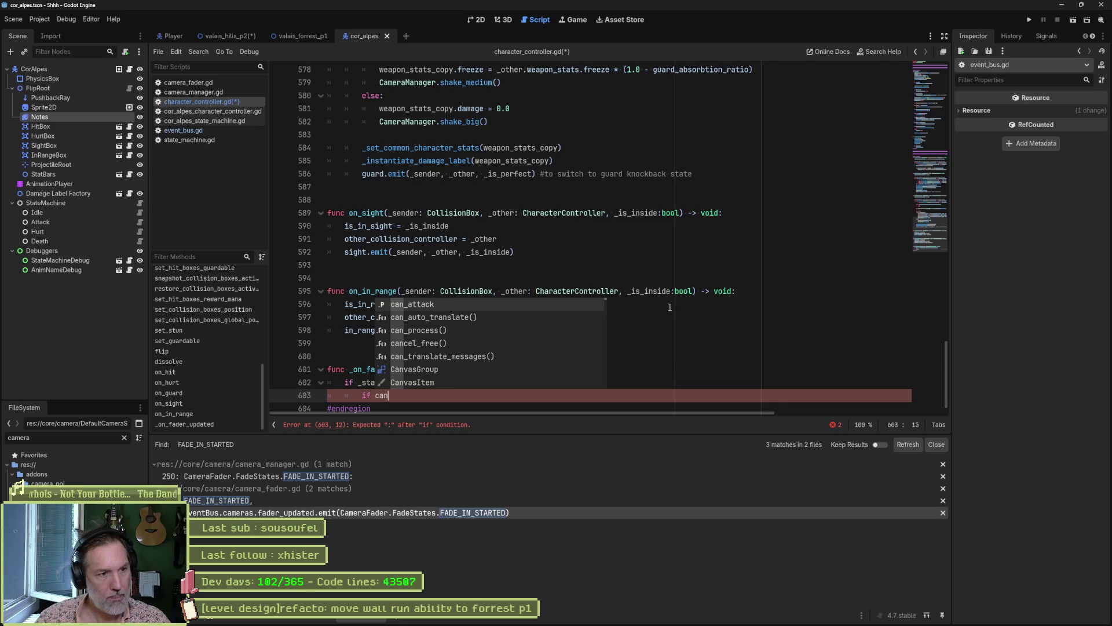
Finish a nested 'if can_attack:' check with '_can_attack = true' beneath it.
text(_a)
key(Return)
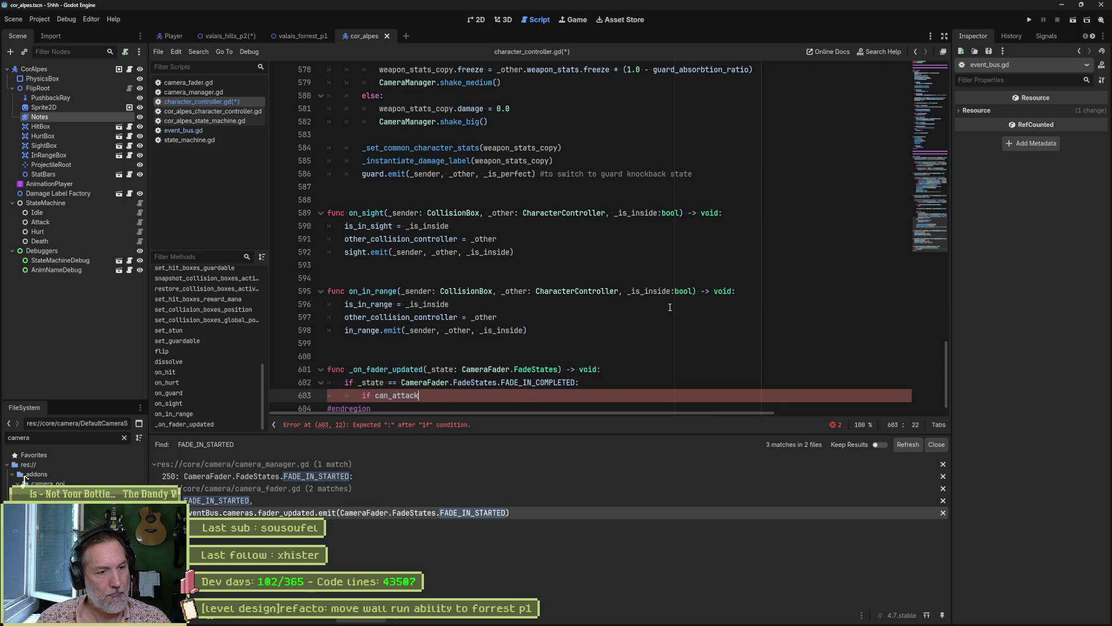
text(:)
key(Return)
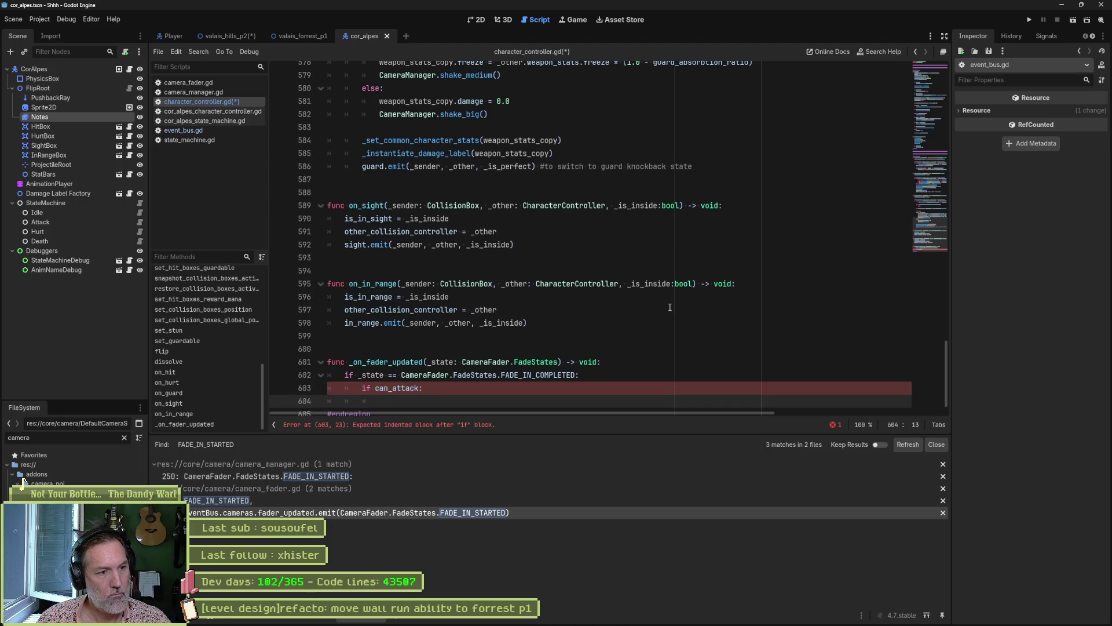
text(_can_attack )
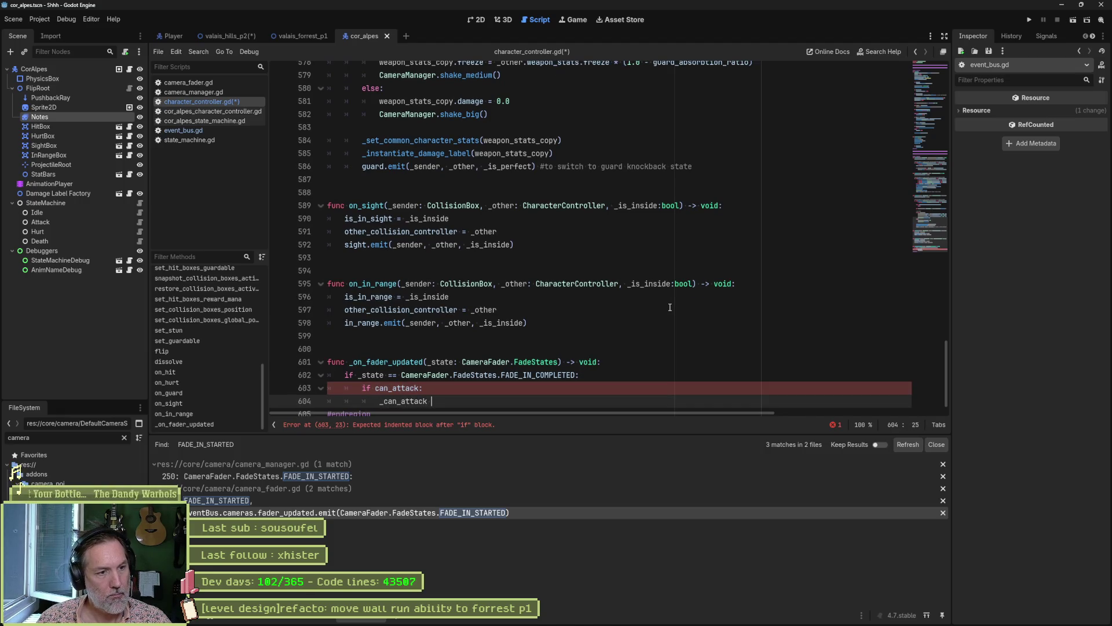
text(= true)
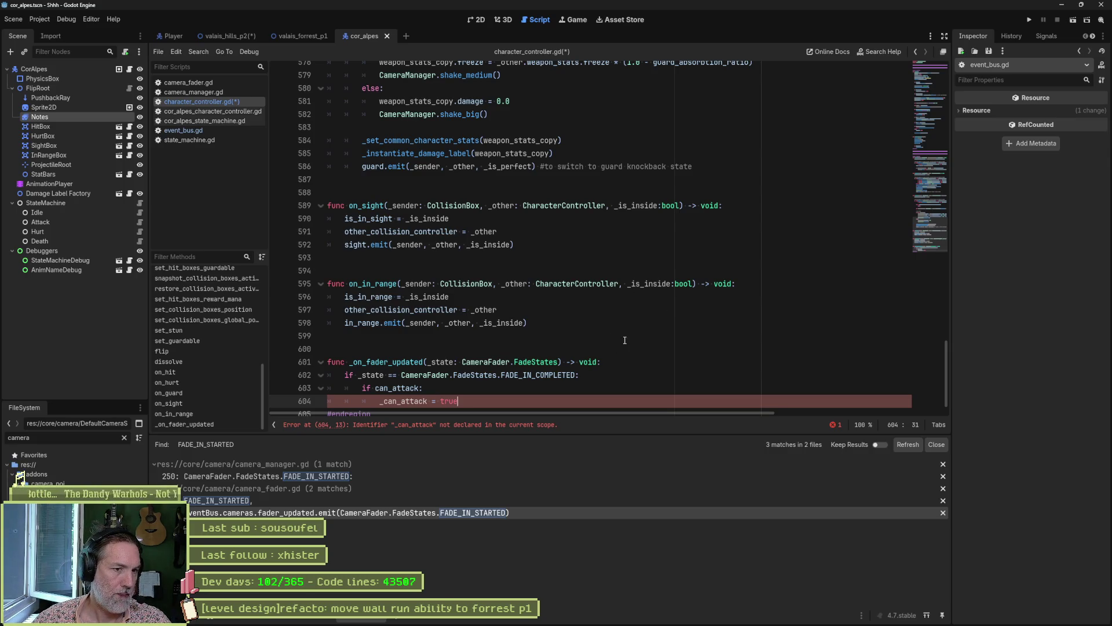
Add 'and can_attack' to the FADE_IN_COMPLETED condition and remove the redundant nested if.
double_click(416, 387)
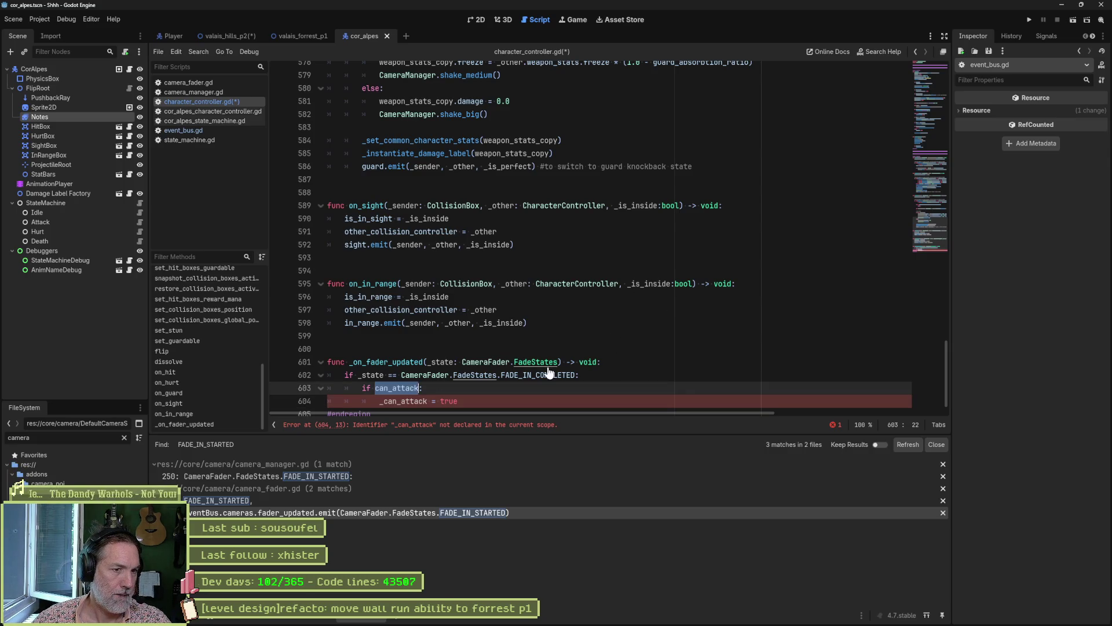
click(559, 376)
text(and can_attack)
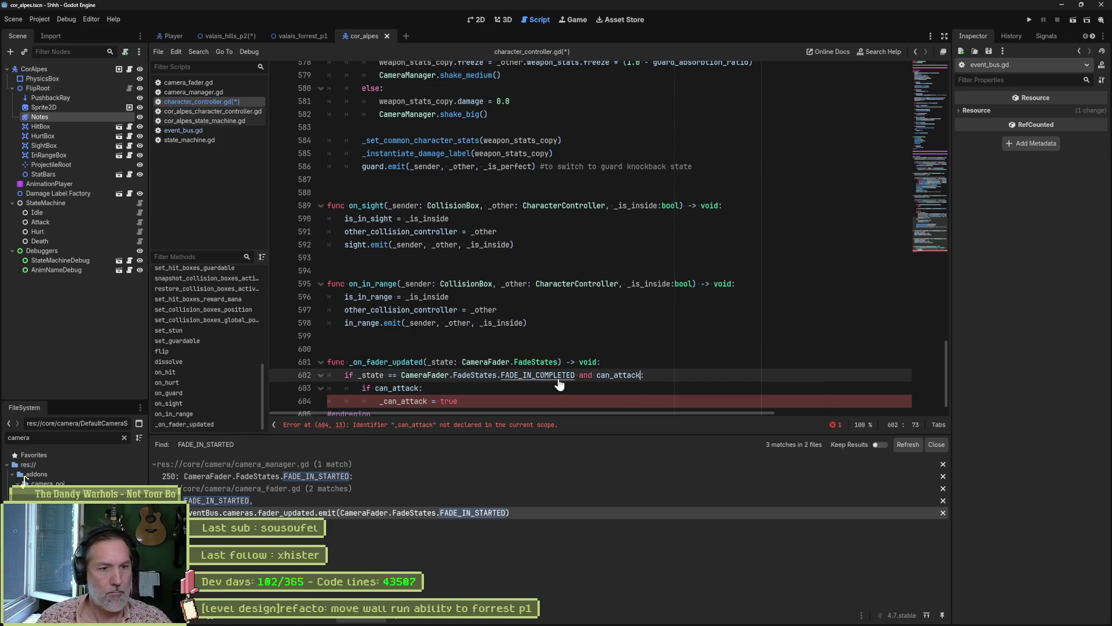
click(534, 389)
key(ctrl+shift+k)
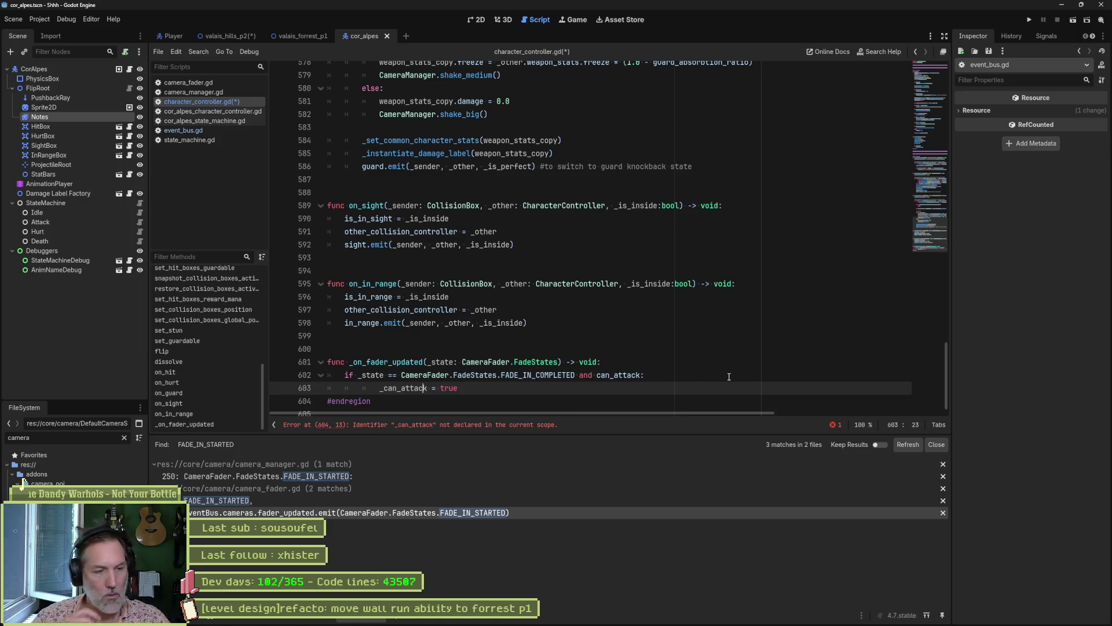
key(shift+Tab)
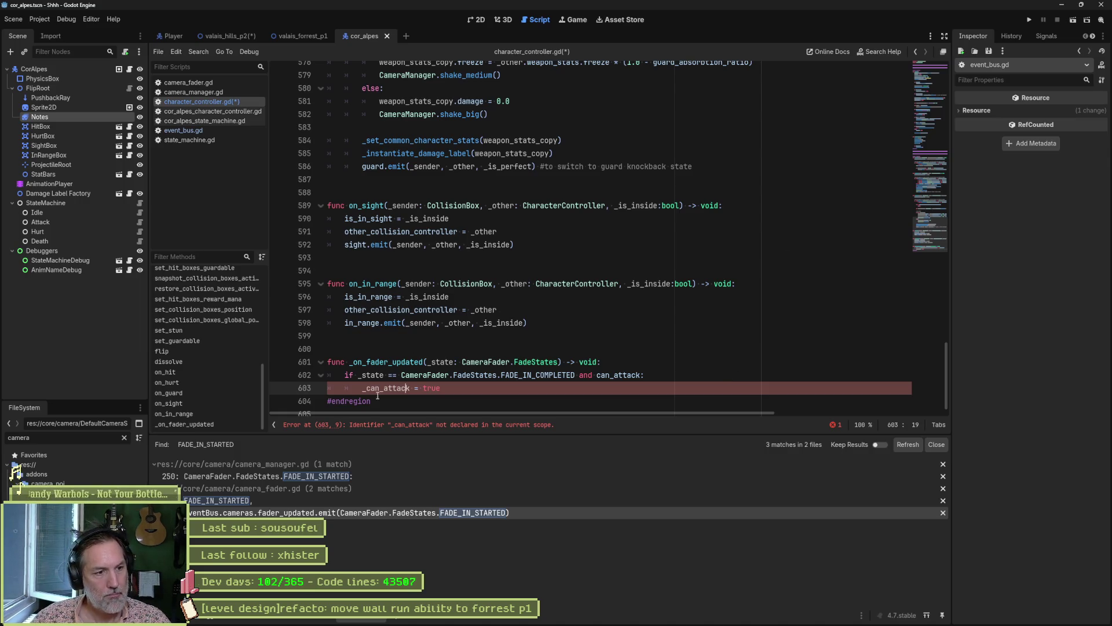
double_click(379, 388)
click(930, 72)
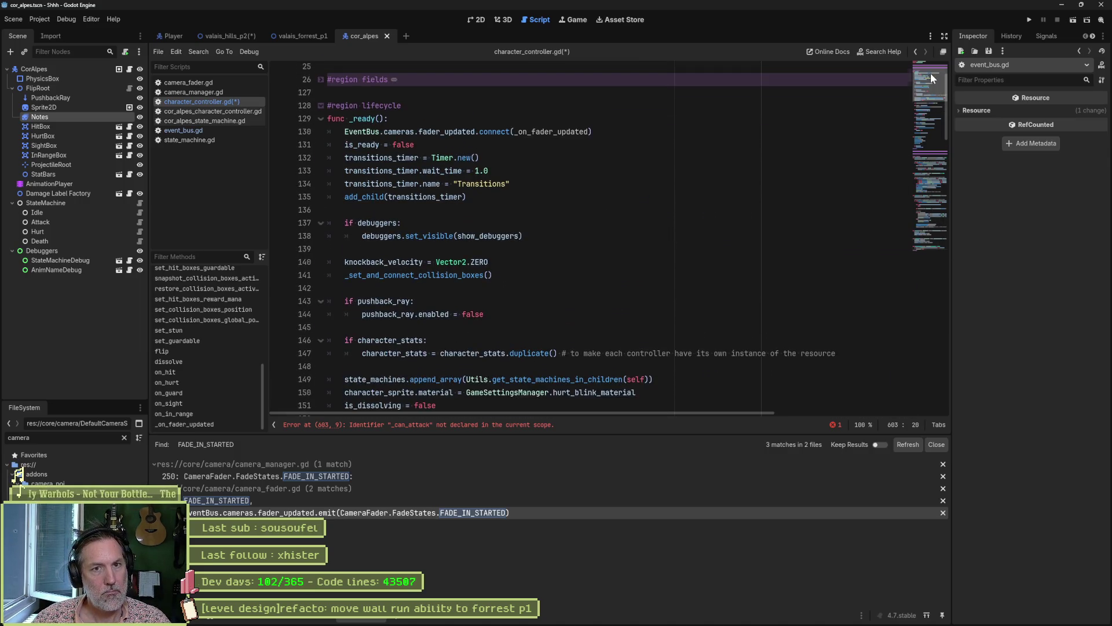
Type a var _can_attack declaration after state_machines, then cut it from line 65.
scroll(930, 72, up, 2)
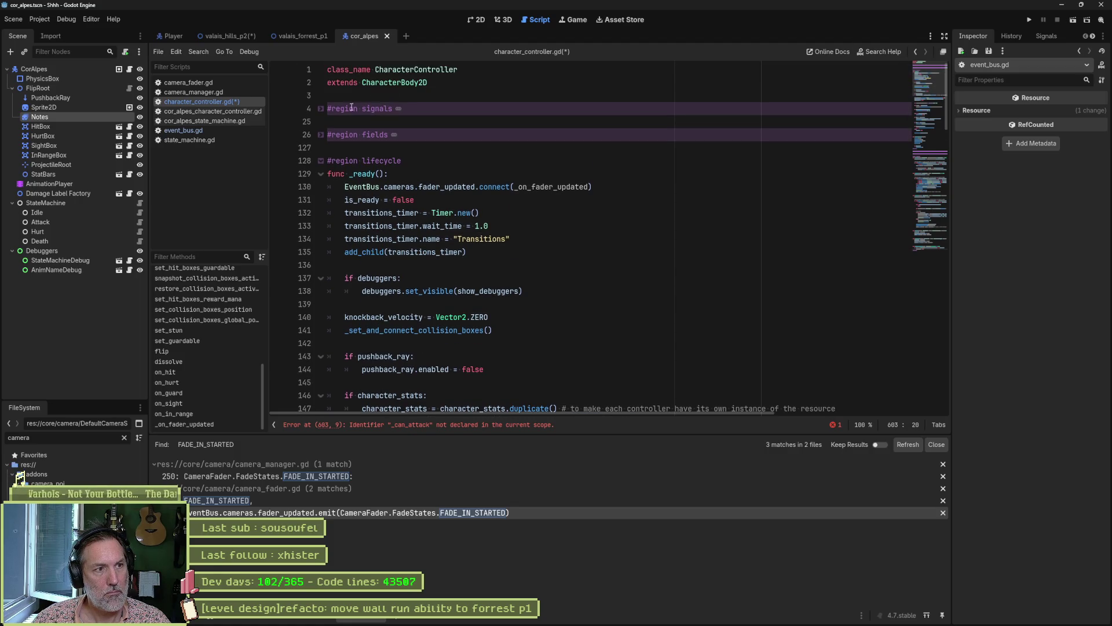
click(320, 134)
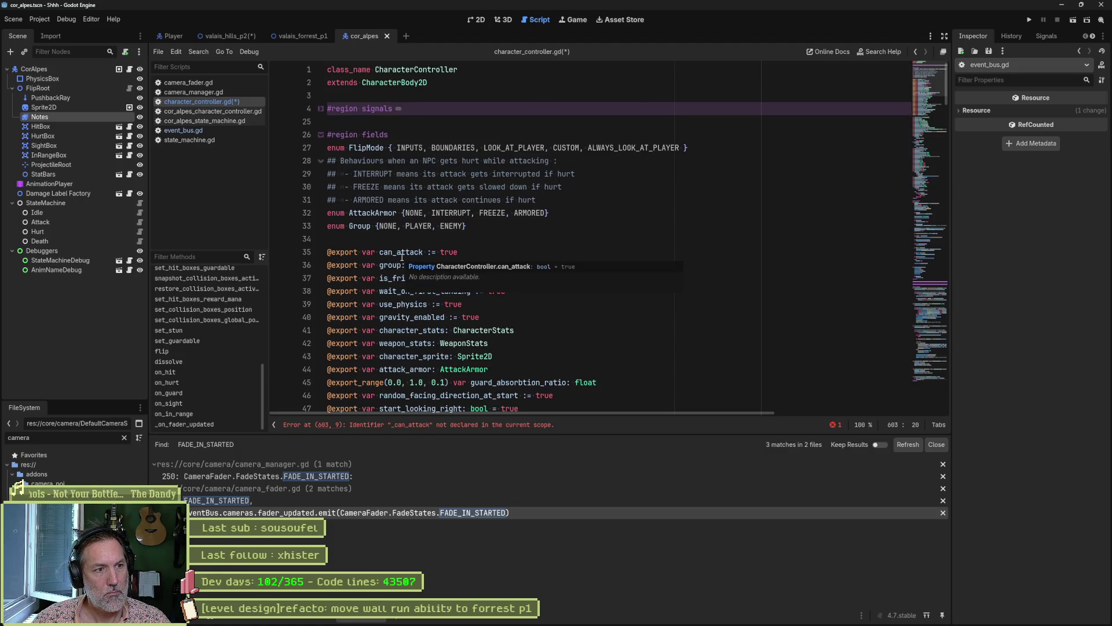
scroll(455, 342, down, 7)
click(520, 356)
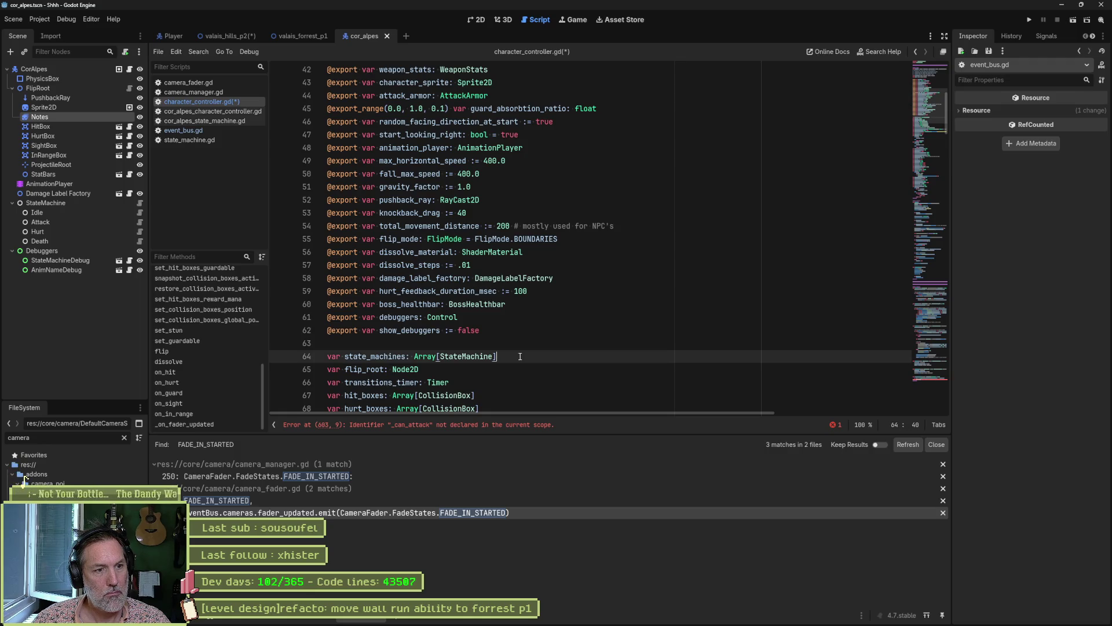
key(Return)
text(var _can_attack := false)
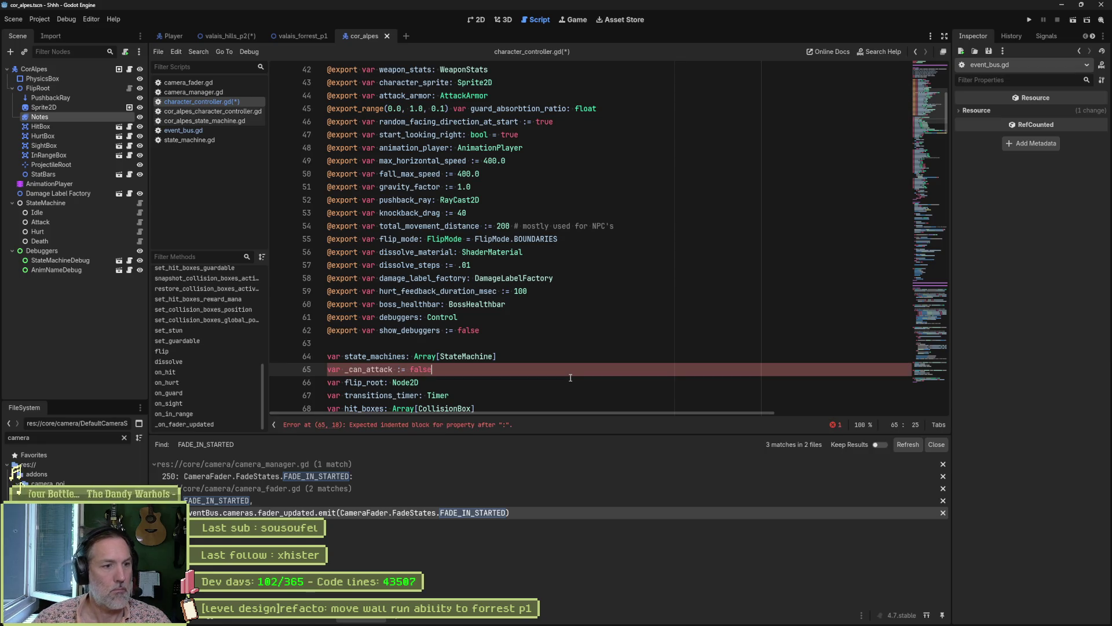
drag(570, 377, 510, 355)
key(BackSpace)
Paste the _can_attack declaration after is_hit_boxes_guardable as line 126 and save the script.
scroll(492, 353, down, 15)
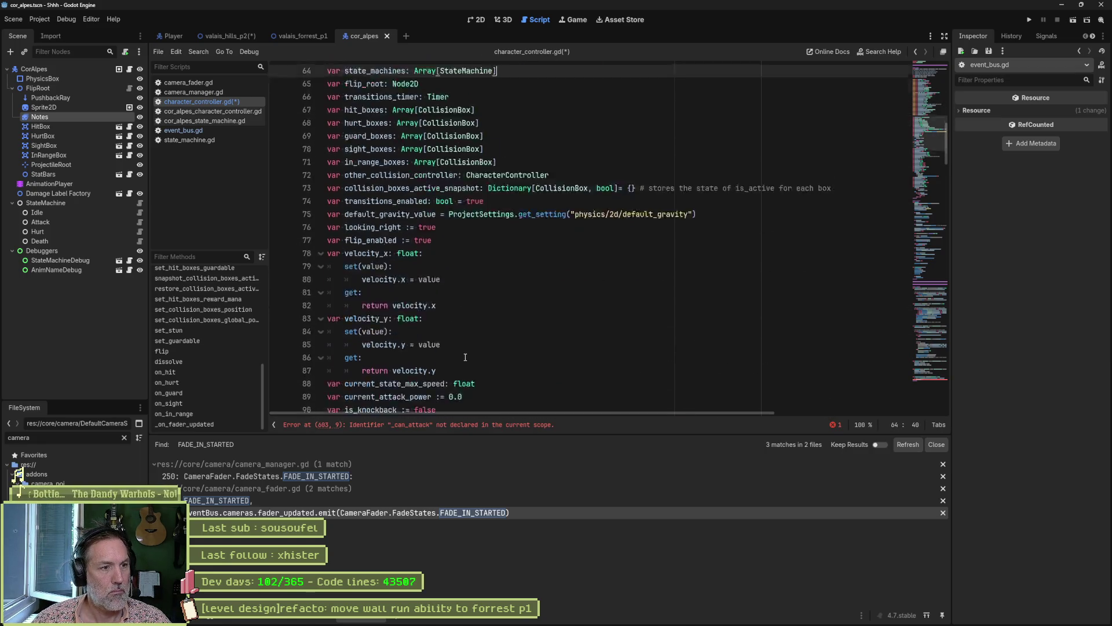
scroll(456, 350, down, 6)
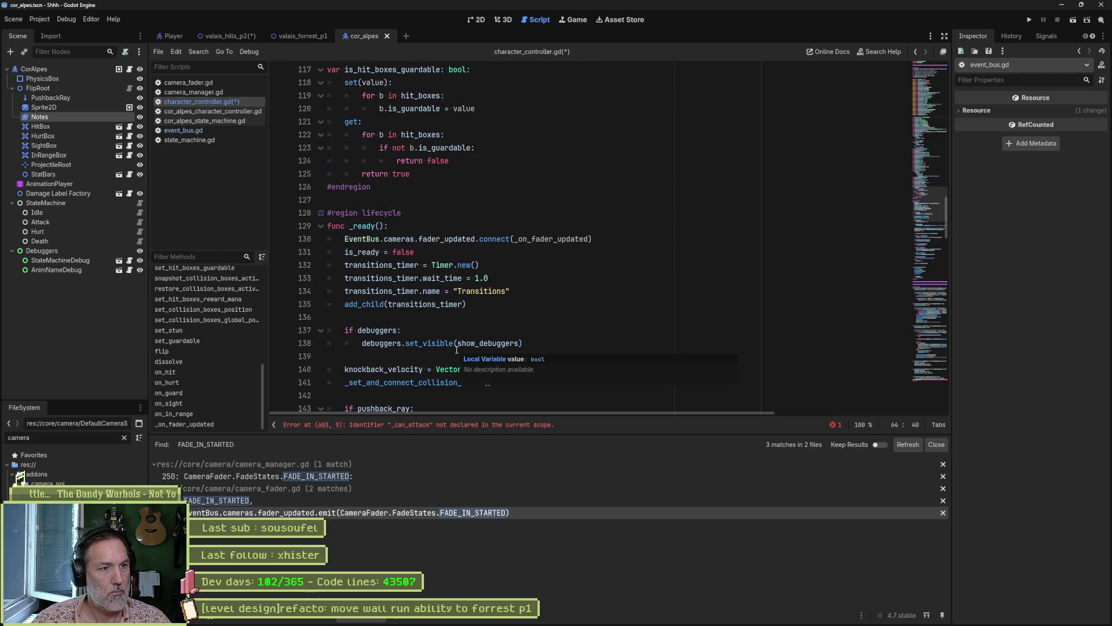
click(493, 174)
text(var _can_attack := false)
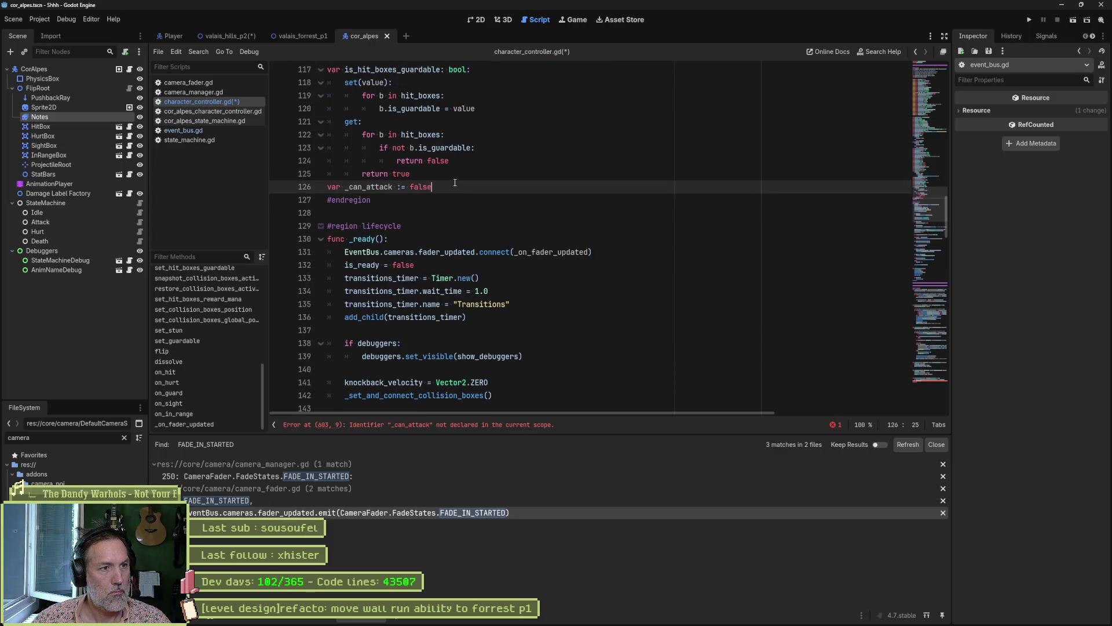
scroll(496, 239, up, 4)
key(ctrl+s)
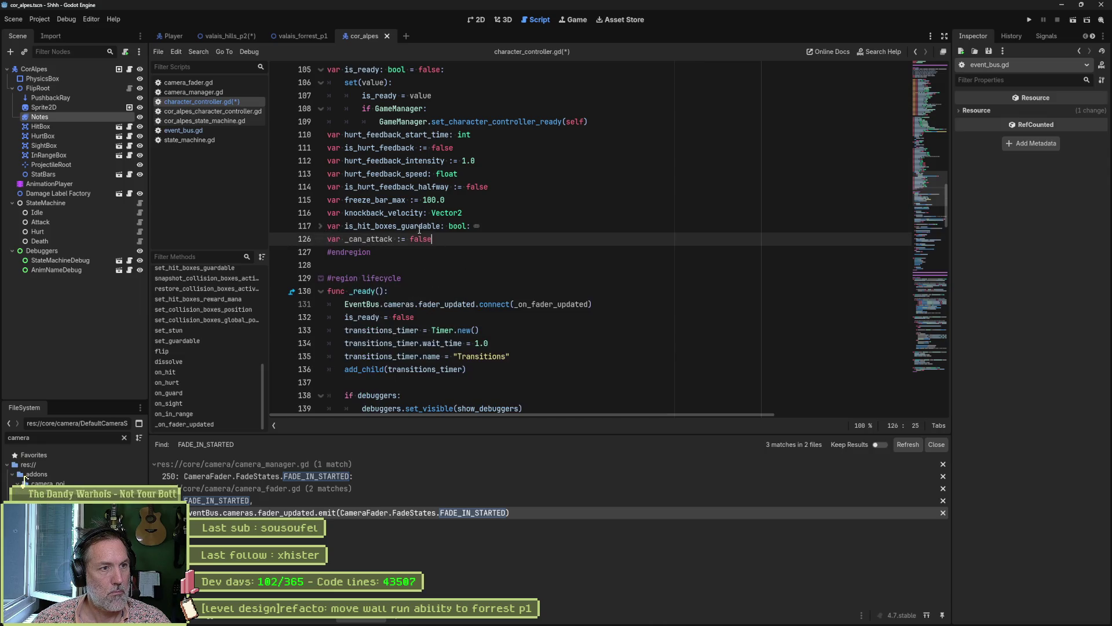
scroll(406, 234, up, 5)
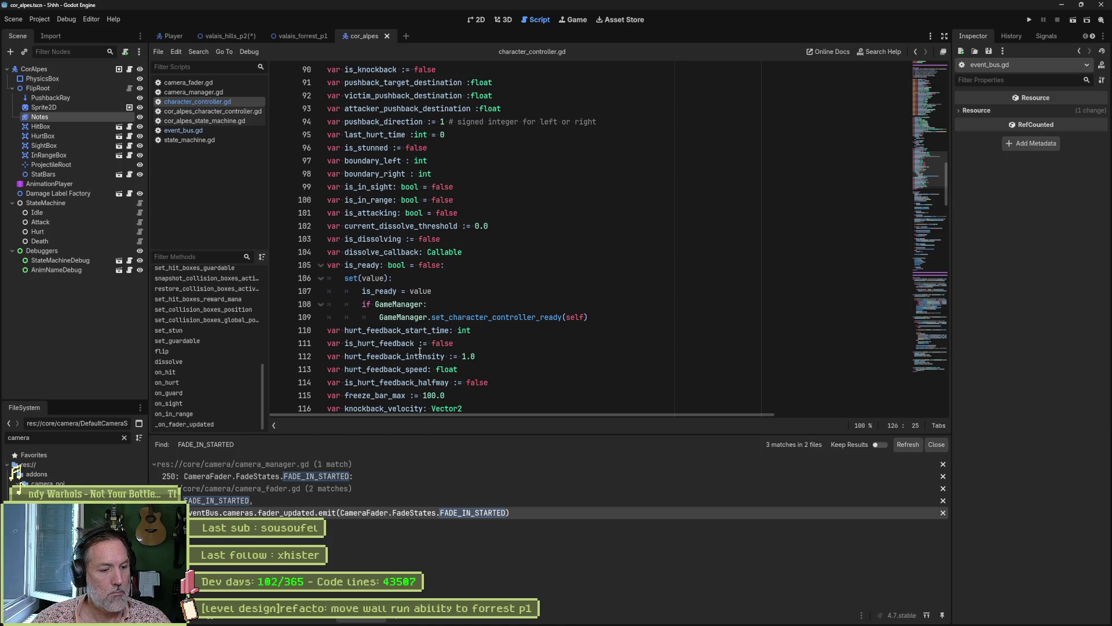
key(ctrl+shift+f)
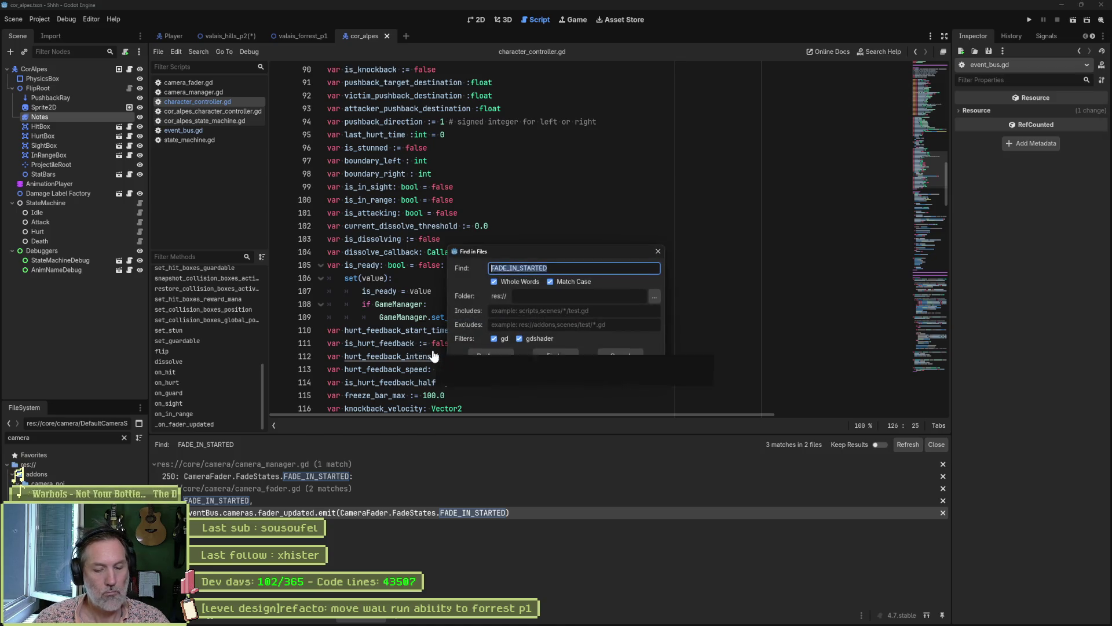
Search the project for can_attack (20 matches in 15 files) and review the fader handler's _can_attack line.
text(can_attack)
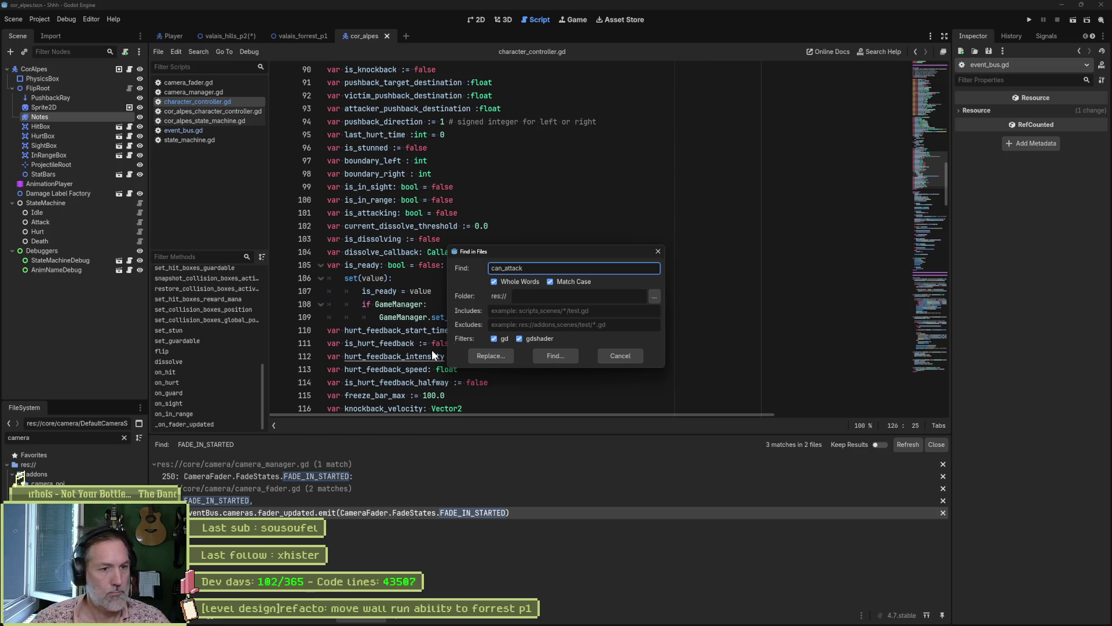
click(557, 355)
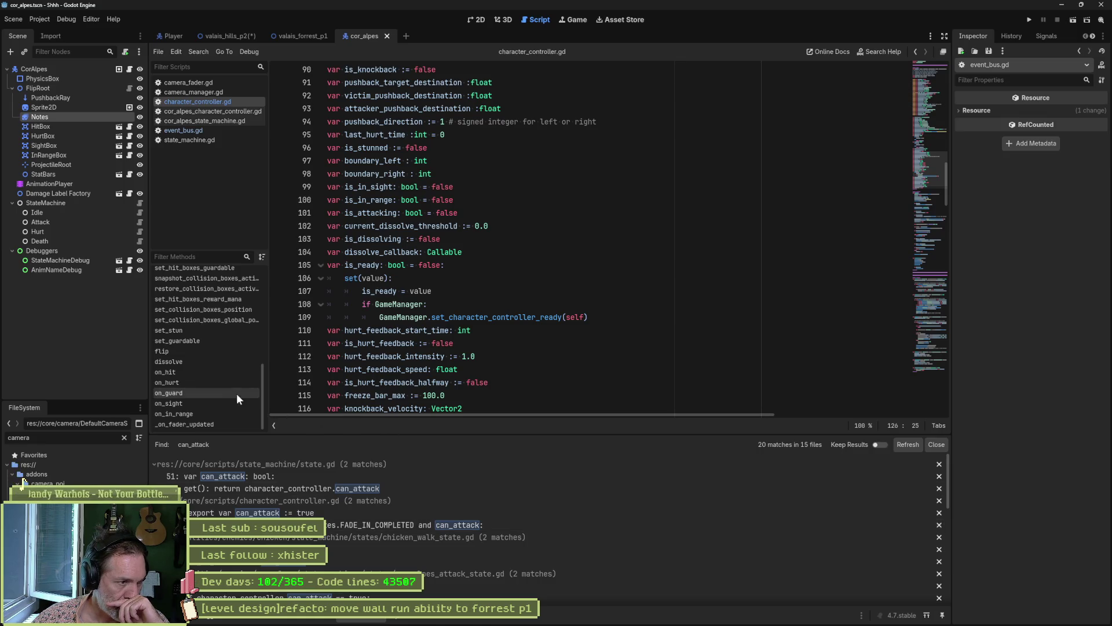
click(218, 424)
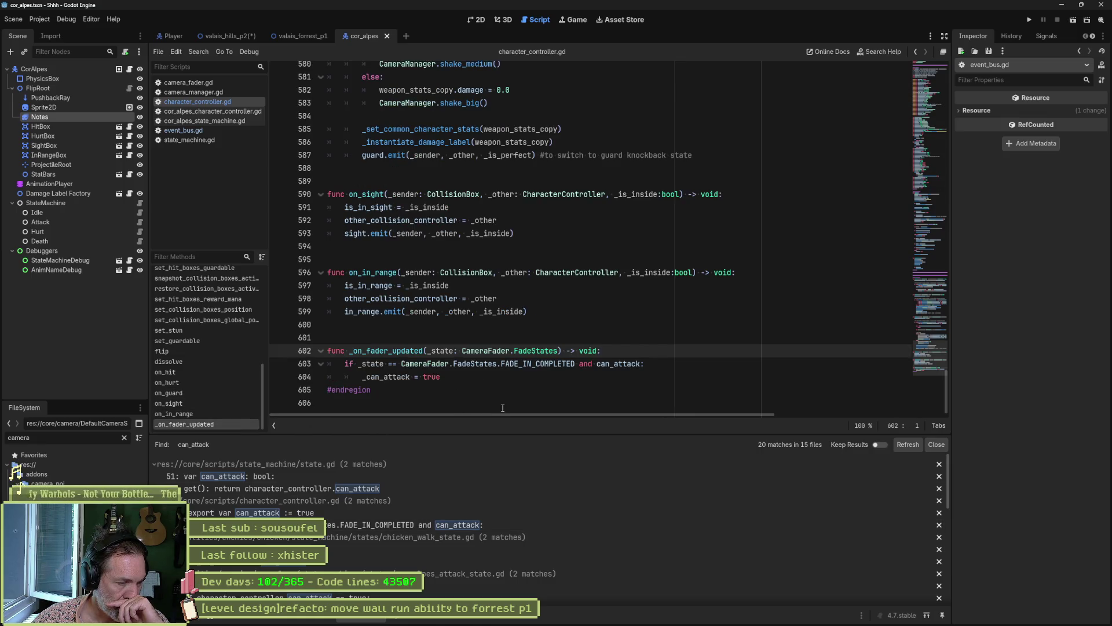
click(430, 379)
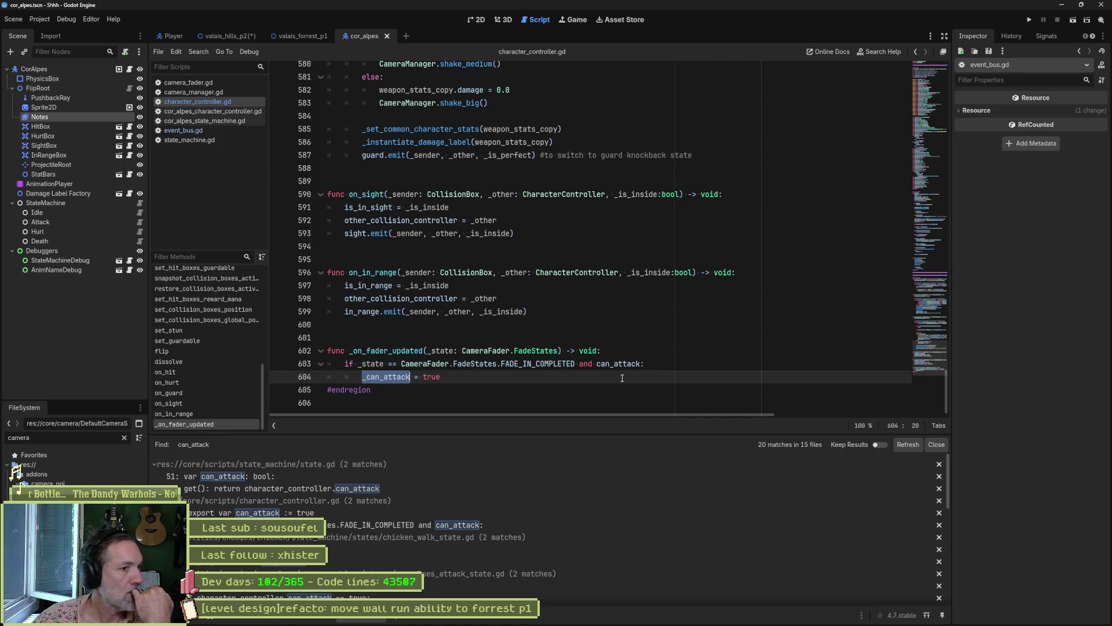
key(End)
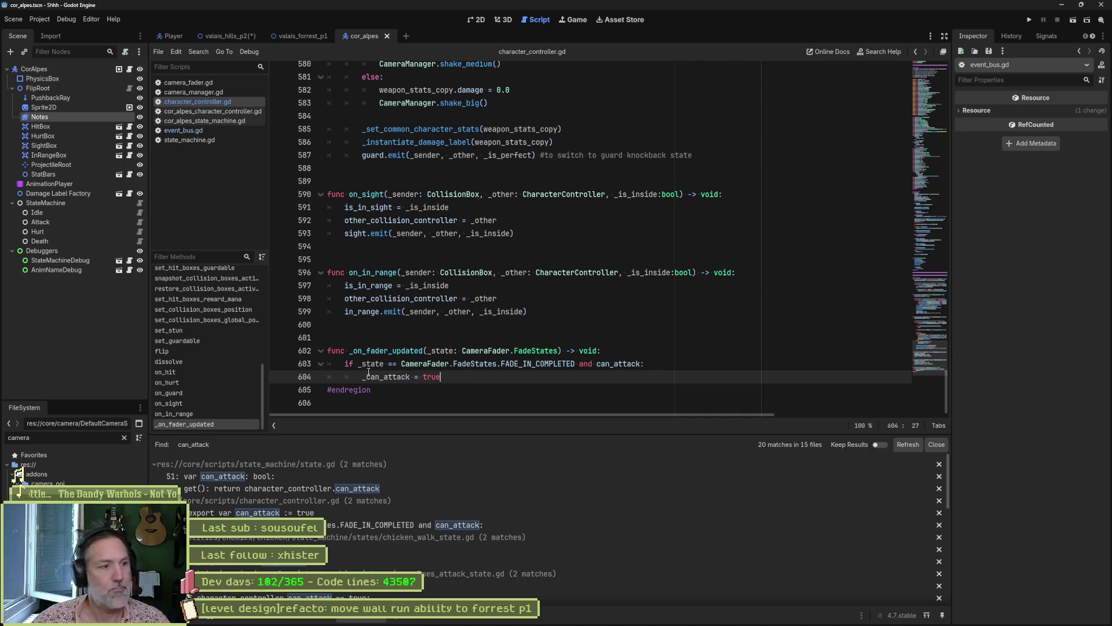
scroll(175, 331, up, 5)
click(207, 273)
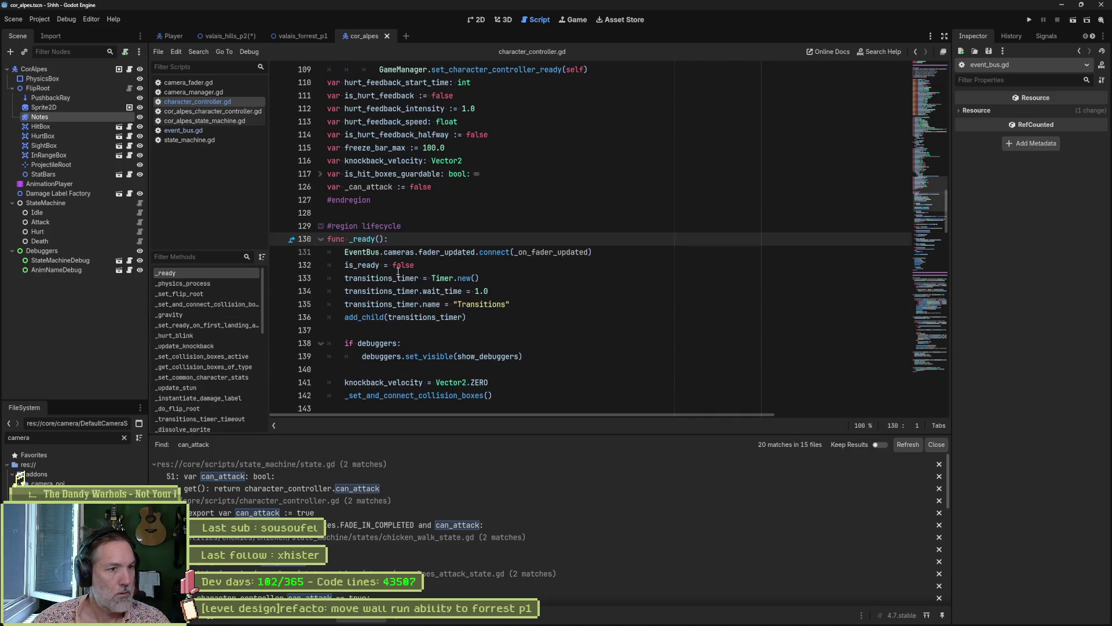
In _ready, wrap the fader connection in 'if can_attack:' with 'can_attack = false' above it.
key(Return)
text(if )
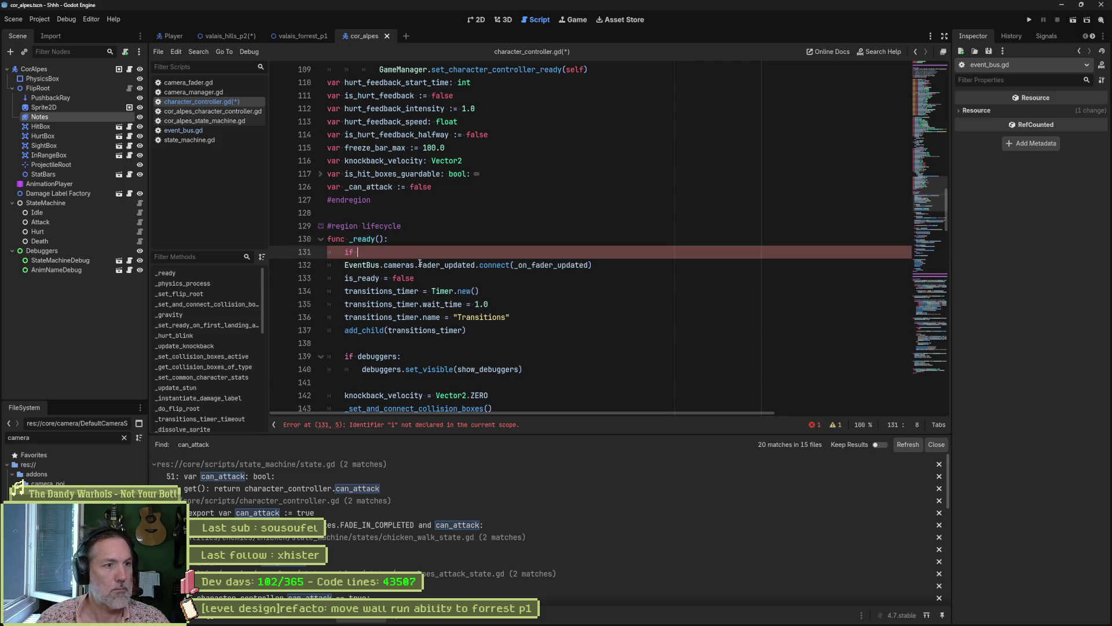
text(can_attack:)
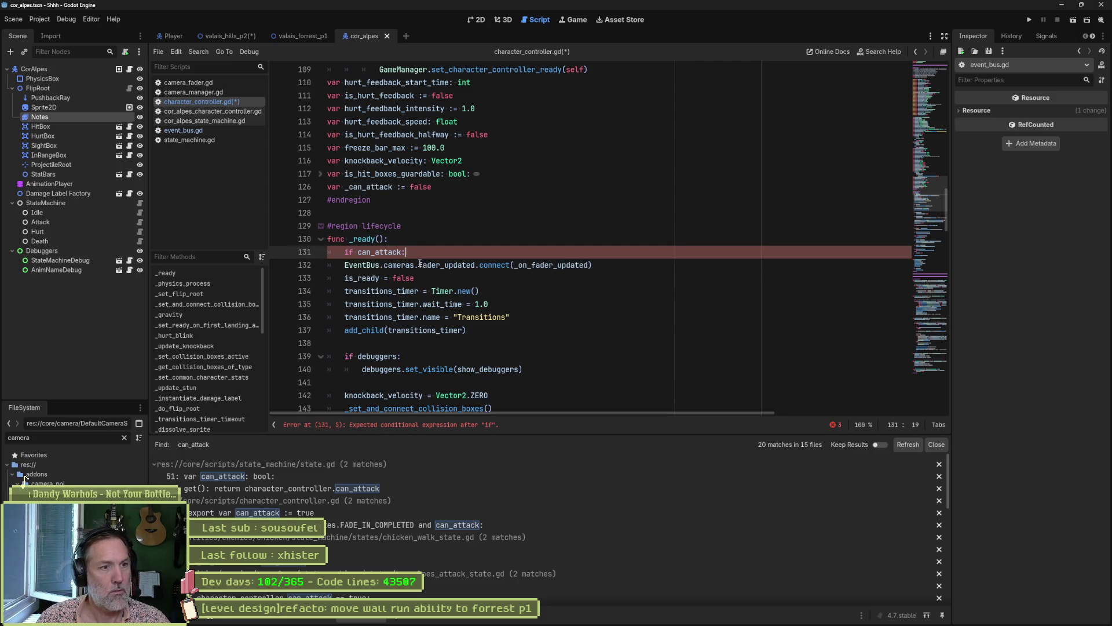
key(Down)
key(Home)
key(Tab)
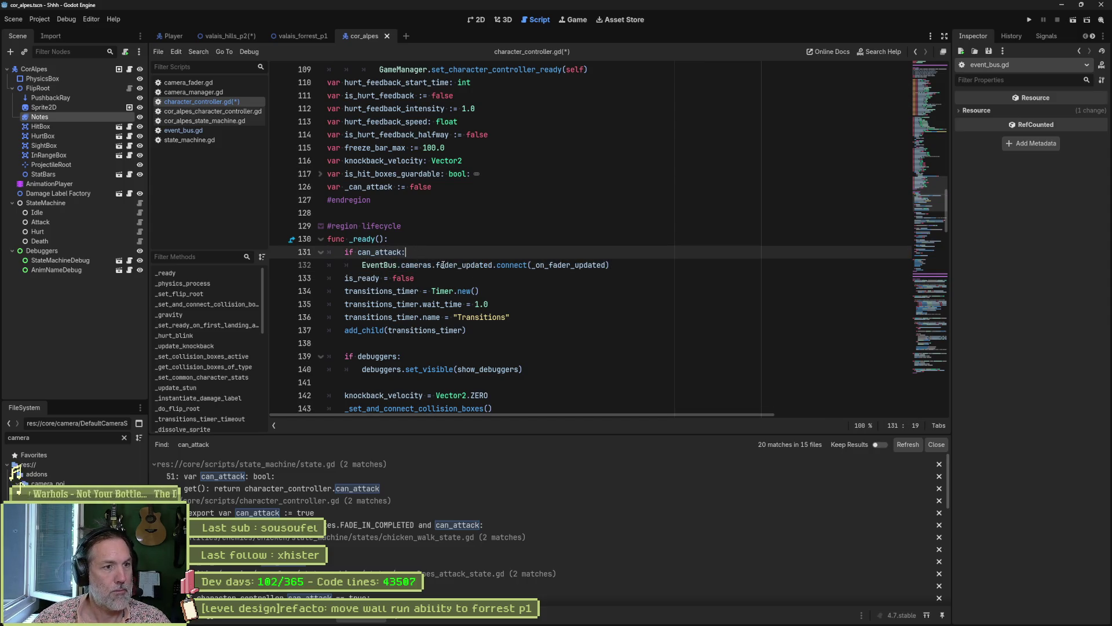
key(Return)
key(Up)
text(can_attack = false)
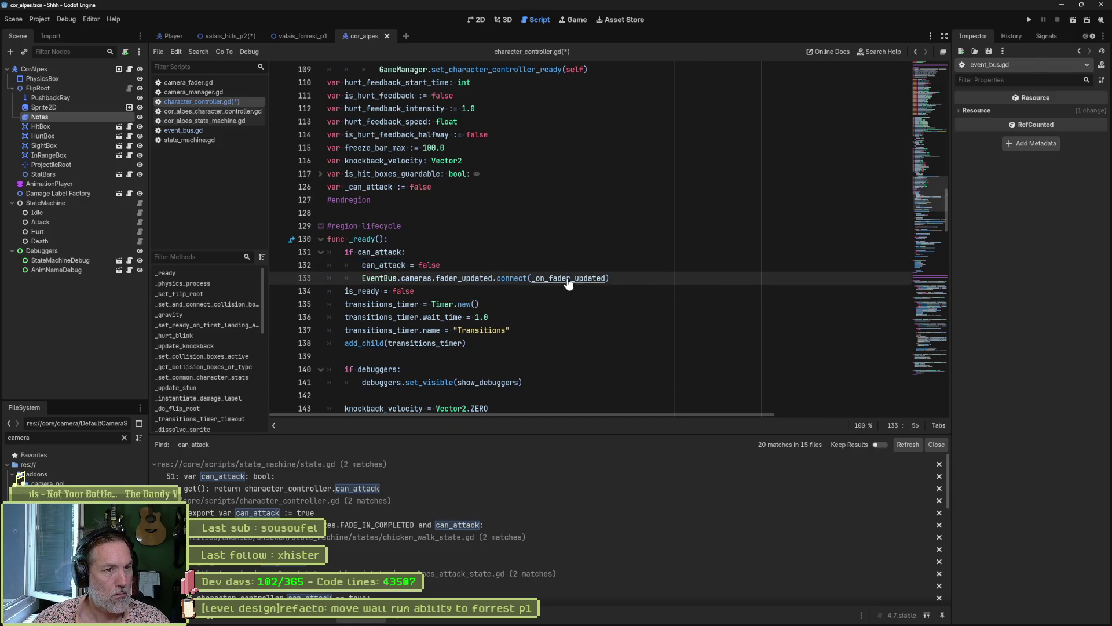
Undo a stray paste in _on_fader_updated and save the script.
ctrl+click(534, 278)
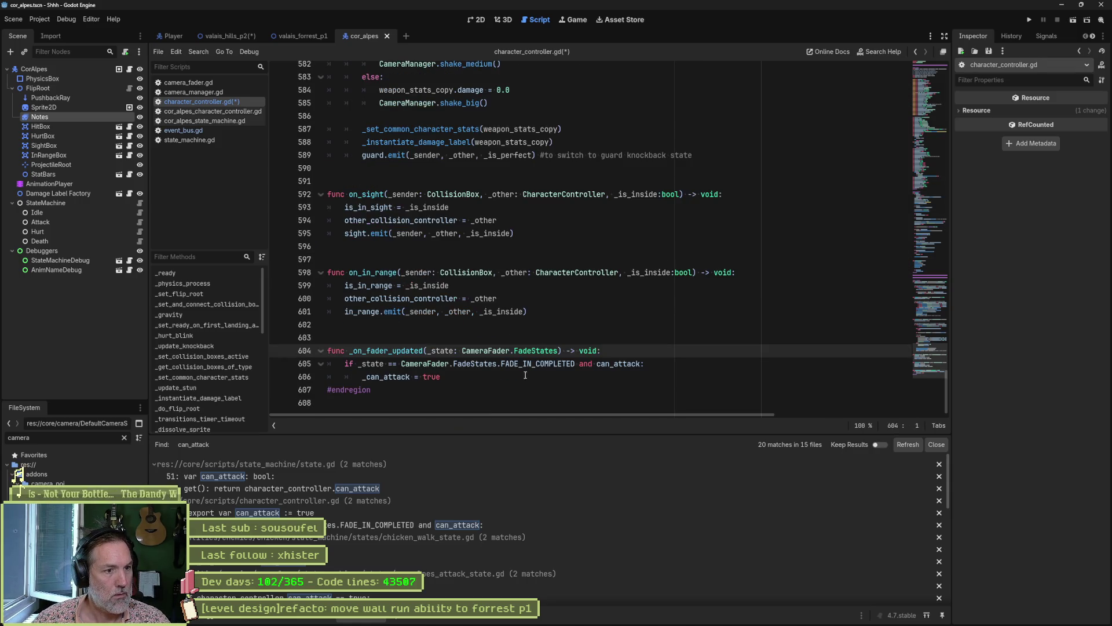
double_click(385, 375)
text(can_attack = false)
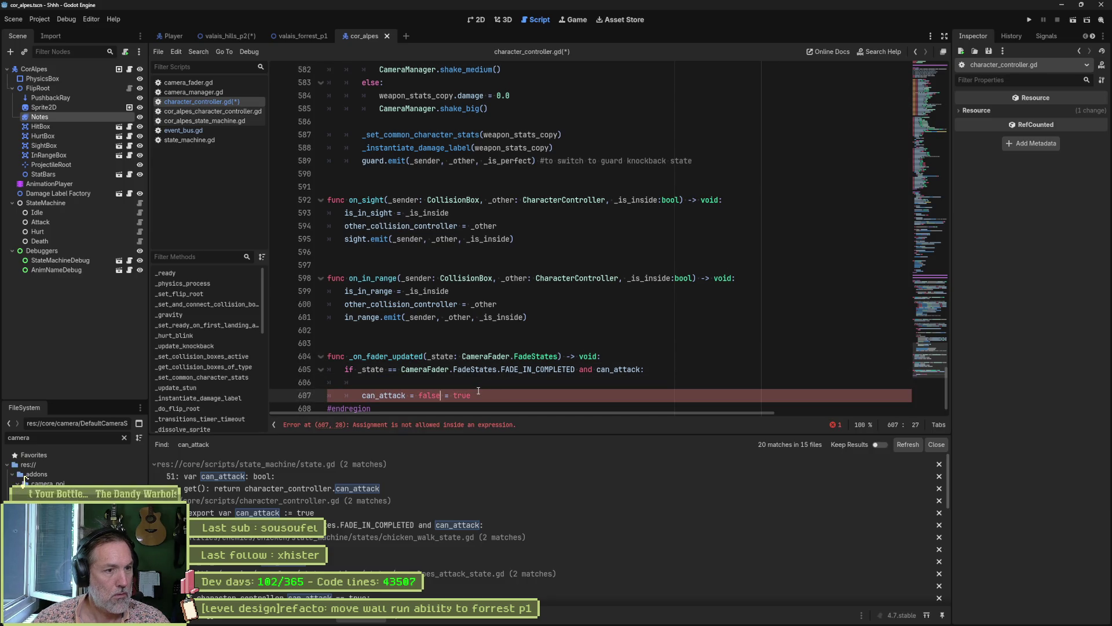
key(ctrl+z)
key(ctrl+z)
key(ctrl+z)
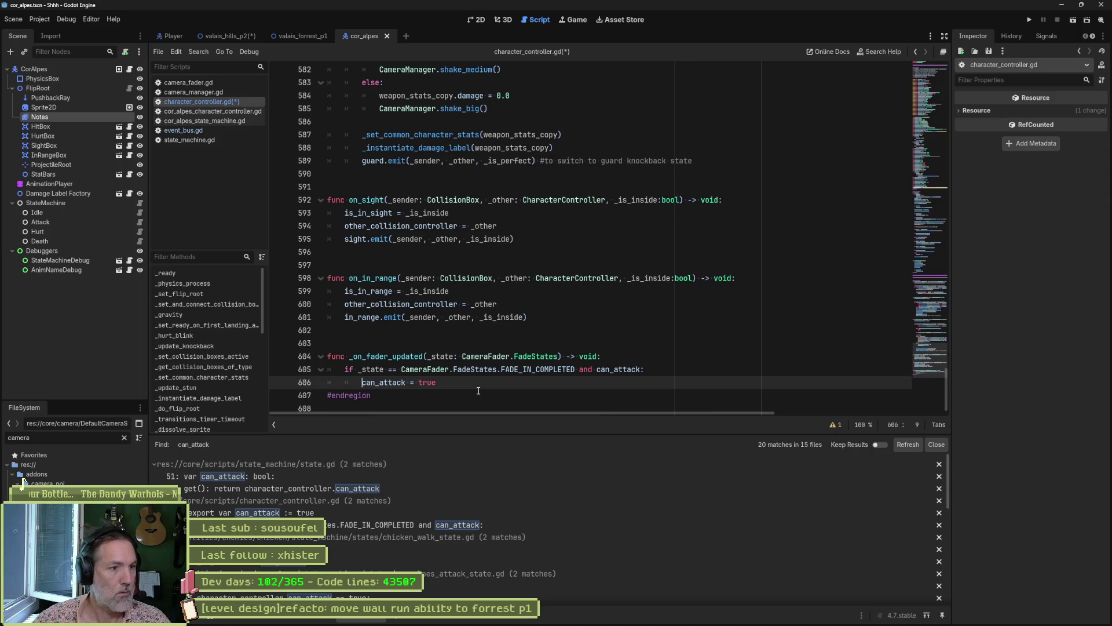
key(ctrl+s)
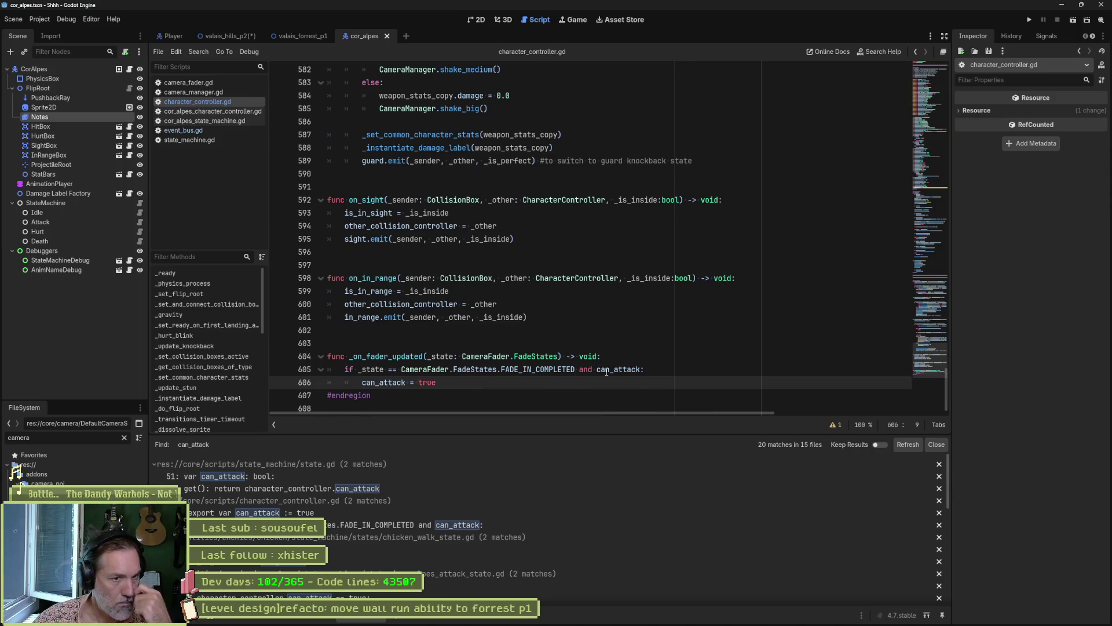
Delete 'and can_attack' from the fader handler's condition and save.
double_click(606, 371)
key(BackSpace)
key(BackSpace)
key(BackSpace)
key(ctrl+s)
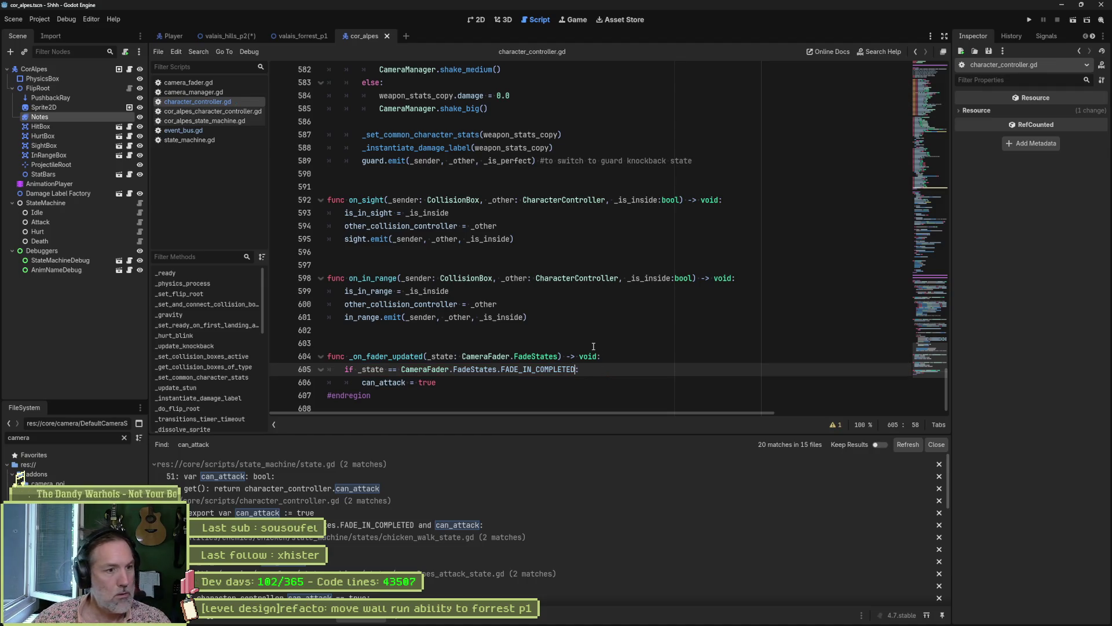
Test-run the scene with F6, stop it, and switch to the valais_forrest_p1 scene.
key(F6)
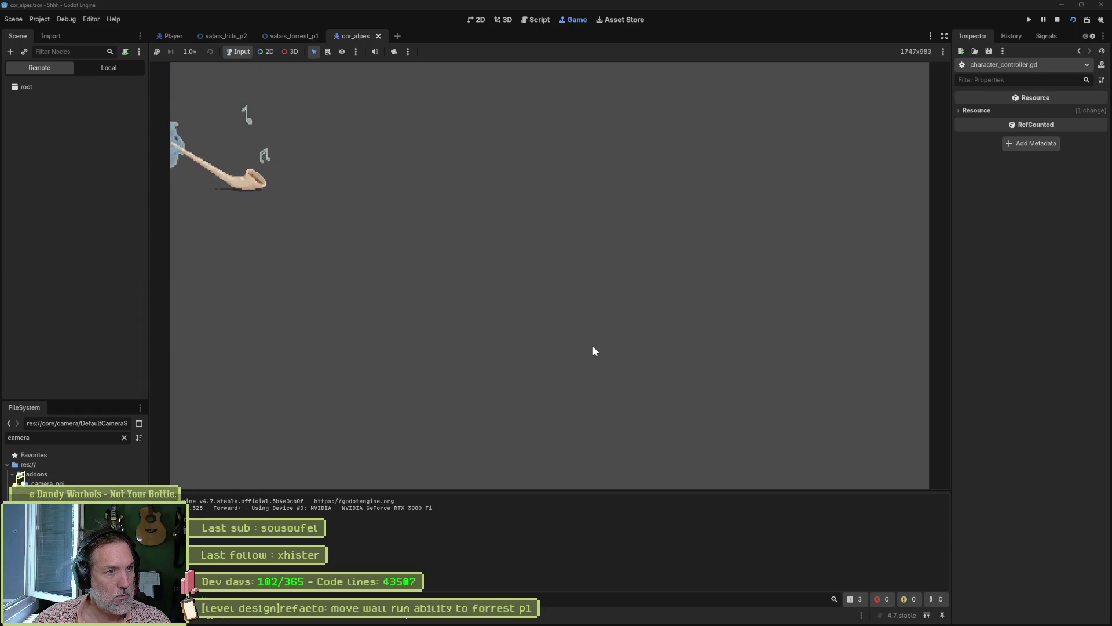
key(F8)
click(297, 39)
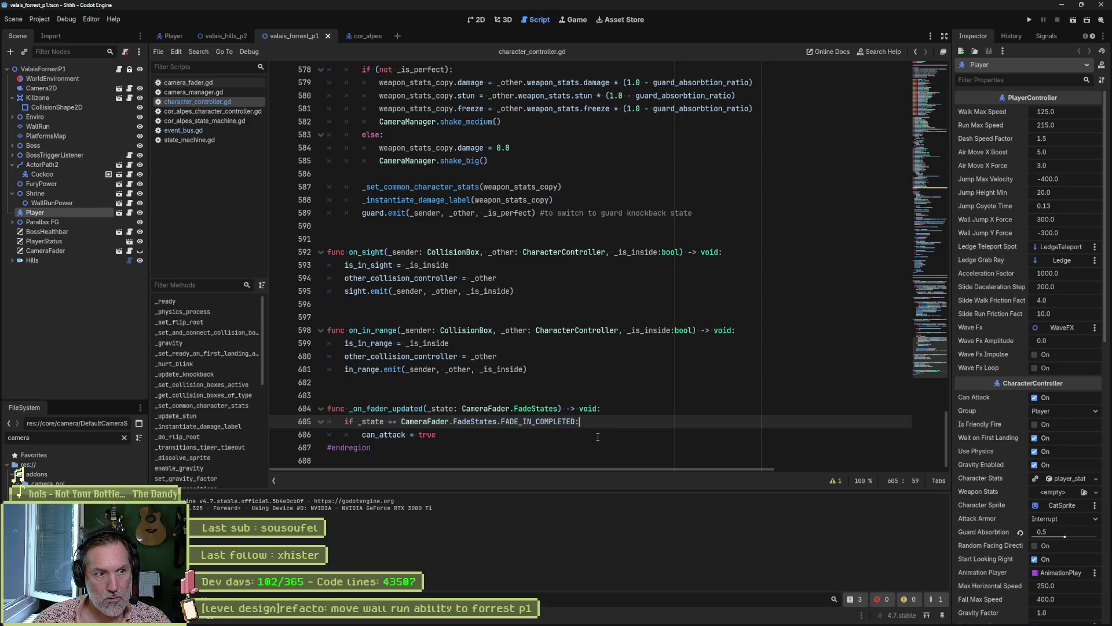
Search the project for can_attack, delete the unused 'var _can_attack := false' line, and save.
double_click(398, 434)
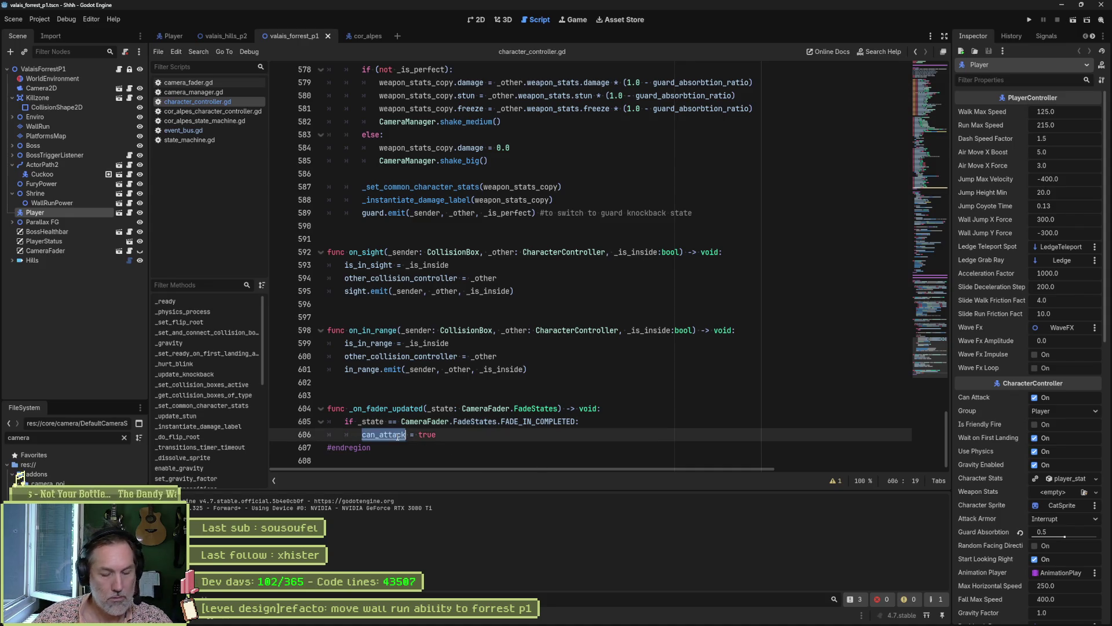
key(ctrl+shift+f)
key(Return)
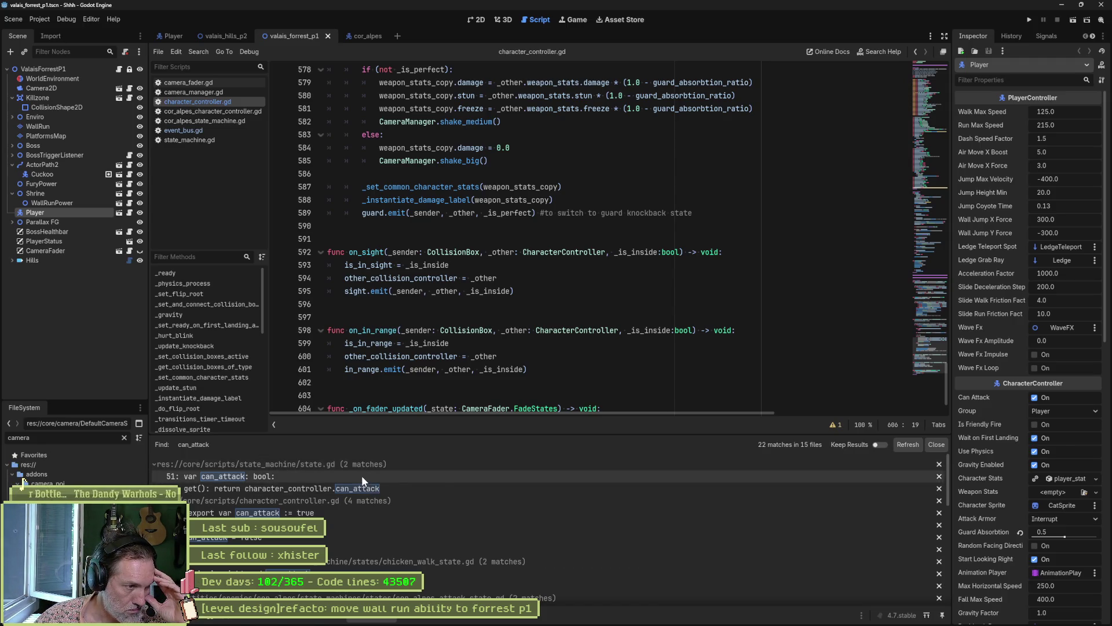
click(351, 525)
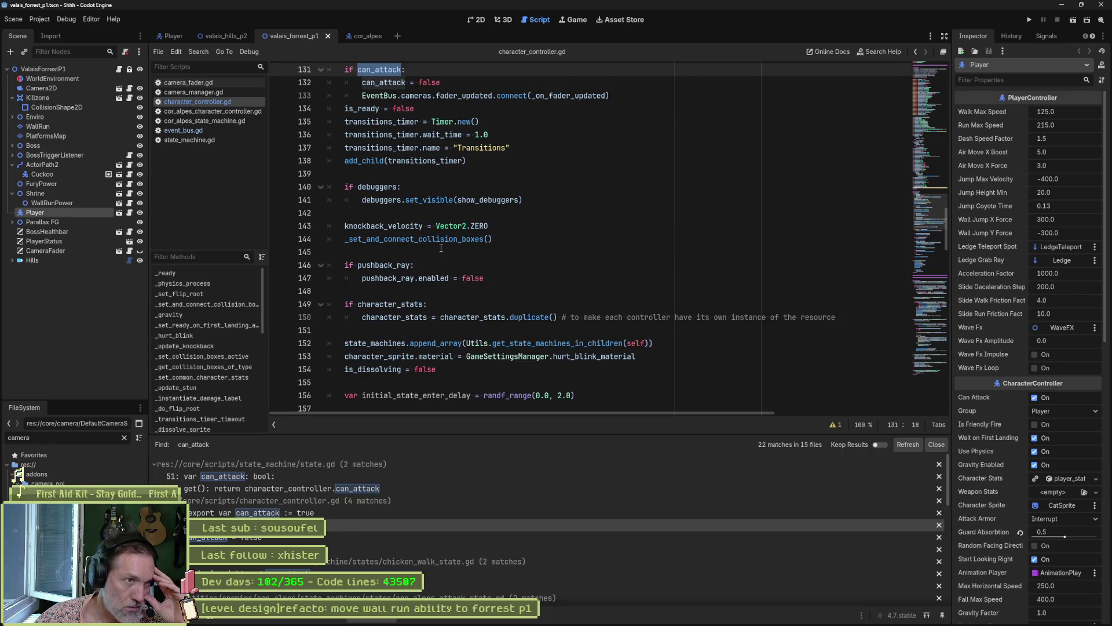
scroll(397, 261, up, 7)
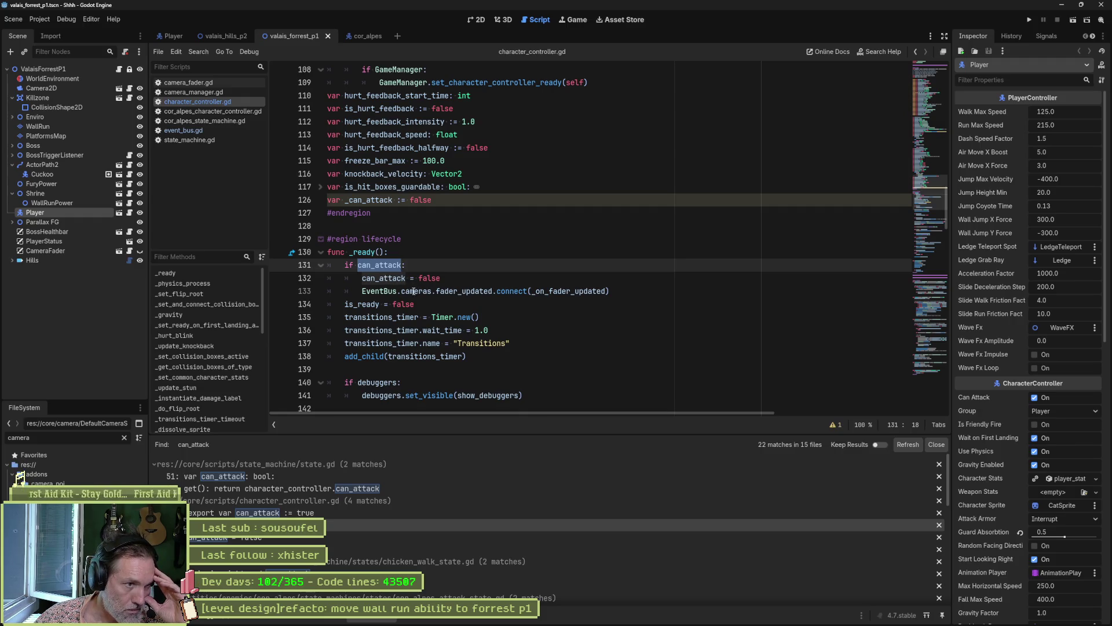
key(Up)
key(Up)
key(Up)
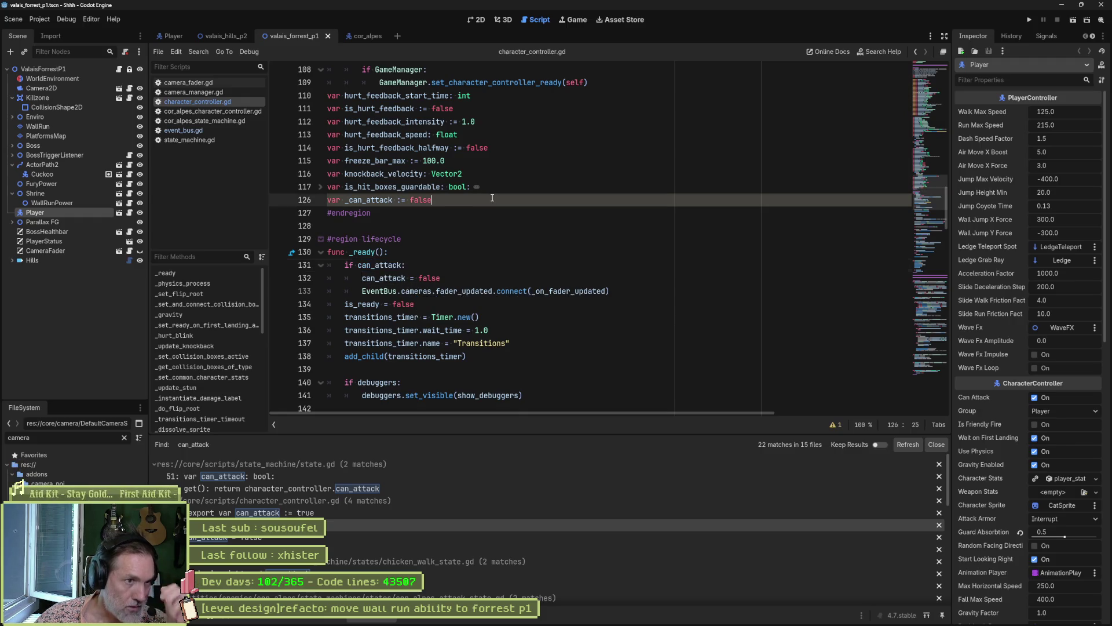
key(ctrl+shift+k)
key(ctrl+s)
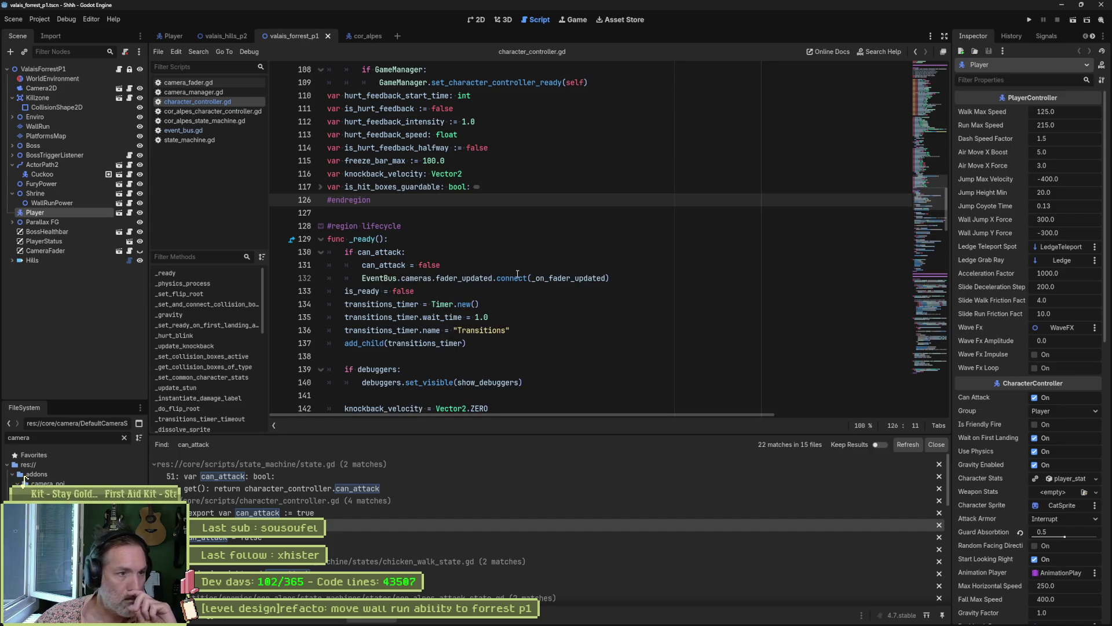
Select the fader connection on line 132 in _ready and run the project with F5.
click(616, 270)
drag(617, 278, 362, 279)
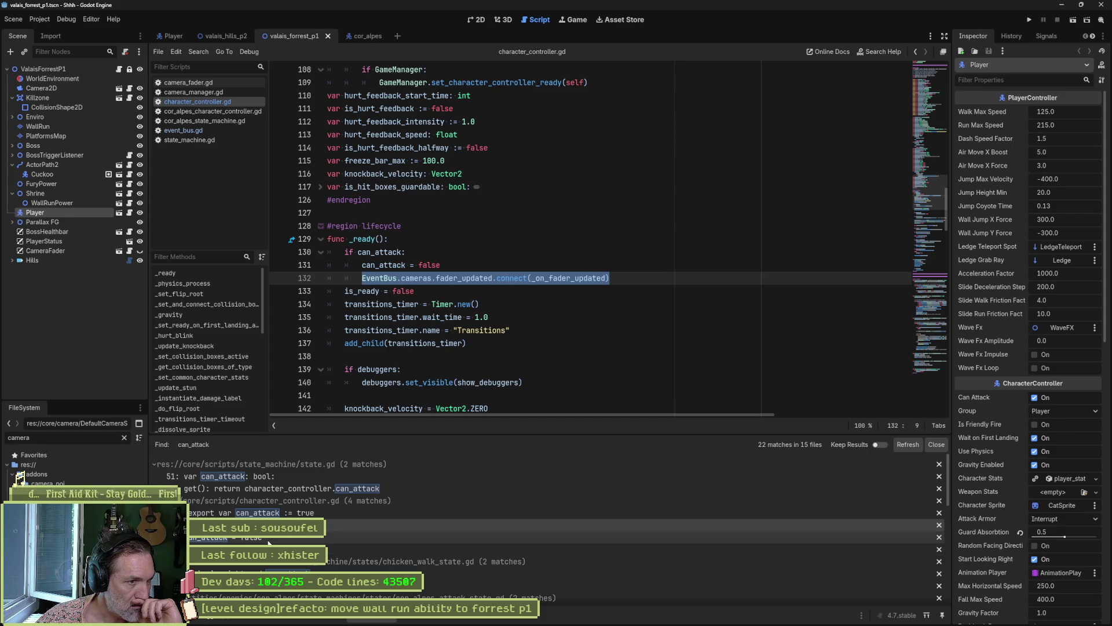
scroll(437, 576, down, 2)
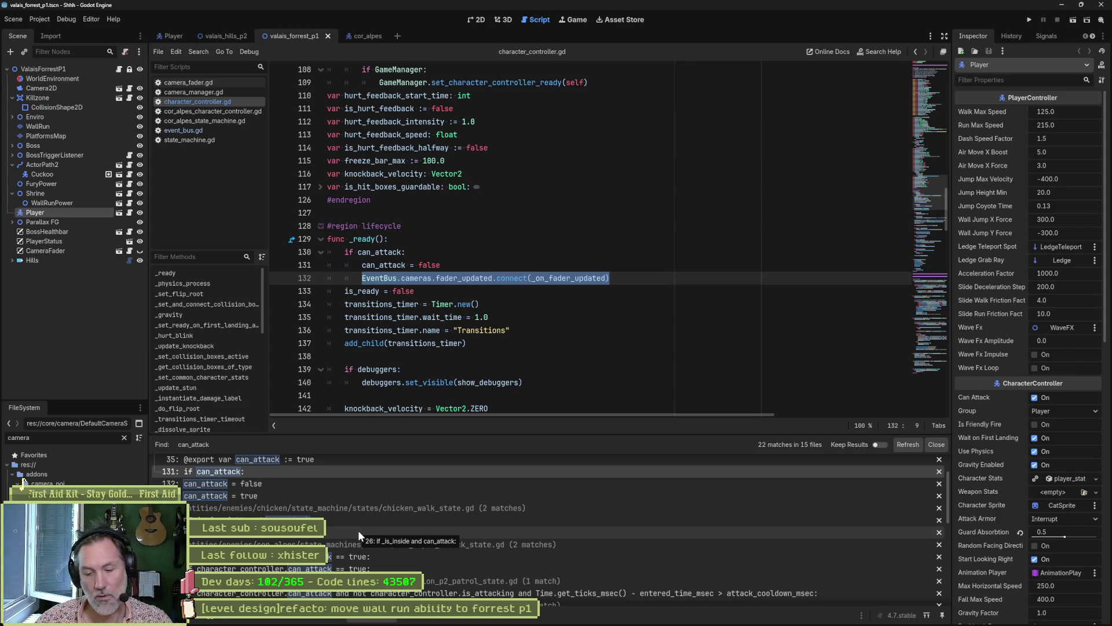
key(F5)
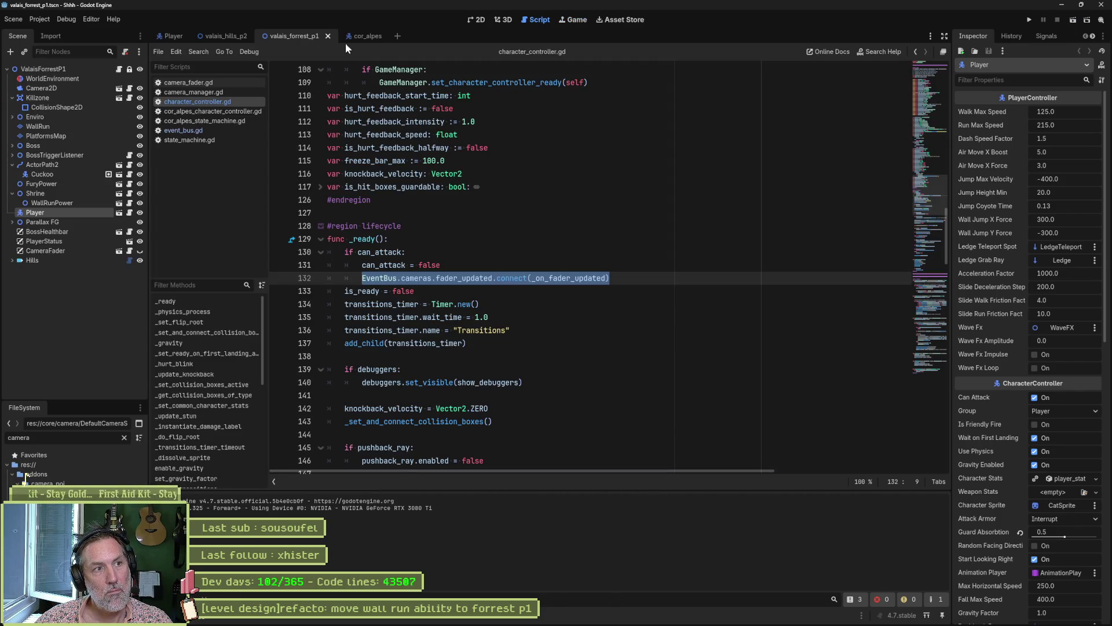
Switch to the valais_hills_p2 scene, save it and run it with F6.
click(371, 35)
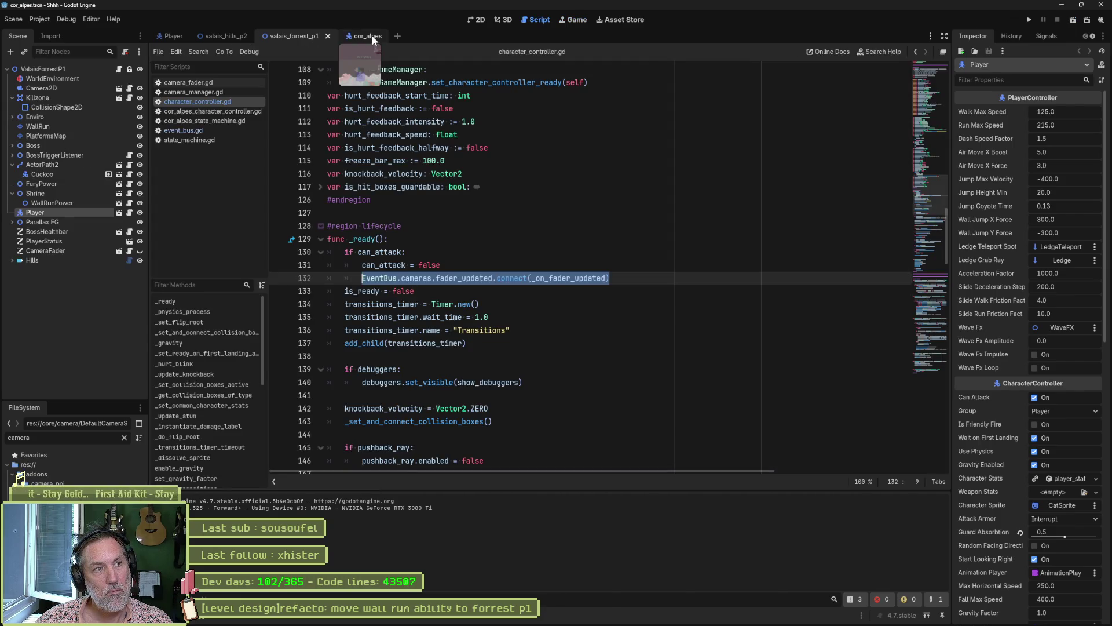
click(235, 37)
key(F6)
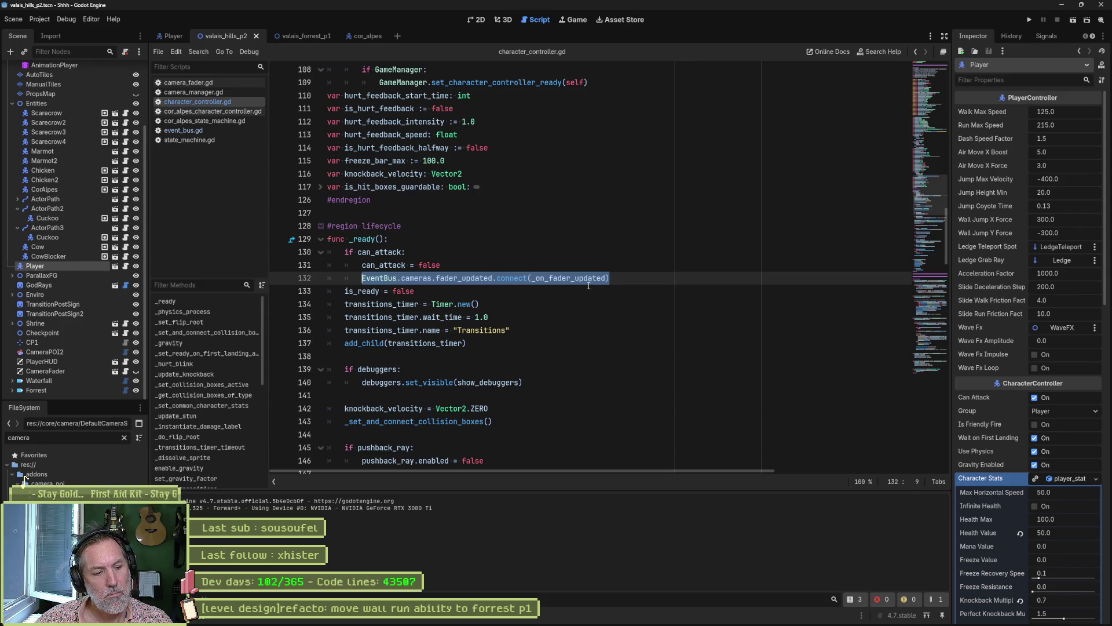
Check the CorAlpes enemy's Can Attack setting, then run the whole project.
mouse_move(586, 284)
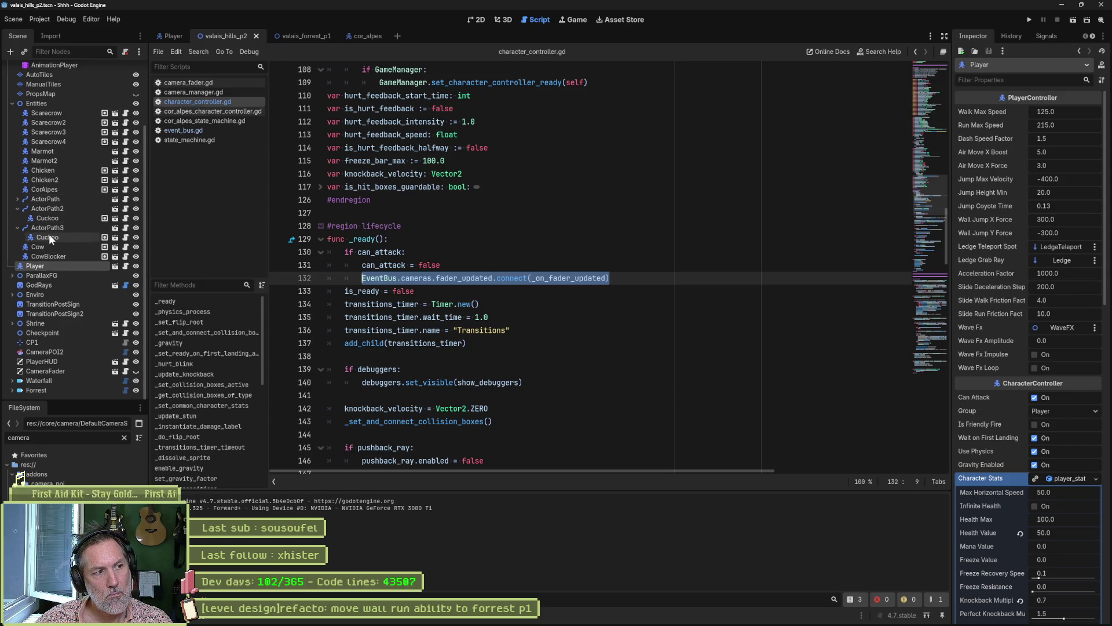
click(50, 190)
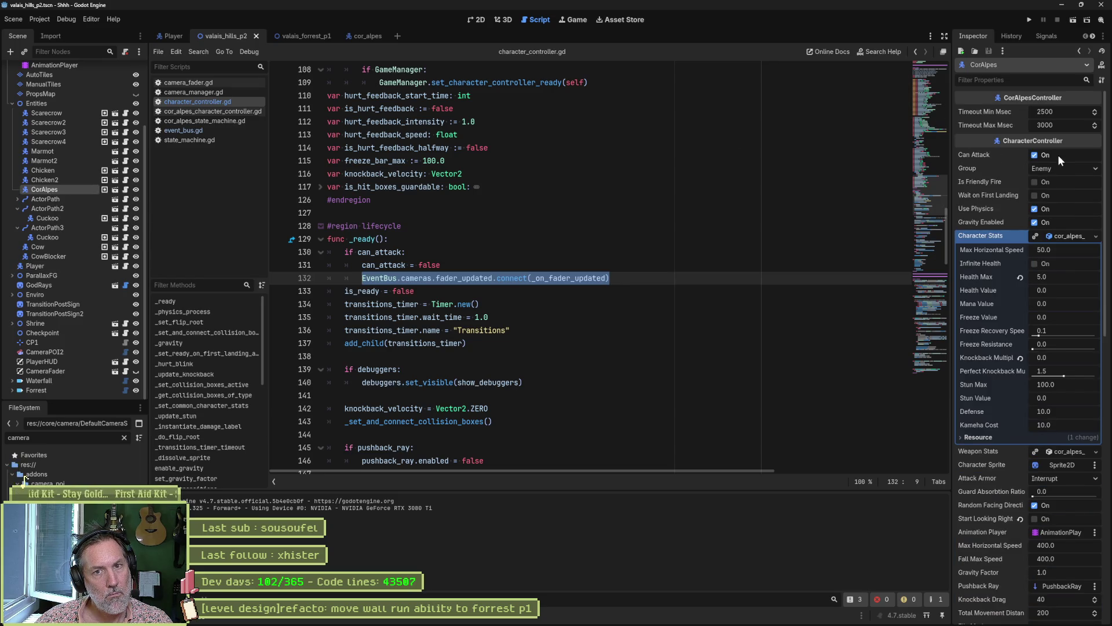
click(1030, 19)
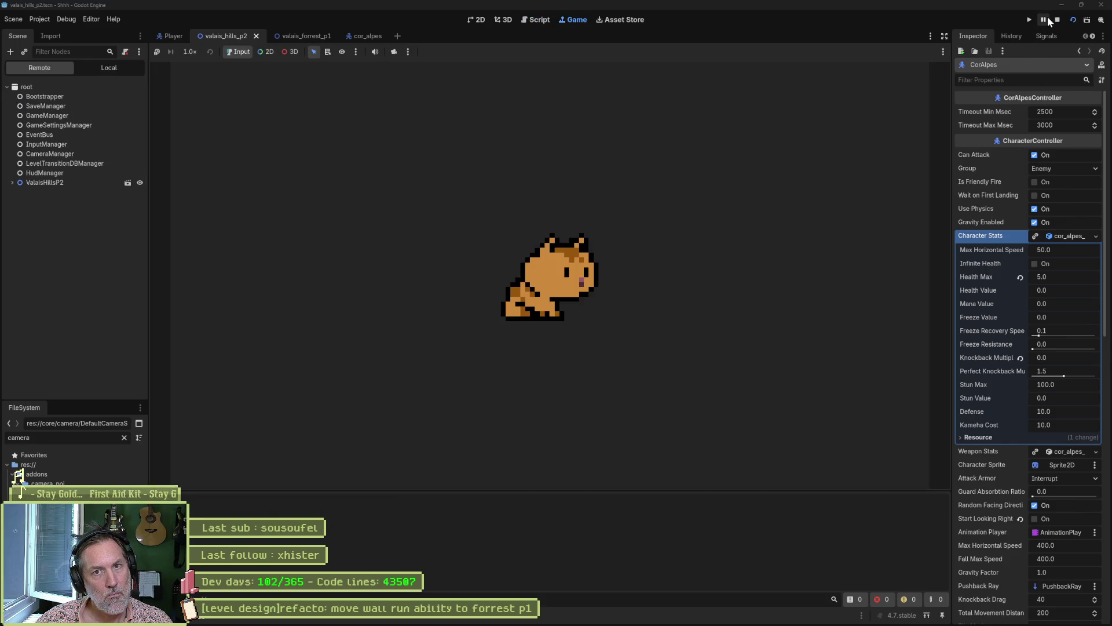
Pause the game, inspect live CorAlpes under Entities filtered by 'attac', then resume and stop.
click(1047, 16)
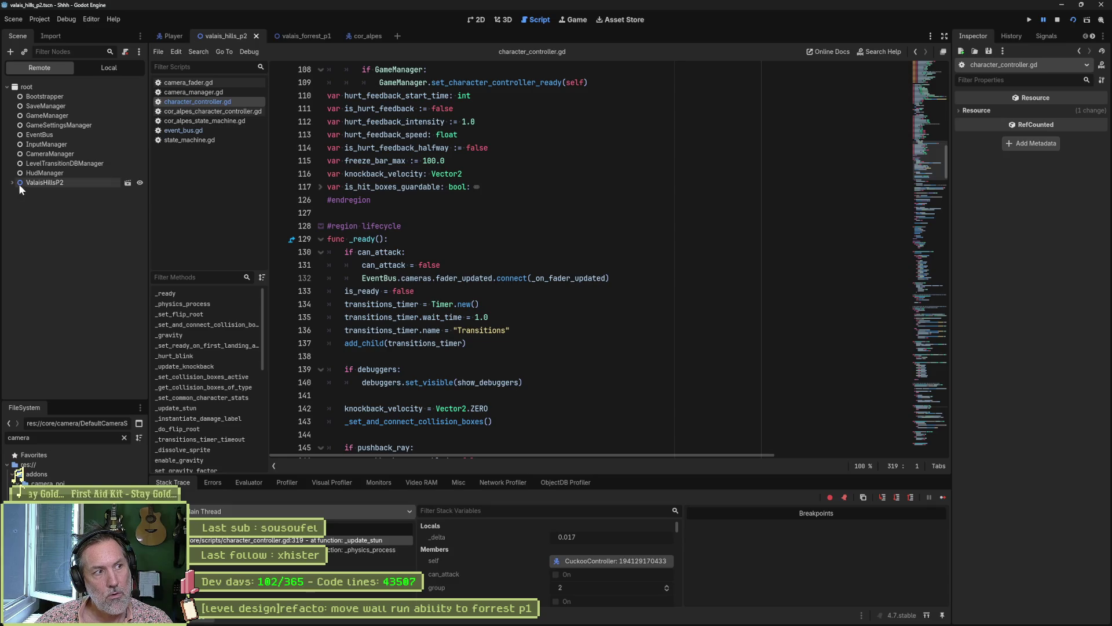
click(13, 183)
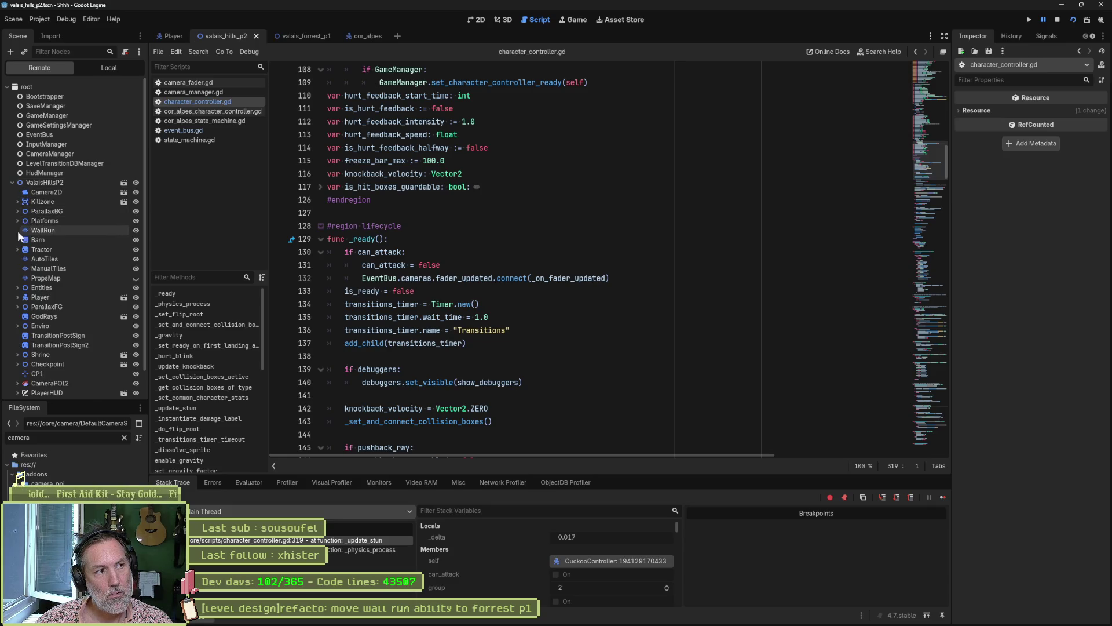
click(18, 288)
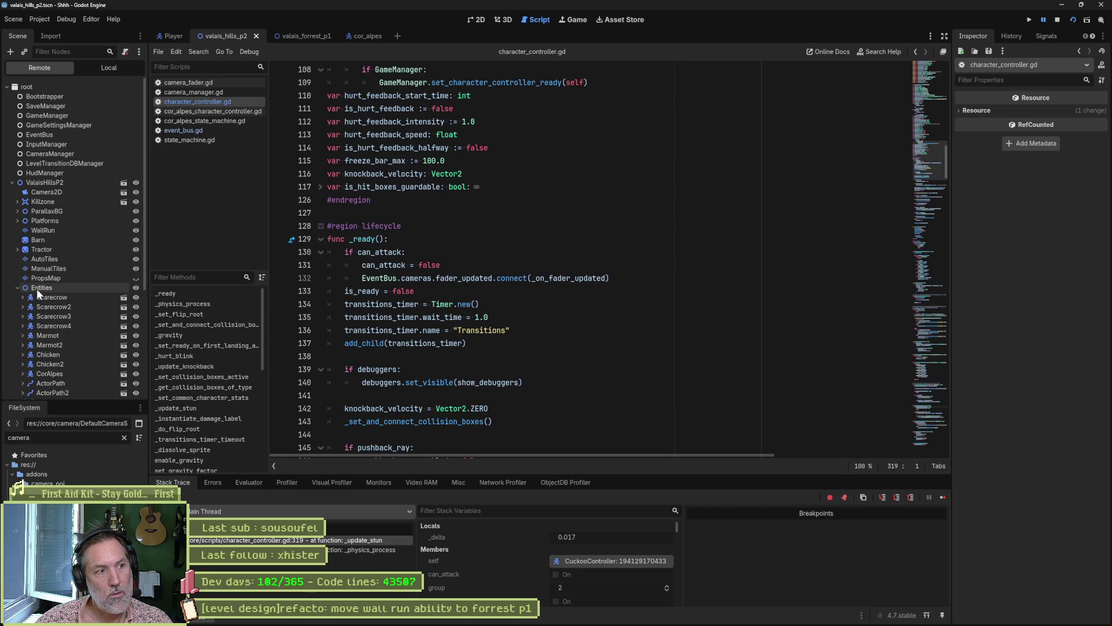
scroll(37, 292, down, 5)
click(60, 206)
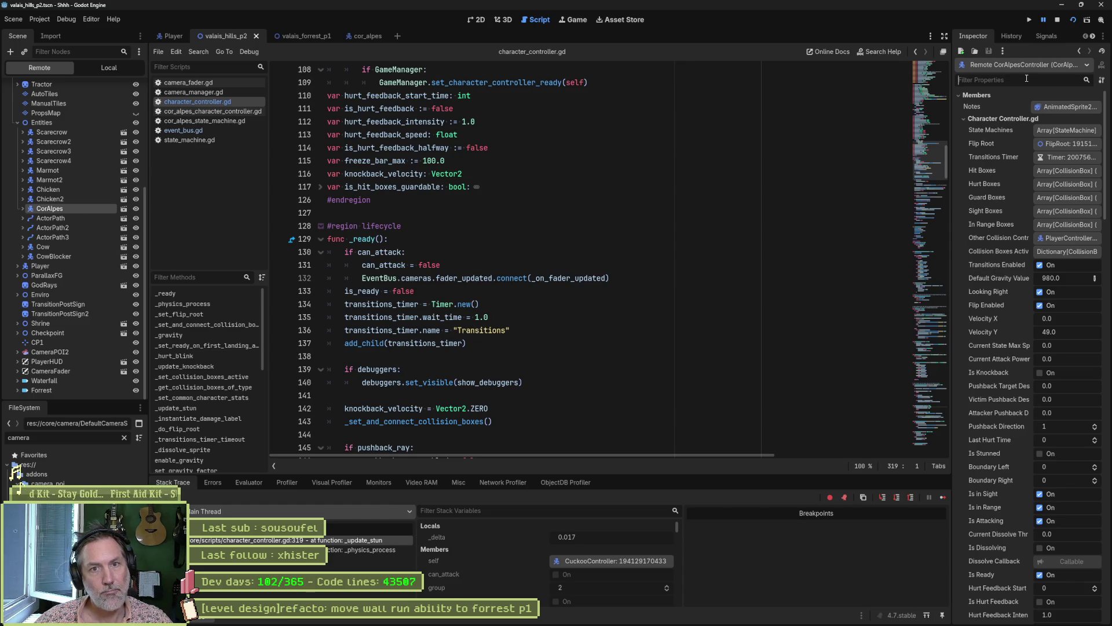
text(attac)
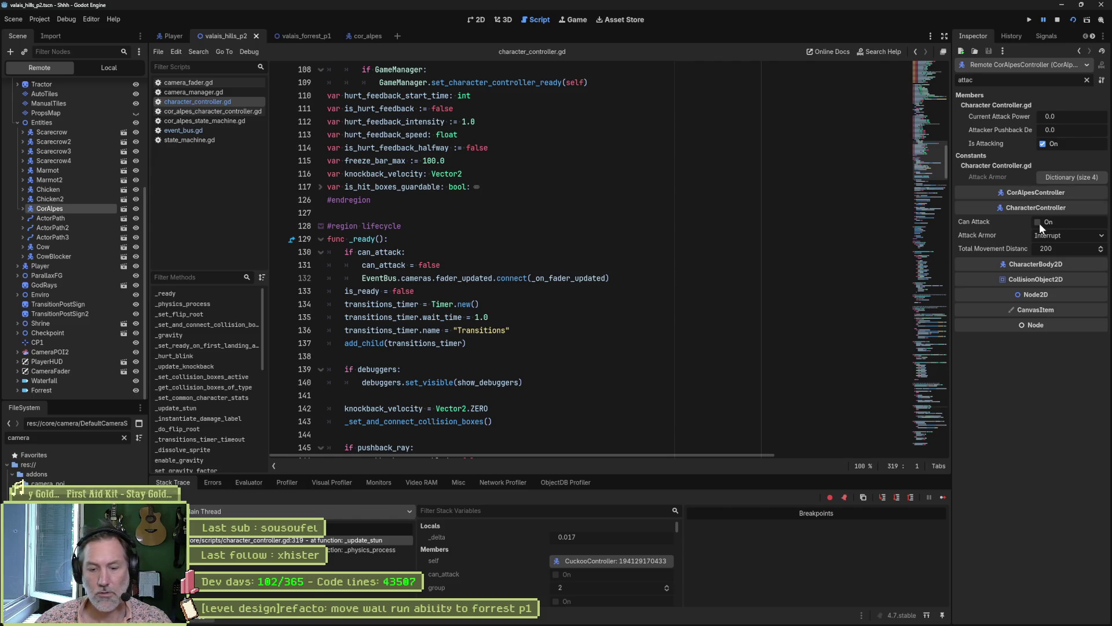
click(1044, 21)
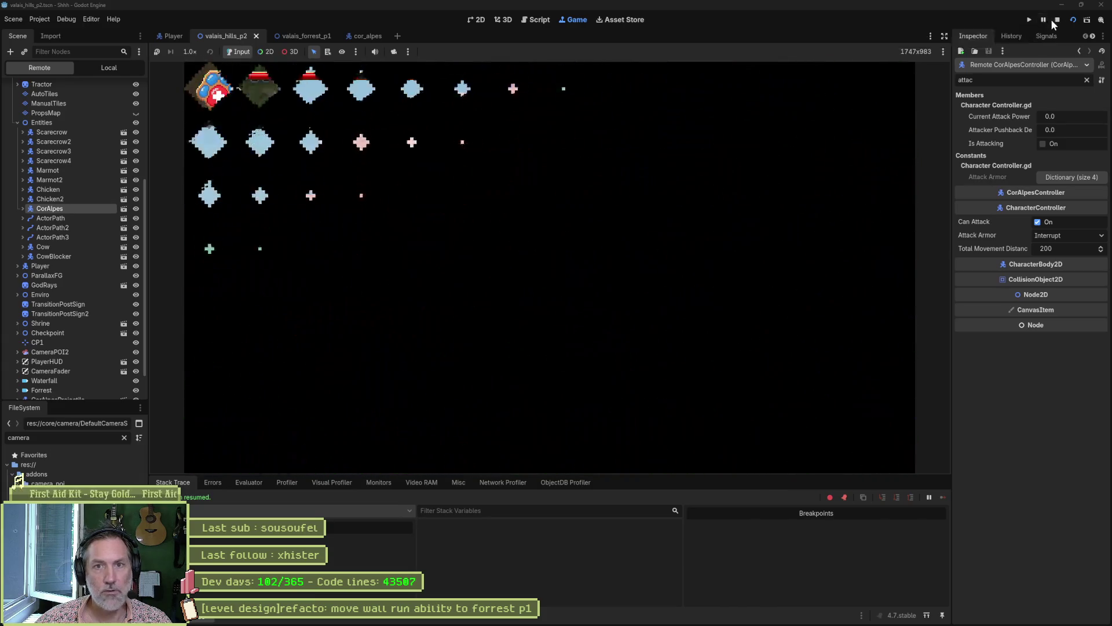
click(1055, 20)
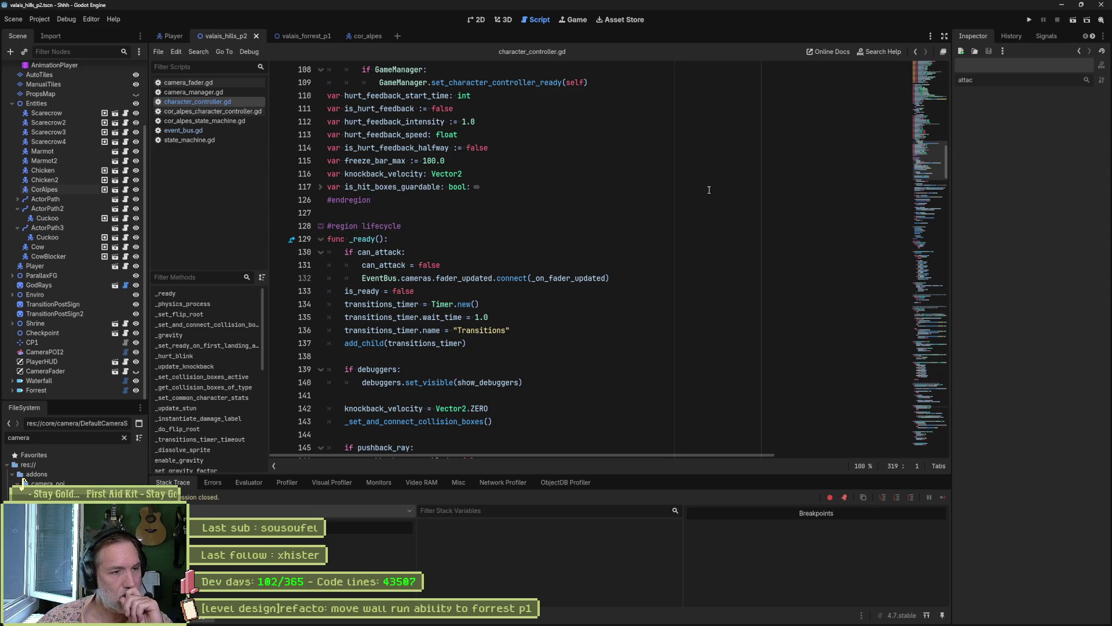
Open cor_alpes_idle_state.gd from the cor_alpes scene's Idle node and go to on_in_range.
double_click(380, 252)
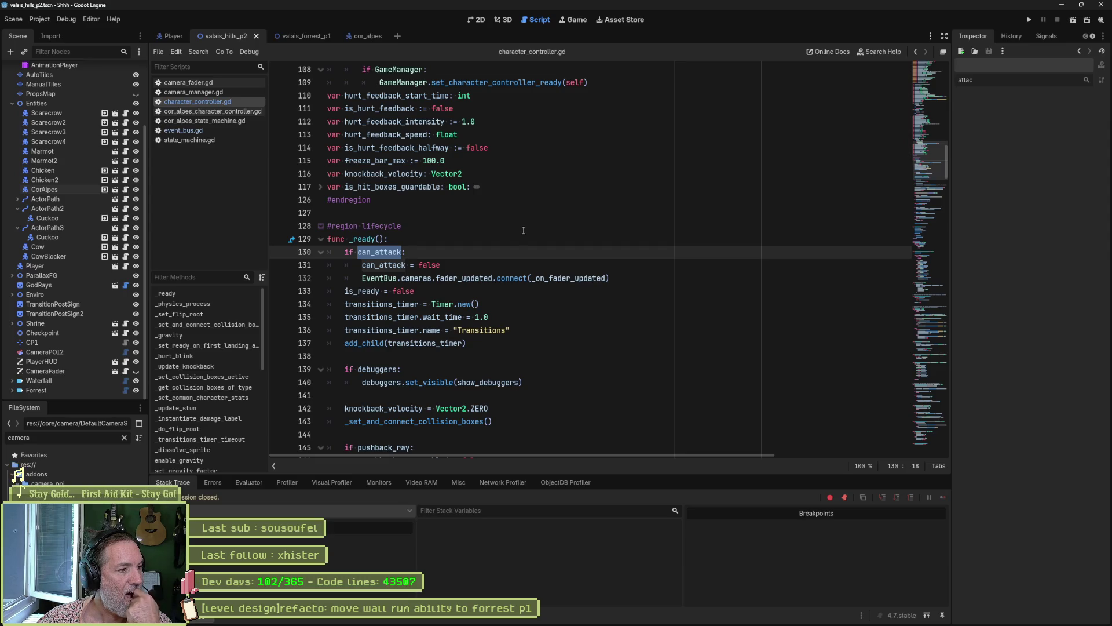
click(363, 36)
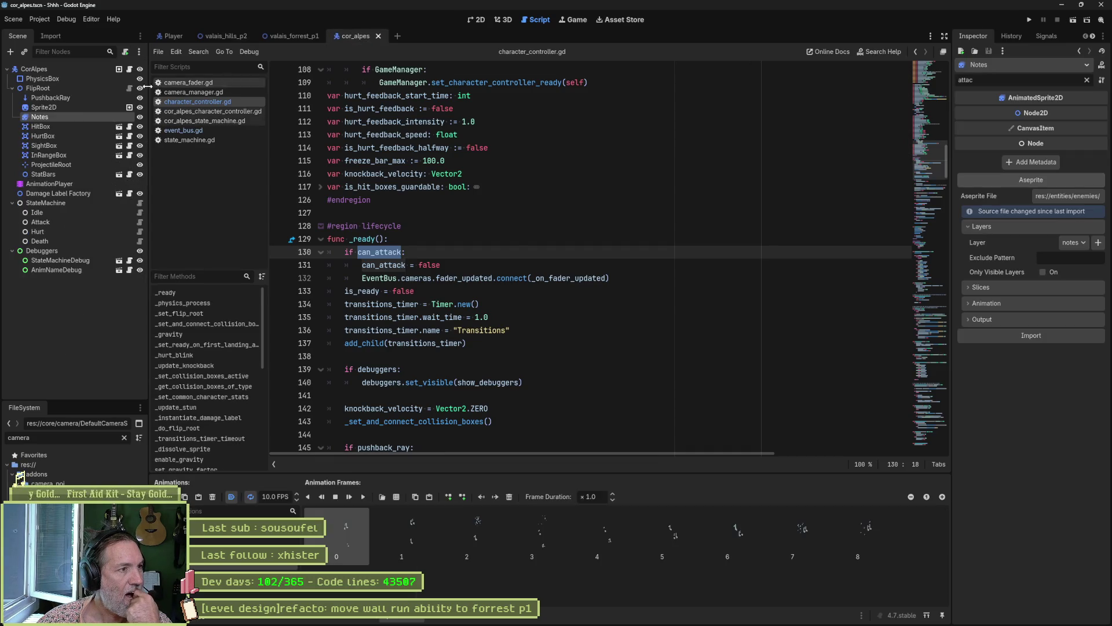
click(140, 212)
click(406, 226)
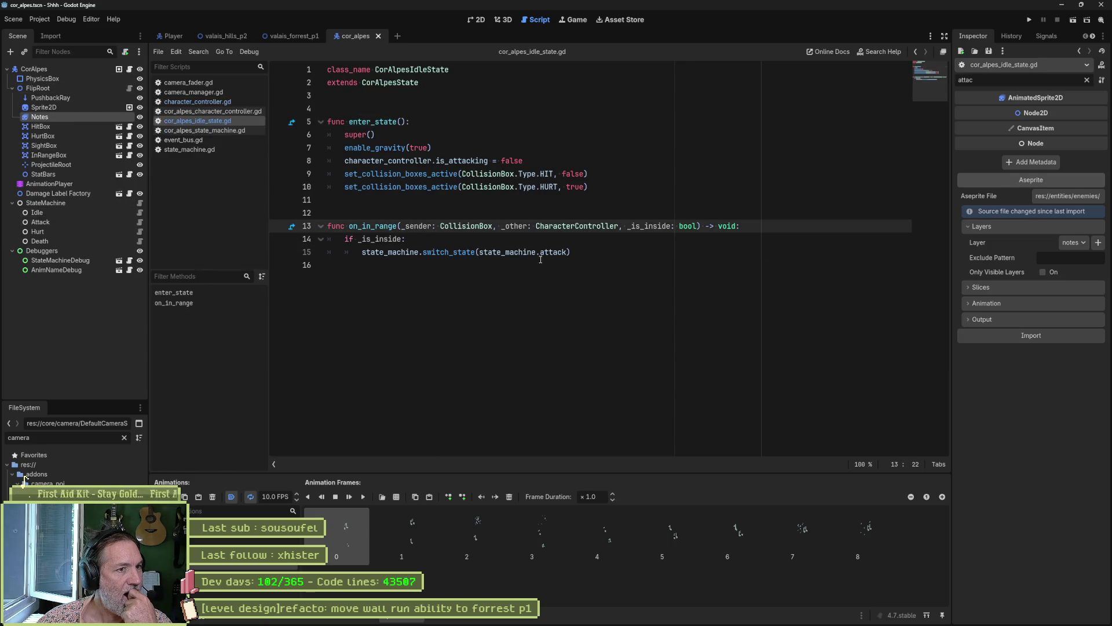
Extend line 14's condition to 'if _is_inside and can_attack:' and run the game with F5.
mouse_move(571, 252)
mouse_down()
mouse_move(385, 252)
mouse_move(375, 239)
mouse_up()
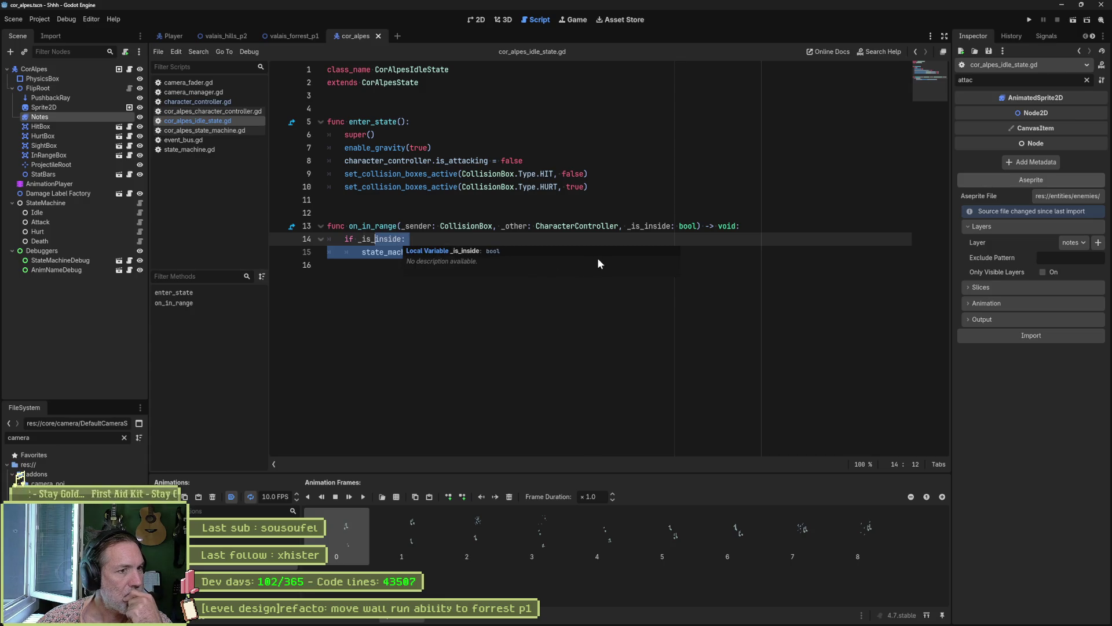
key(End)
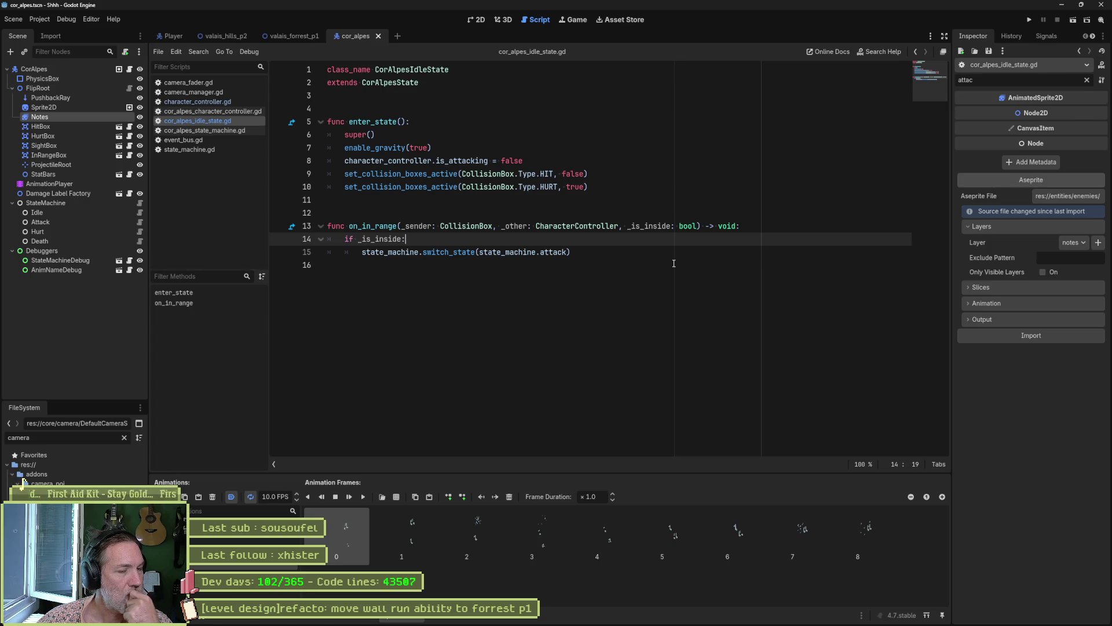
double_click(395, 227)
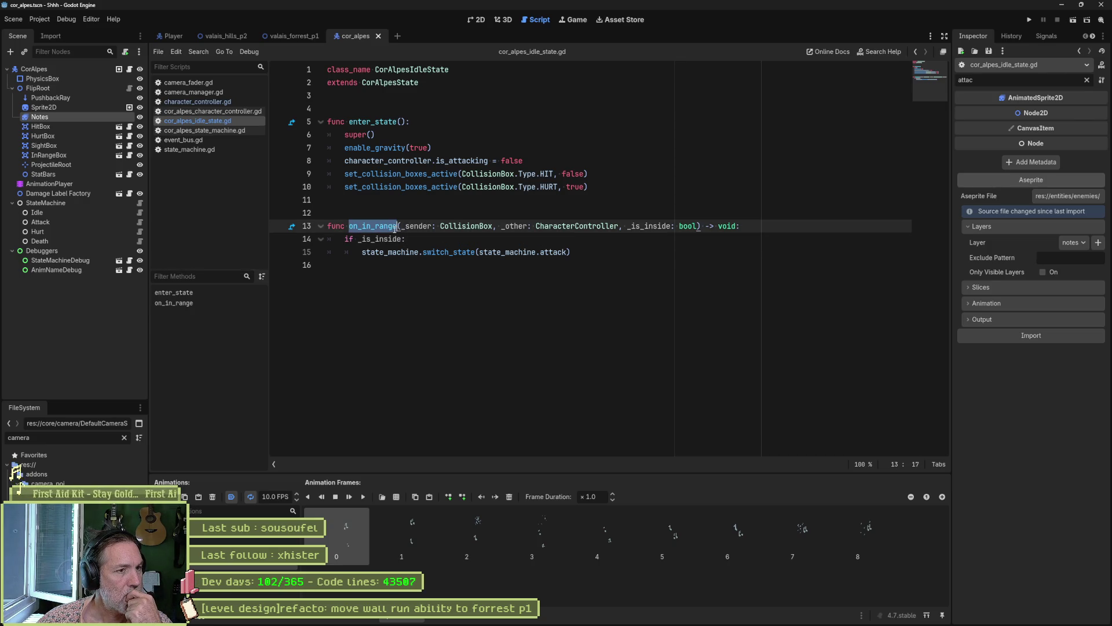
double_click(430, 235)
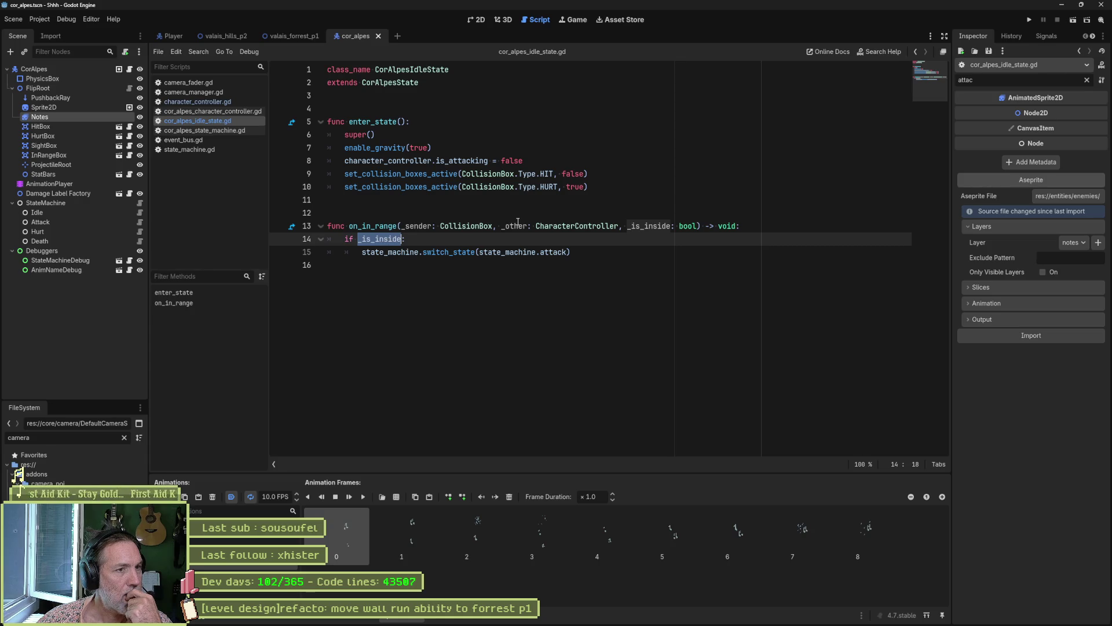
click(405, 240)
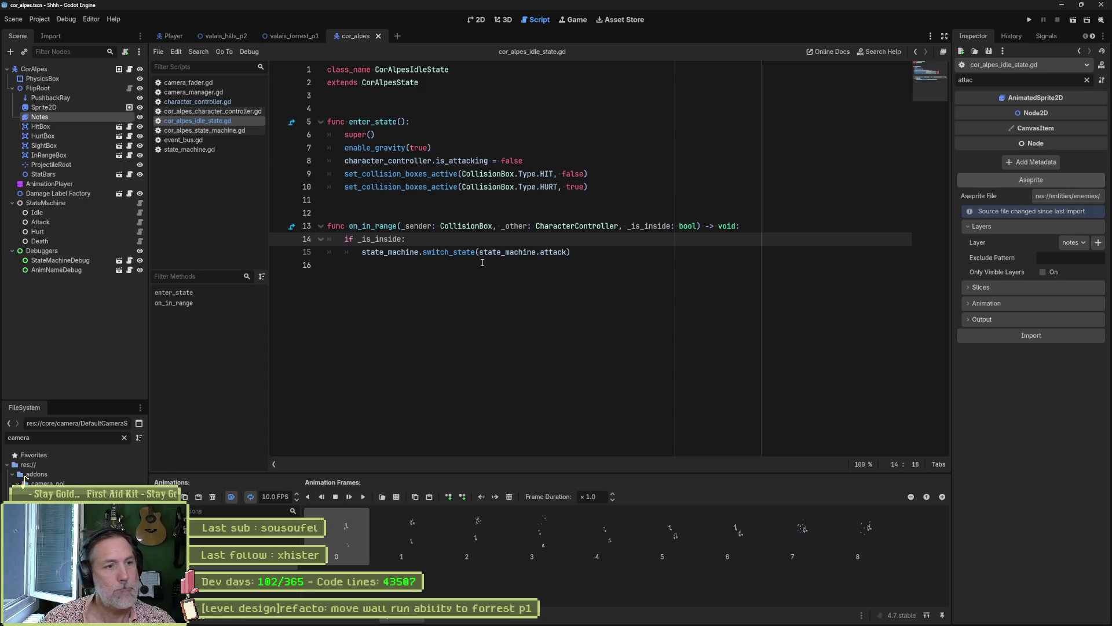
text(and can)
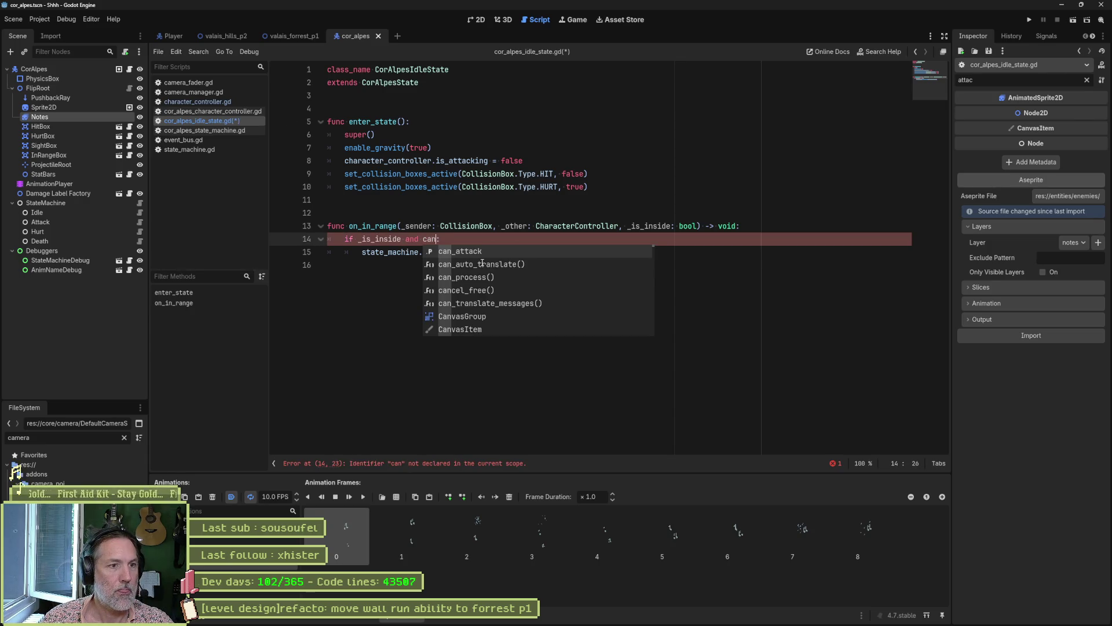
key(Return)
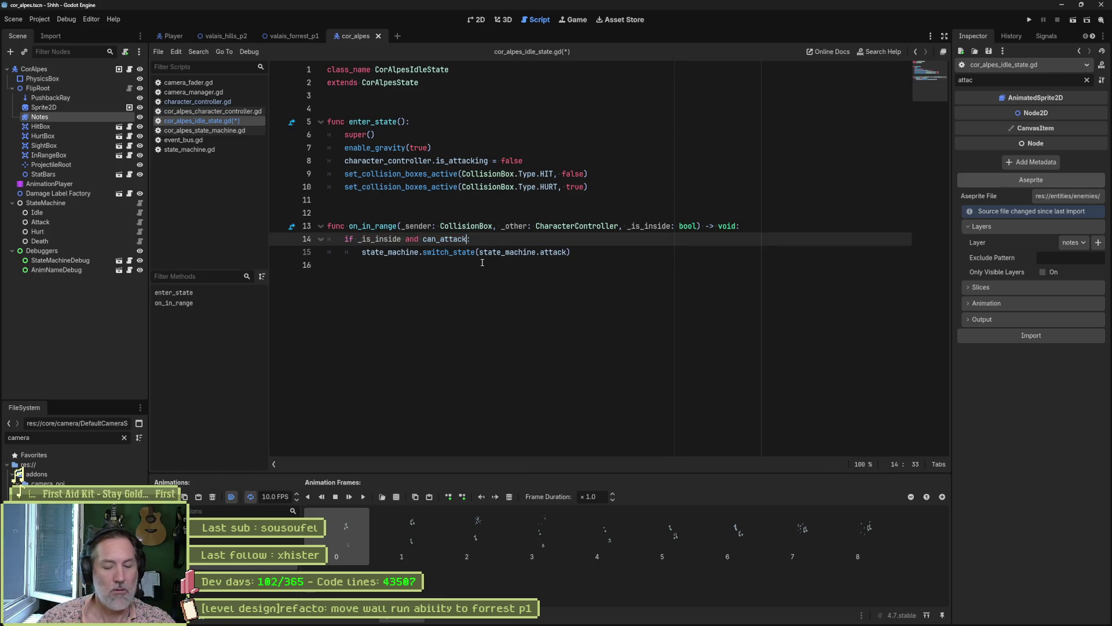
key(F5)
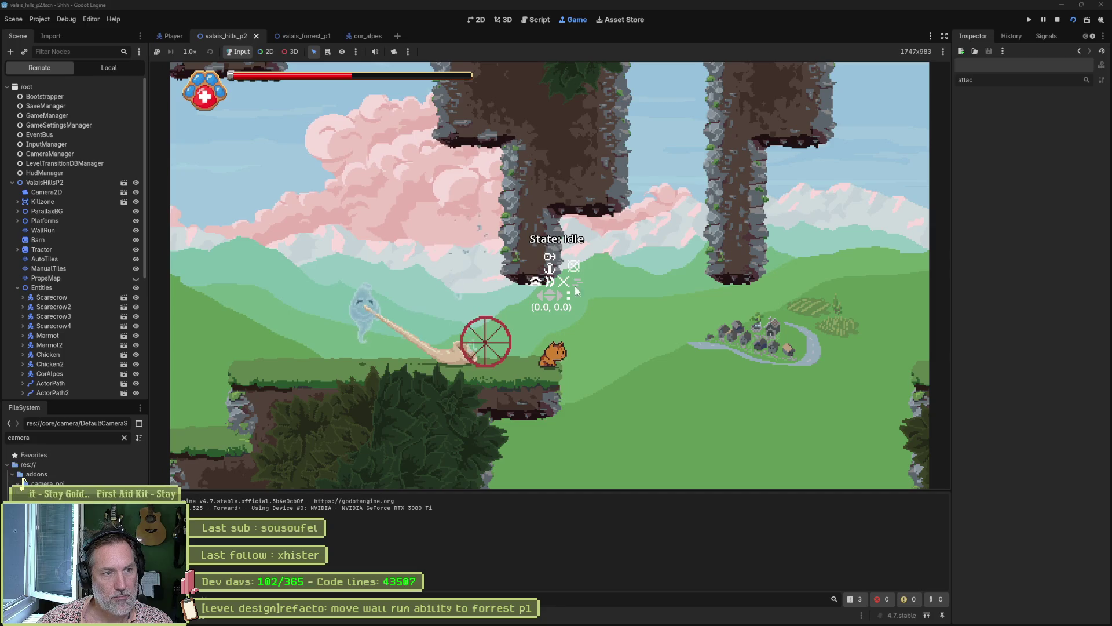
Stop the running game with F8 and save the idle-state script with Ctrl+S.
key(F8)
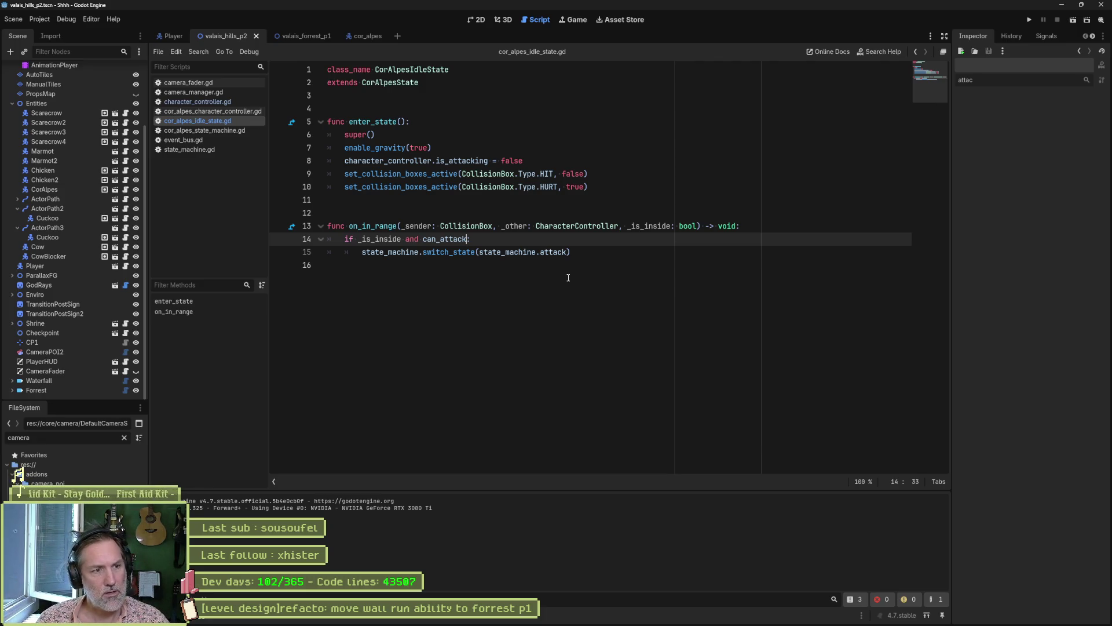
key(ctrl+s)
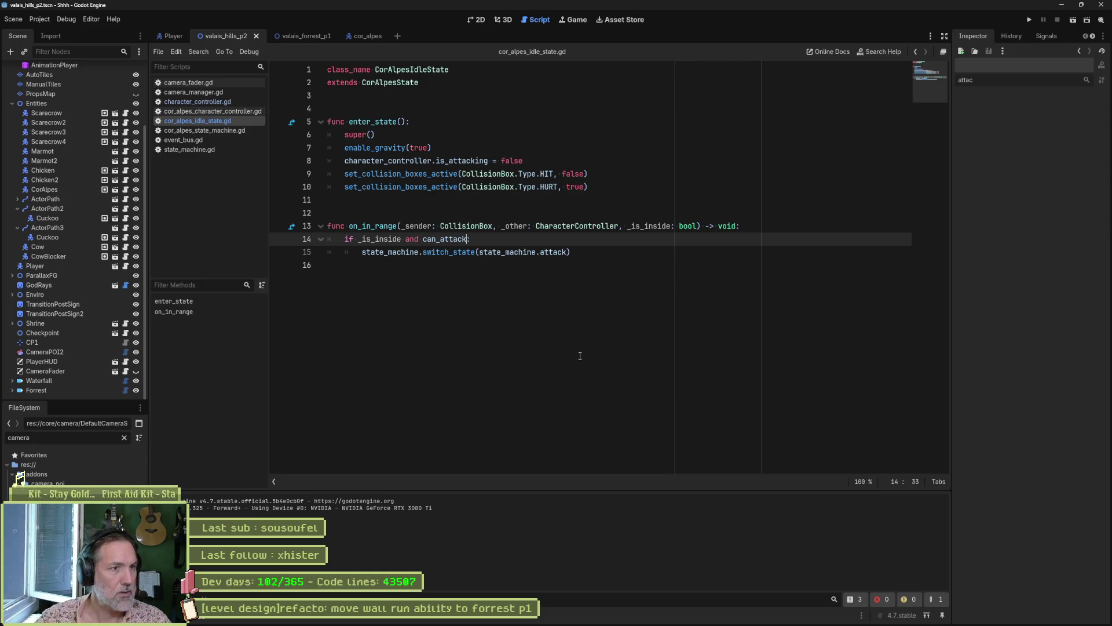
Delete the 'can_attack = false' line from _ready in character_controller.gd and view _on_fader_updated.
click(214, 102)
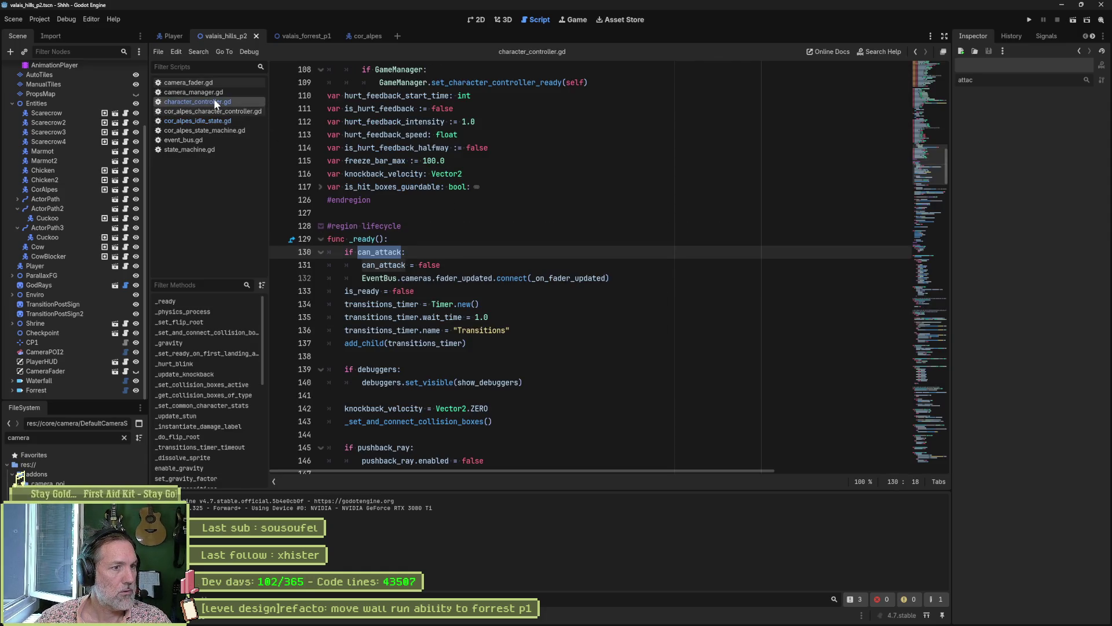
click(461, 270)
mouse_move(508, 272)
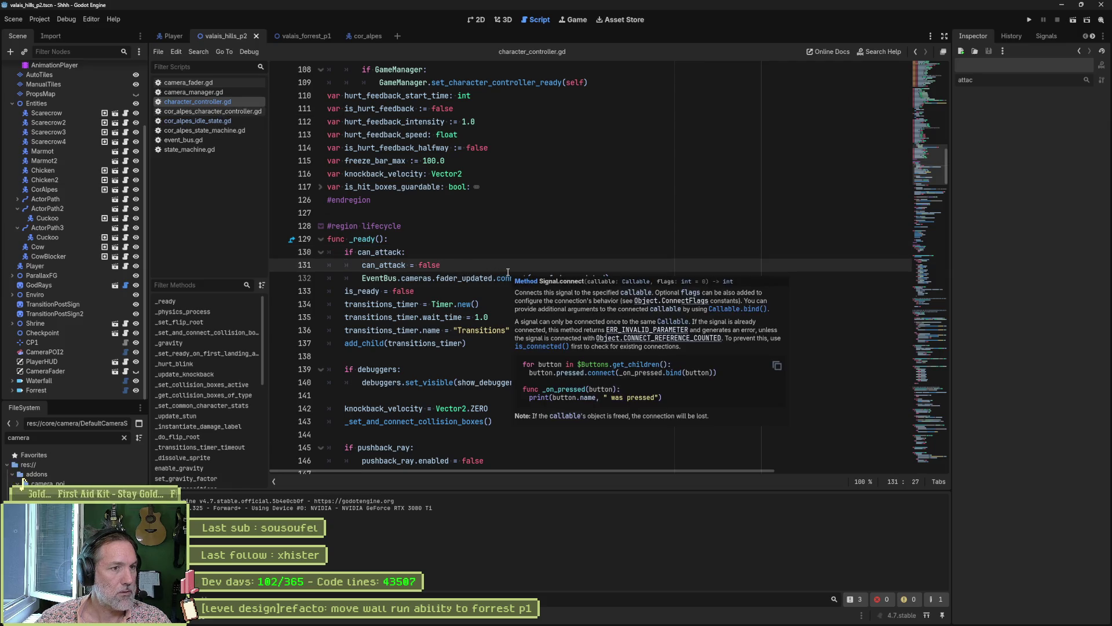
key(ctrl+shift+k)
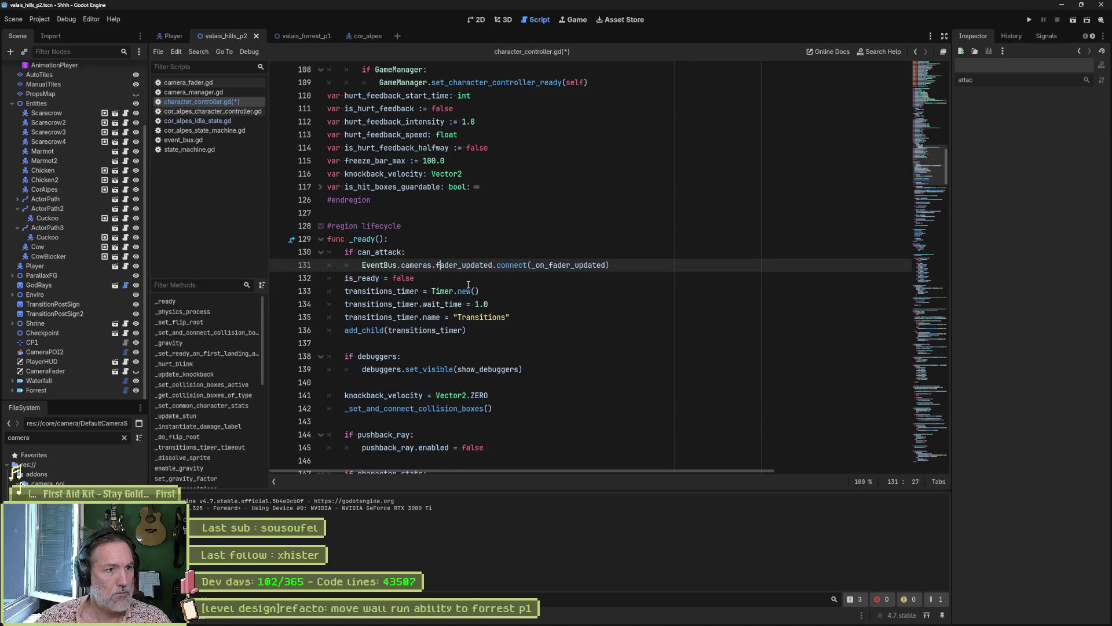
ctrl+click(569, 270)
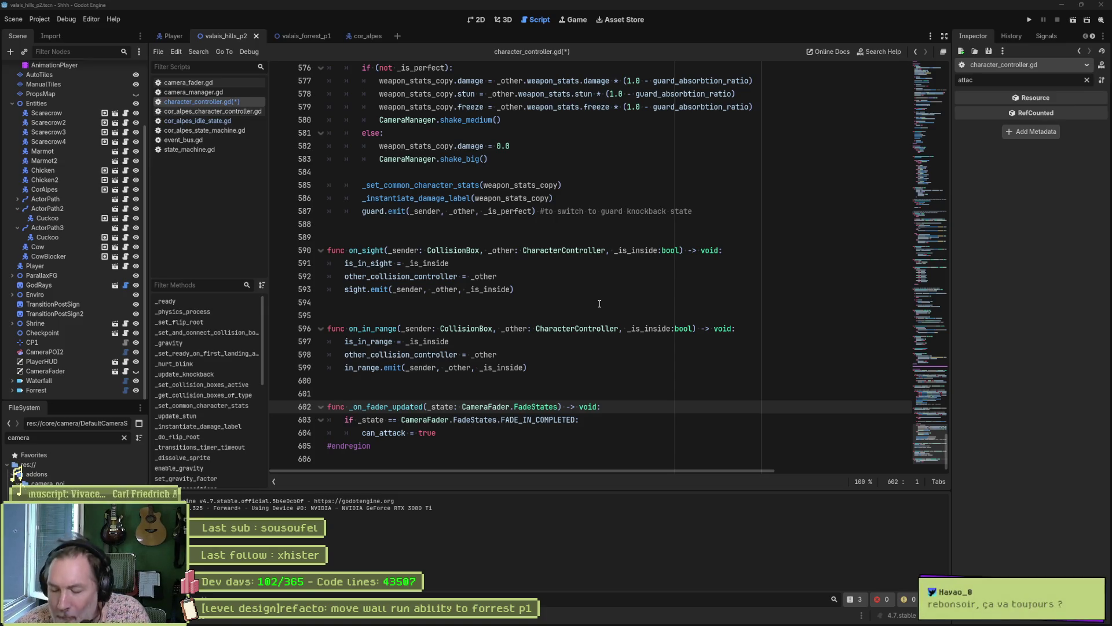
Quick-open collision_box.gd by searching for 'coll'.
click(569, 290)
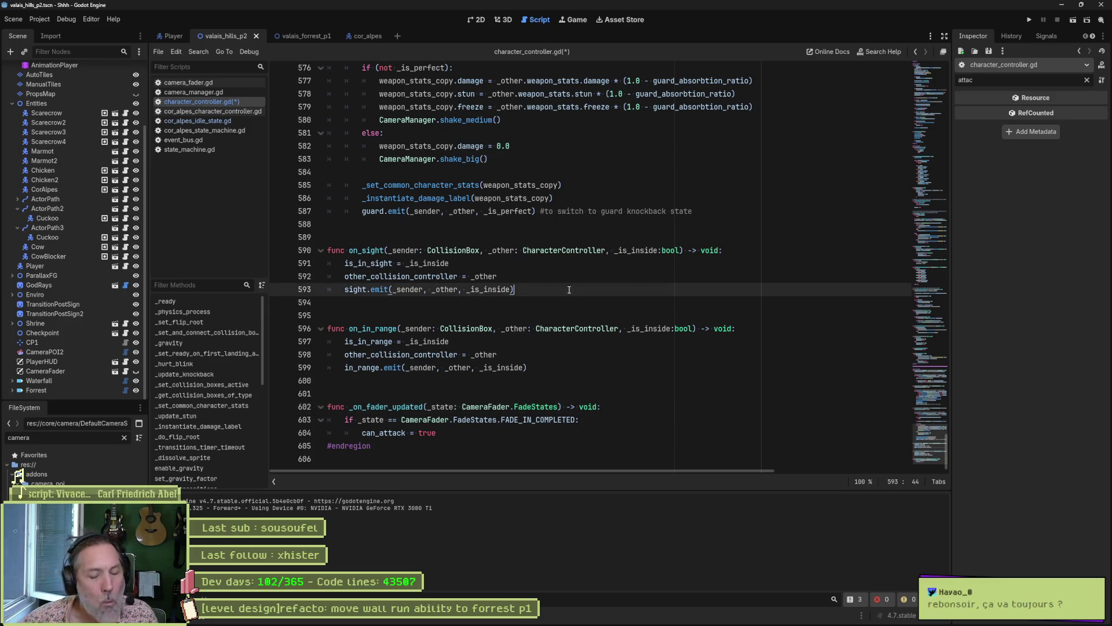
key(shift+alt+o)
text(coll)
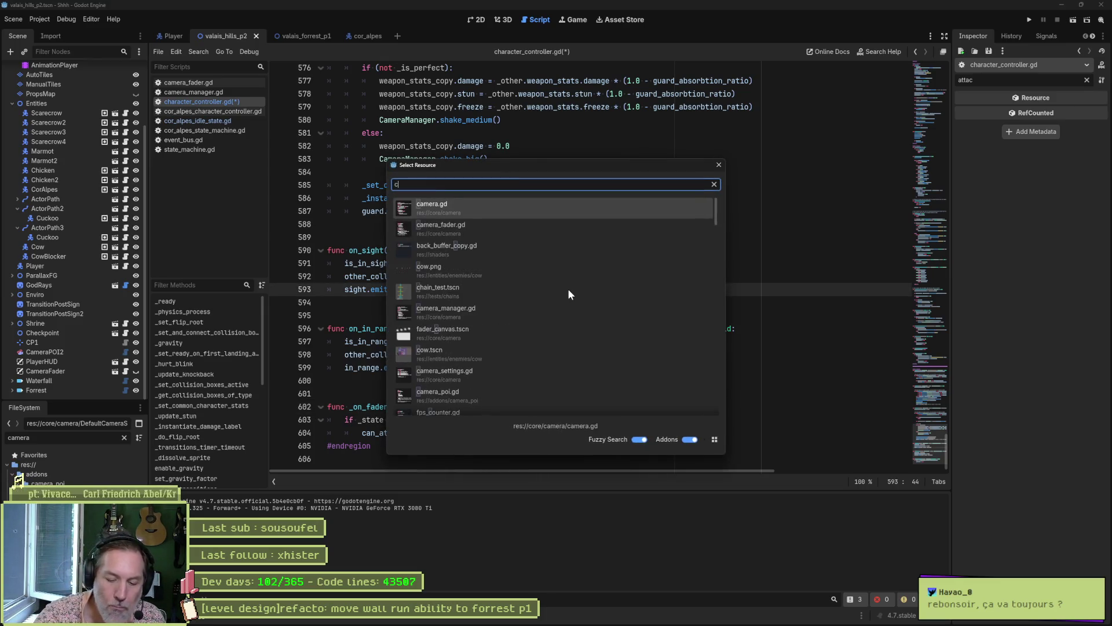
key(Return)
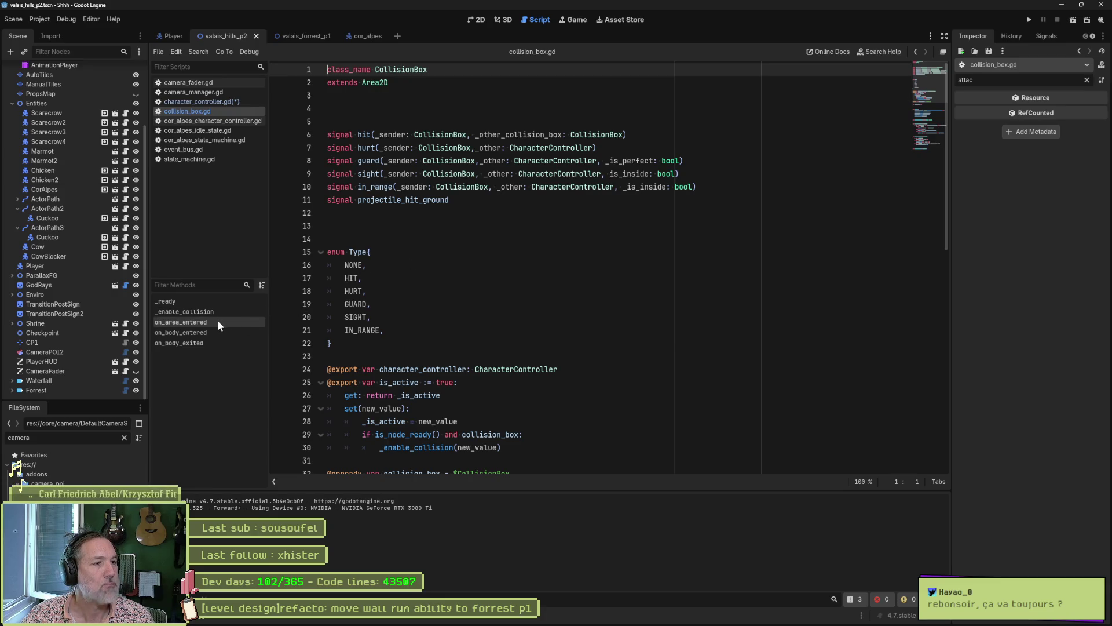
Review on_body_entered in collision_box.gd, then switch to the cor_alpes scene.
click(212, 334)
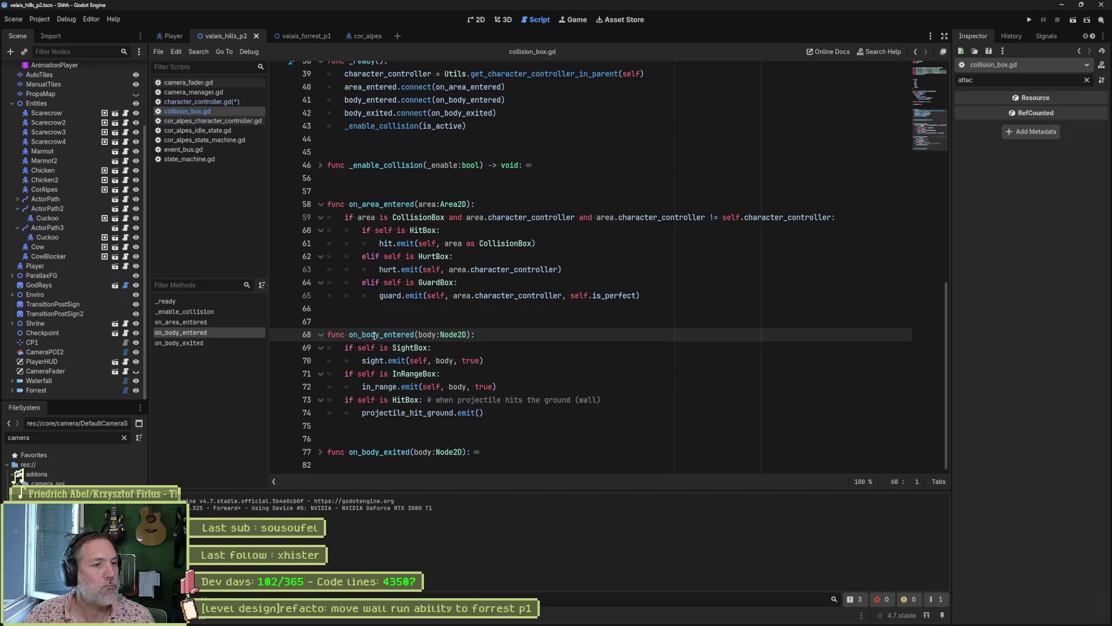
mouse_move(374, 335)
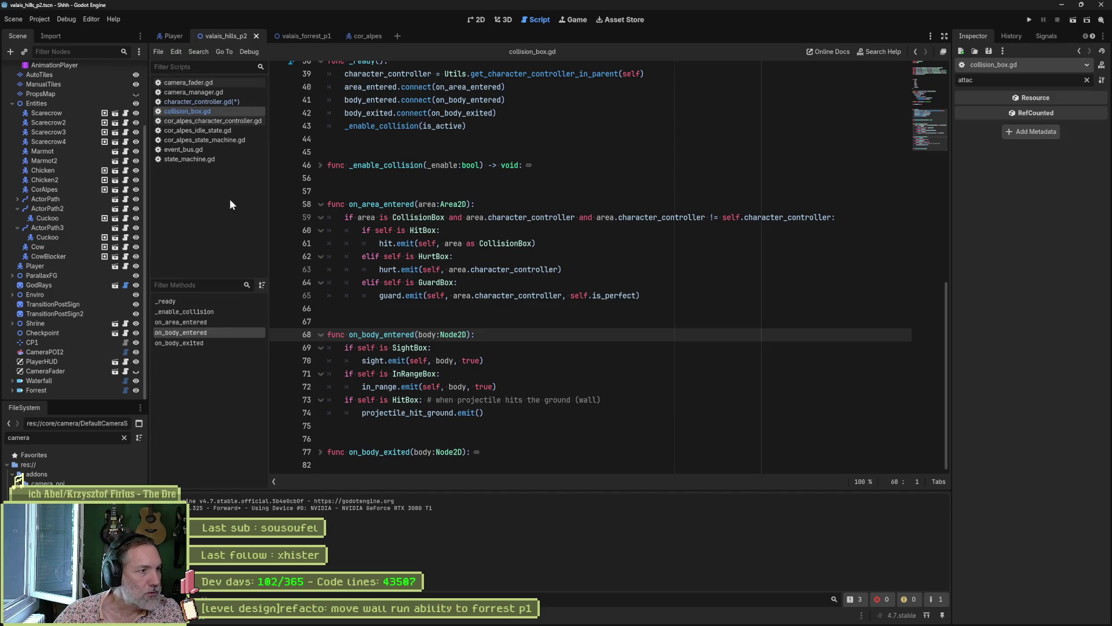
click(115, 190)
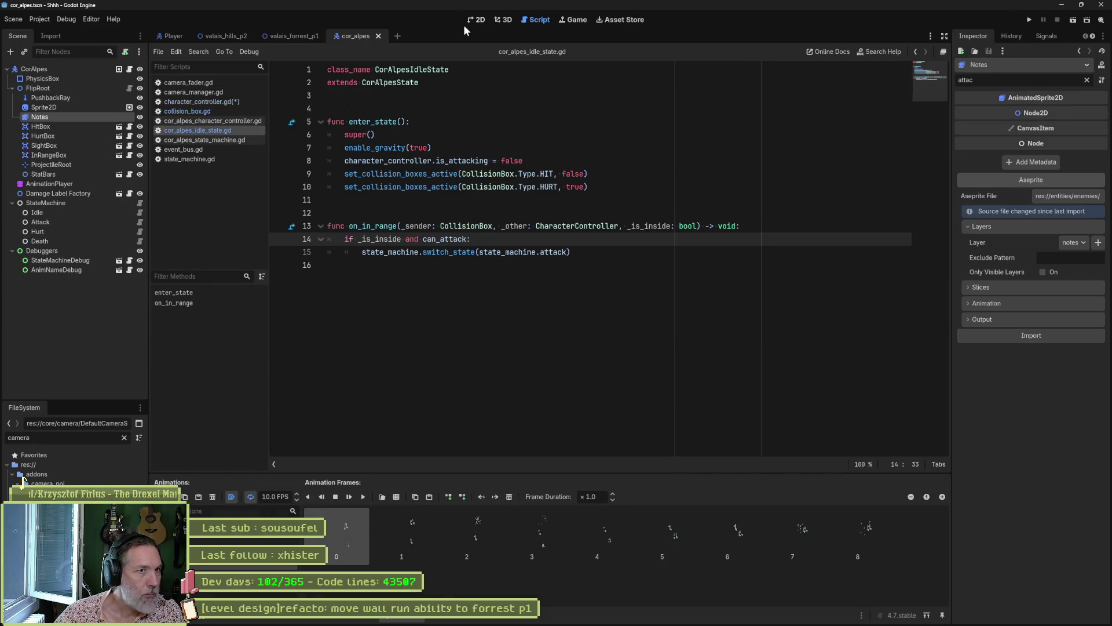
View CorAlpes' collision boxes in 2D, return to the idle script, and select HitBox.
click(468, 22)
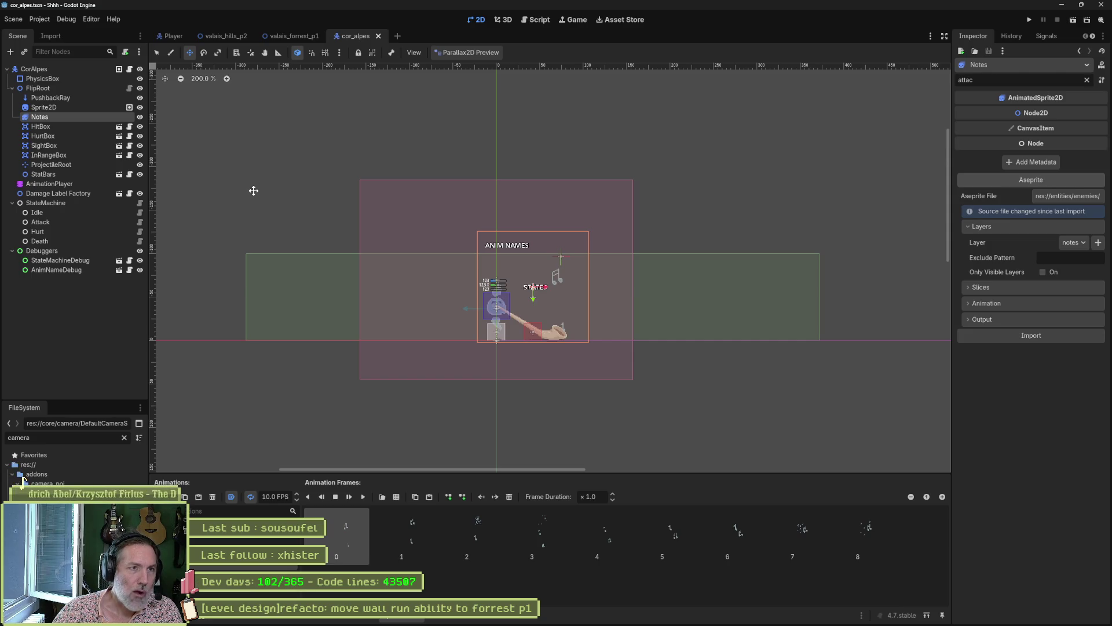
click(538, 21)
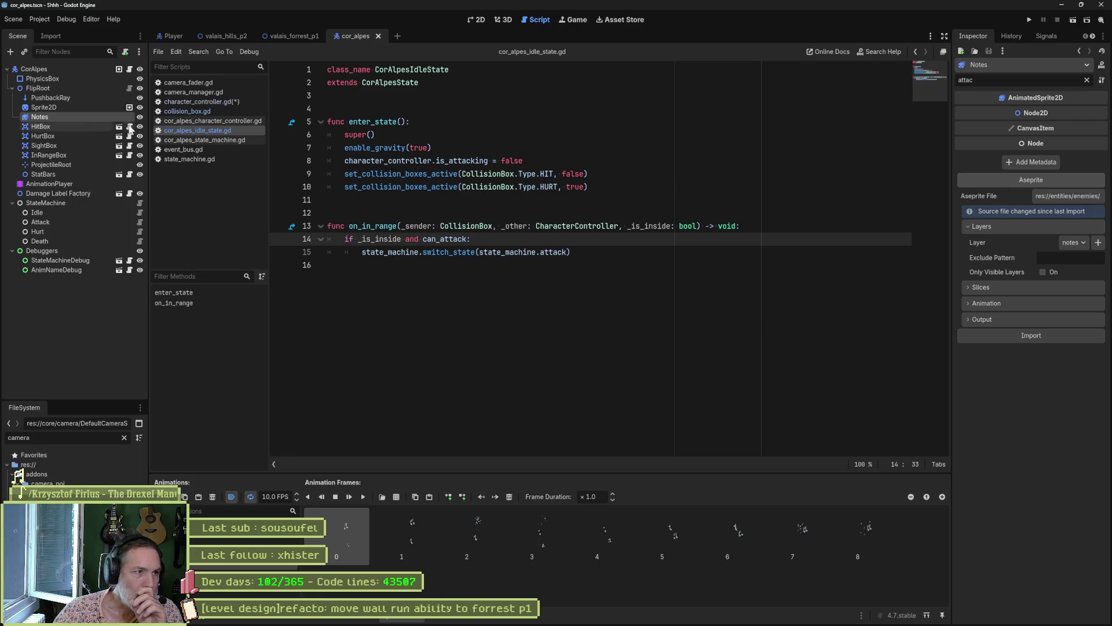
click(100, 126)
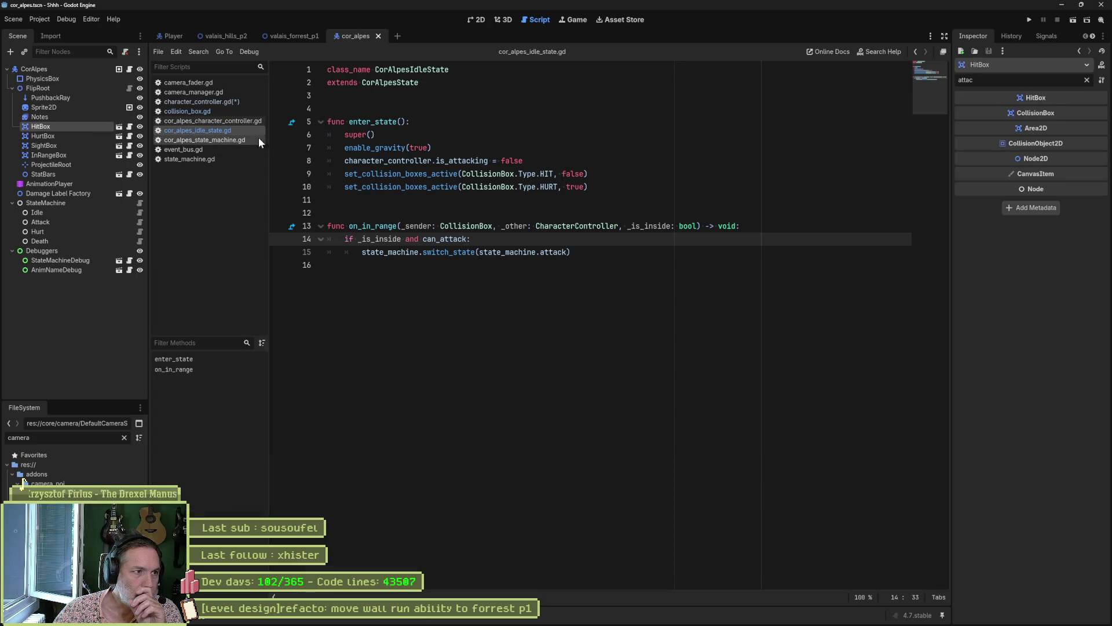
Add bit 7 to the HitBox scene's collision mask, then close that scene.
click(119, 126)
click(74, 70)
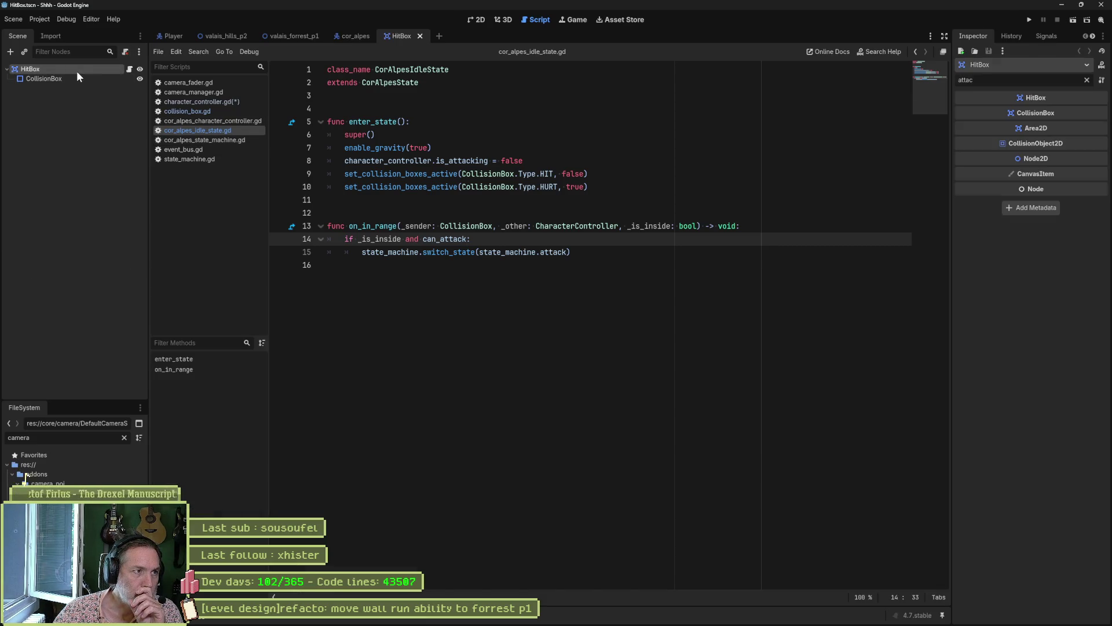
click(1086, 80)
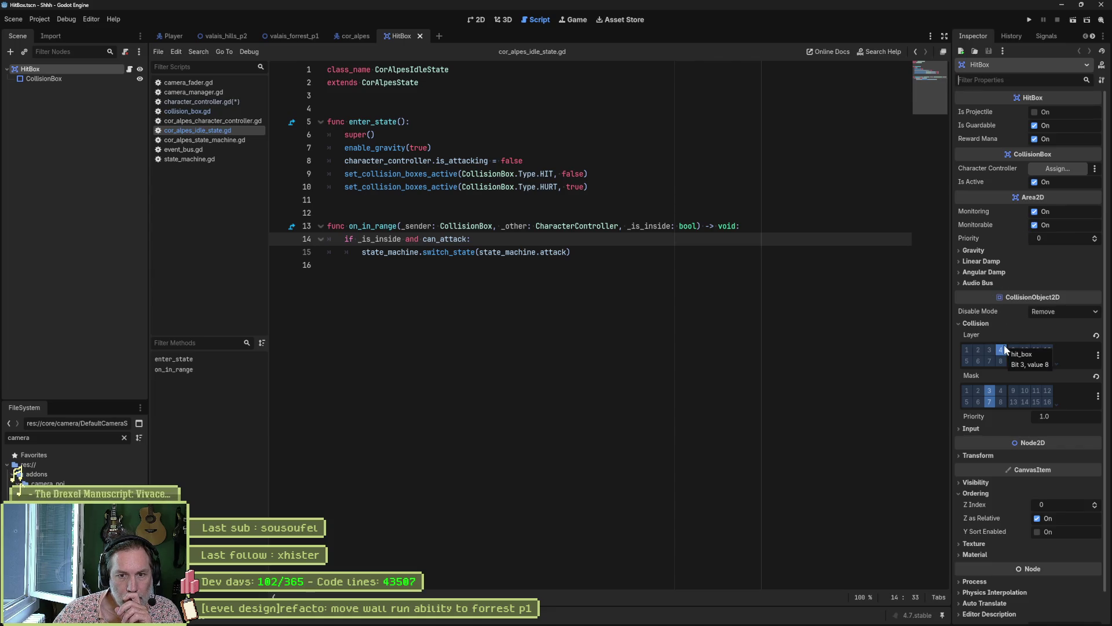
click(989, 397)
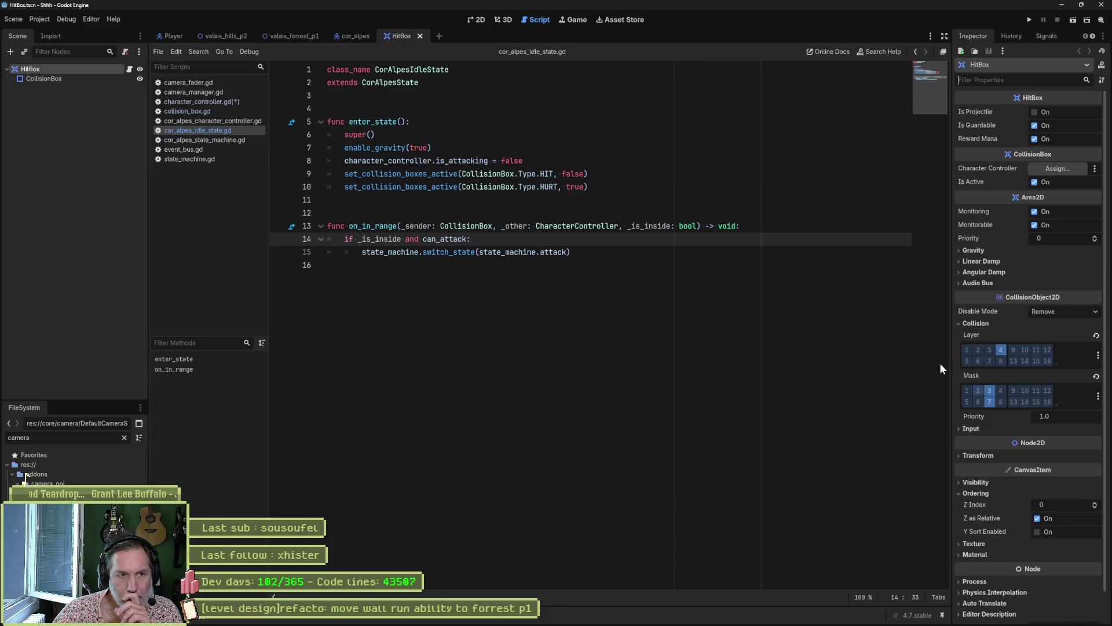
click(420, 36)
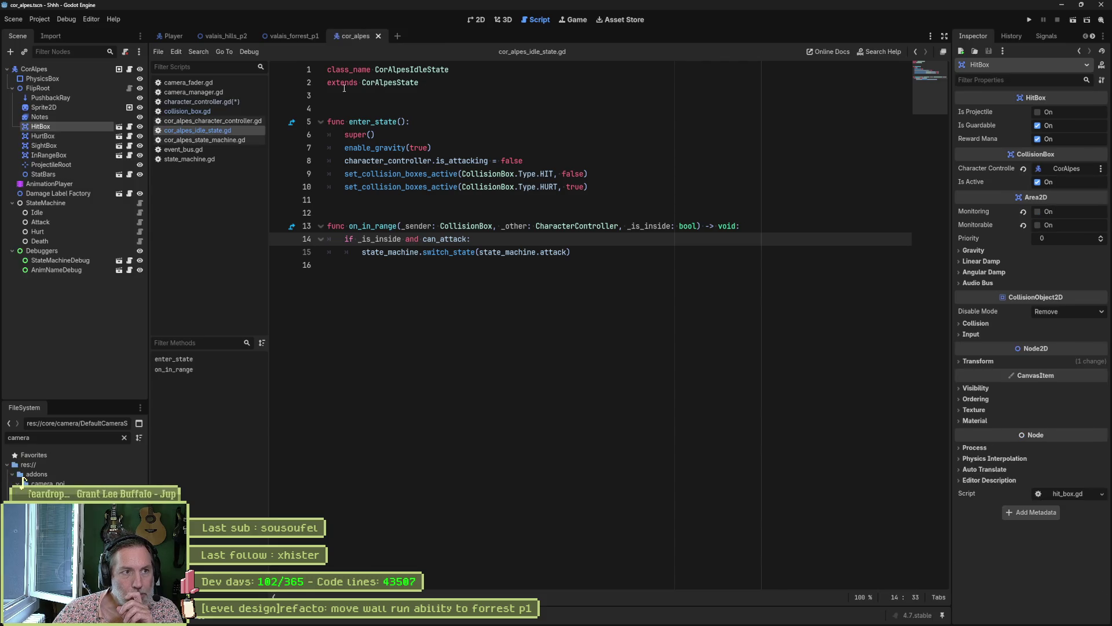
Open the SightBox scene, inspect the Player's Body collision shape, and return to valais_hills_p2.
click(118, 146)
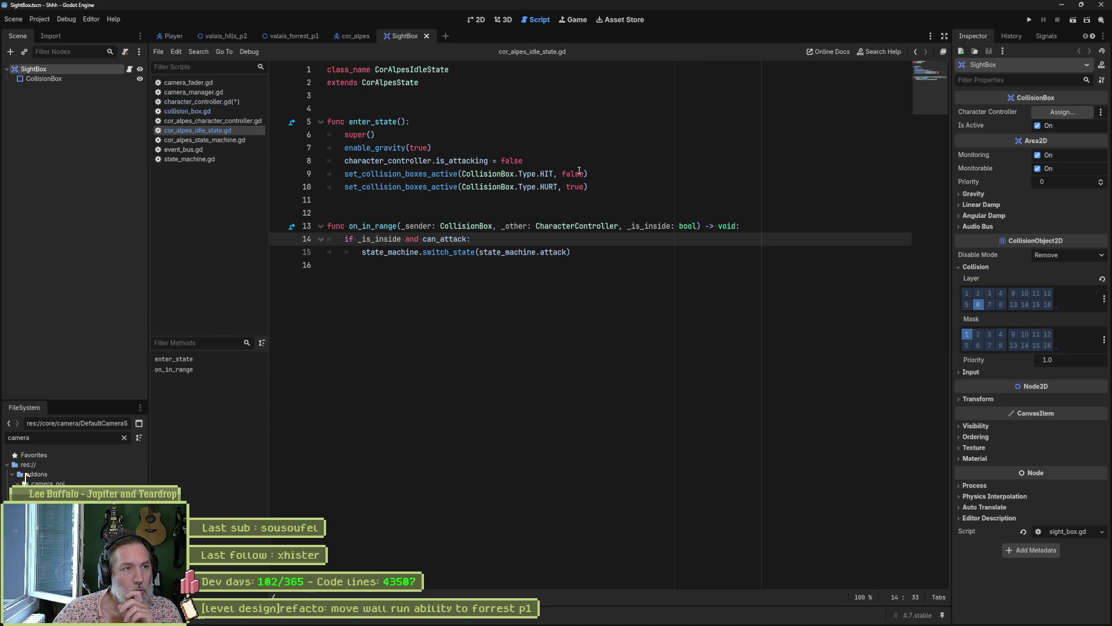
click(165, 35)
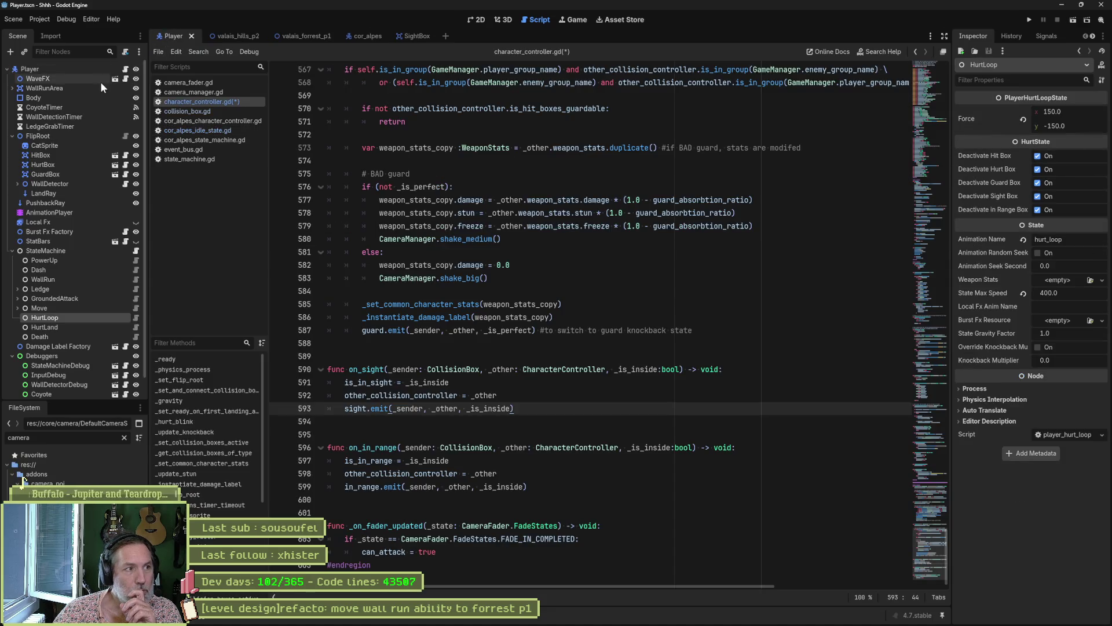
click(58, 97)
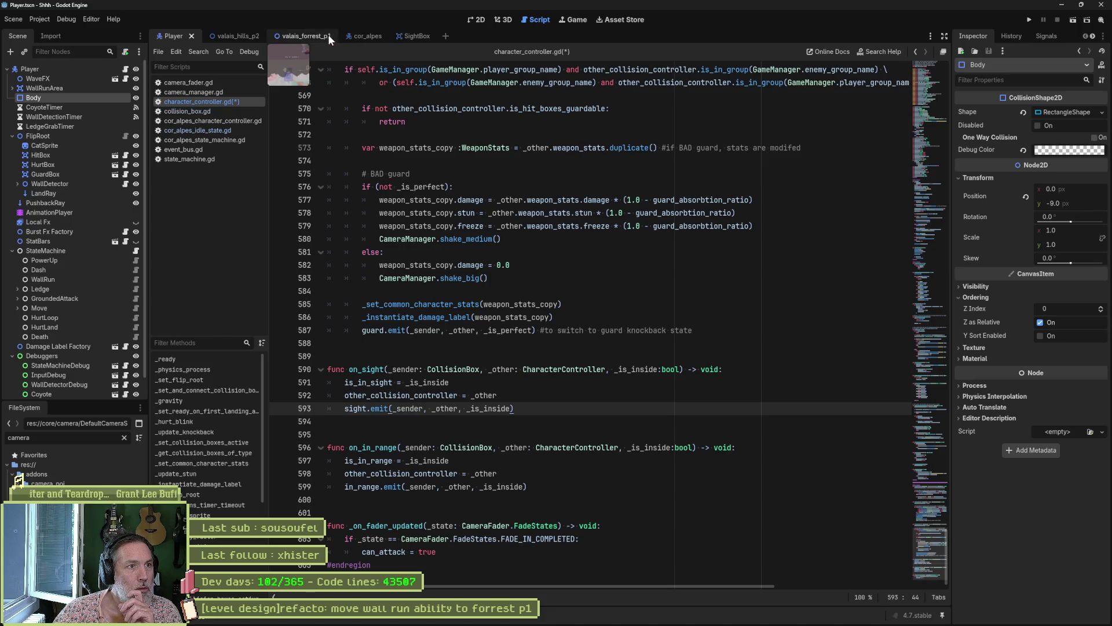
click(244, 34)
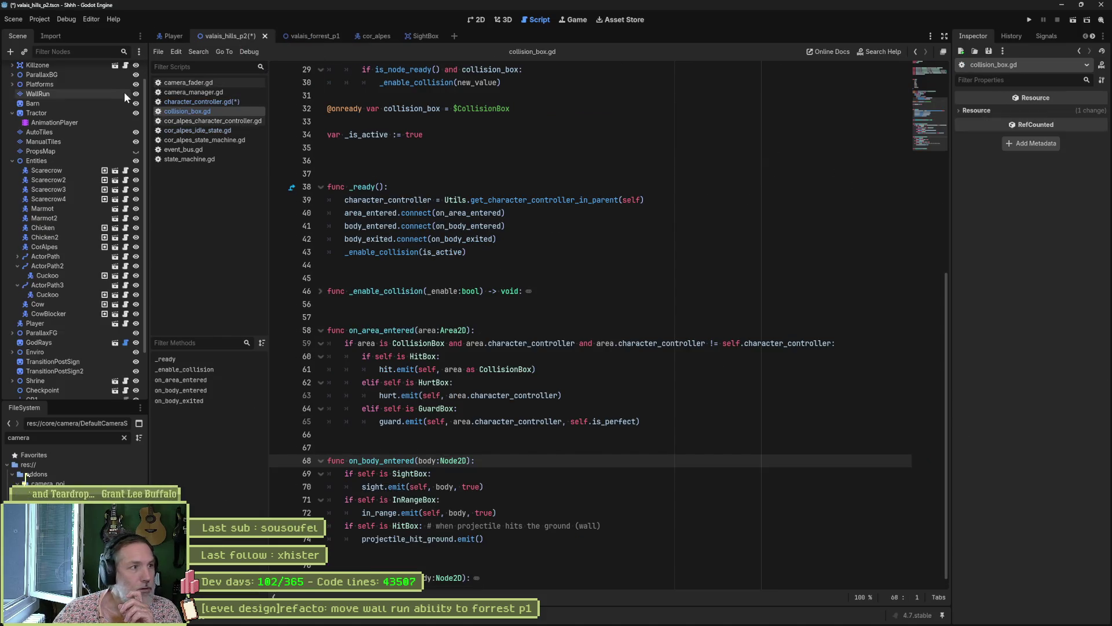
Set the Player's Body collision shape to Disabled, then save and run valais_hills_p2 to test it.
click(55, 323)
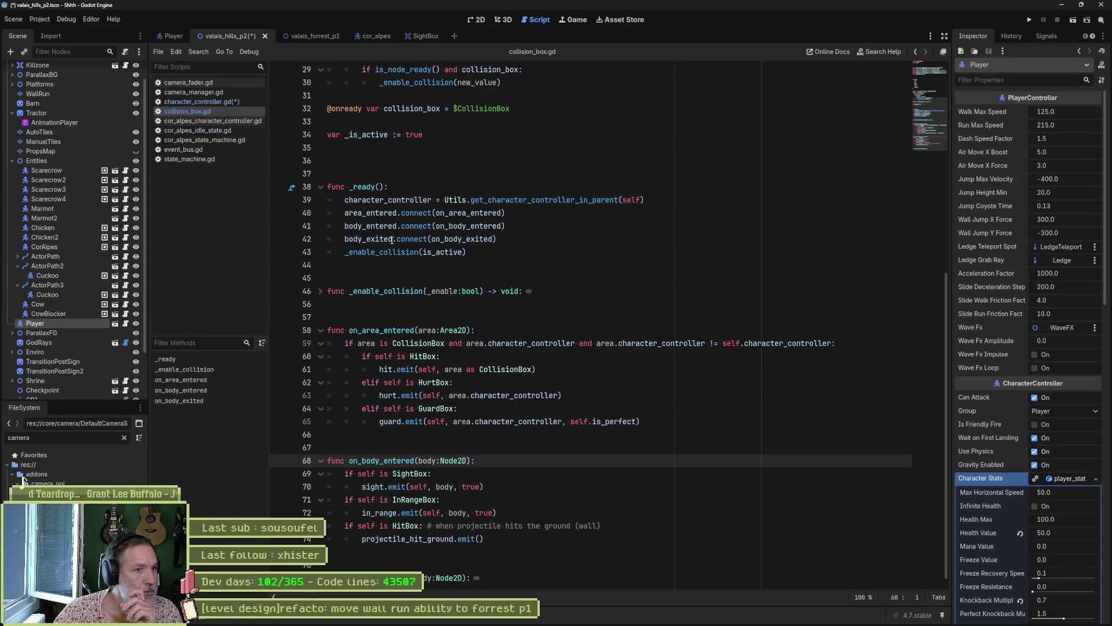
click(173, 37)
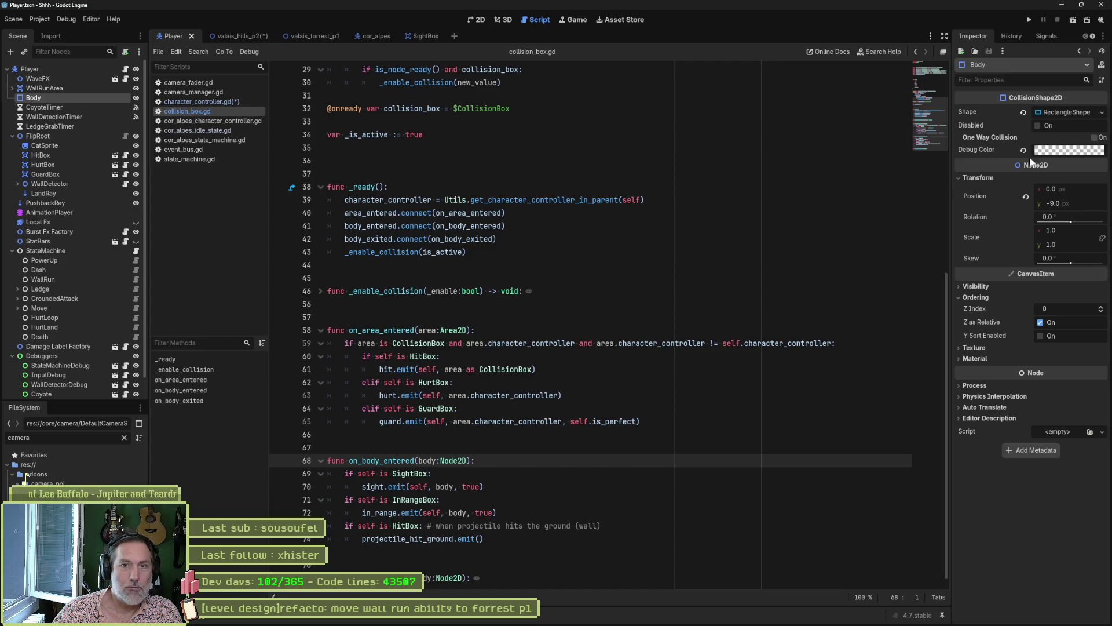
click(1038, 125)
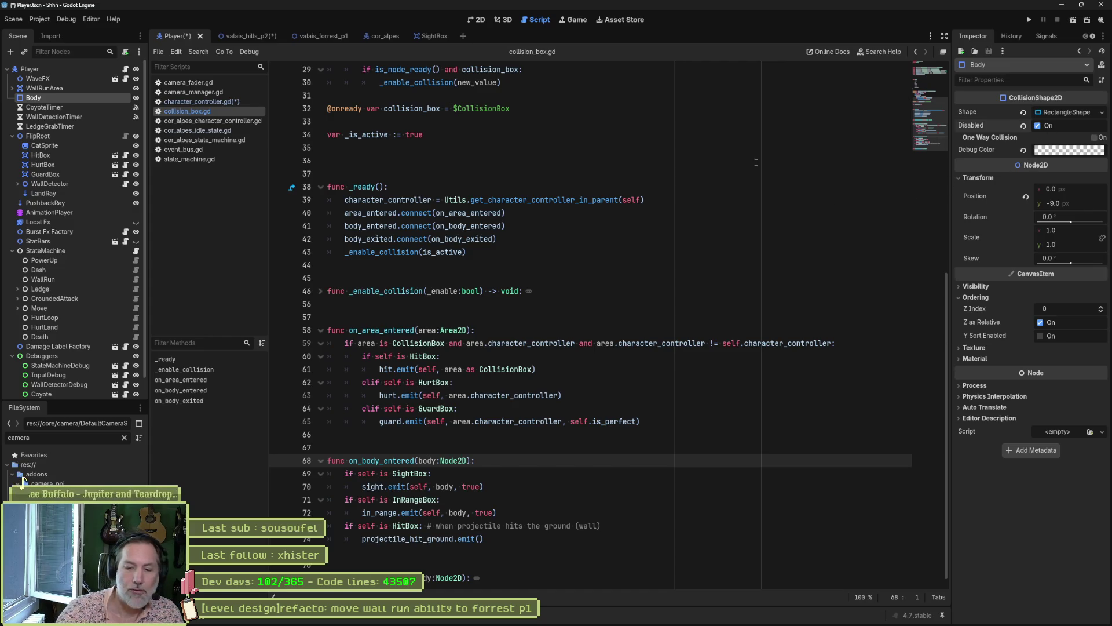
key(F6)
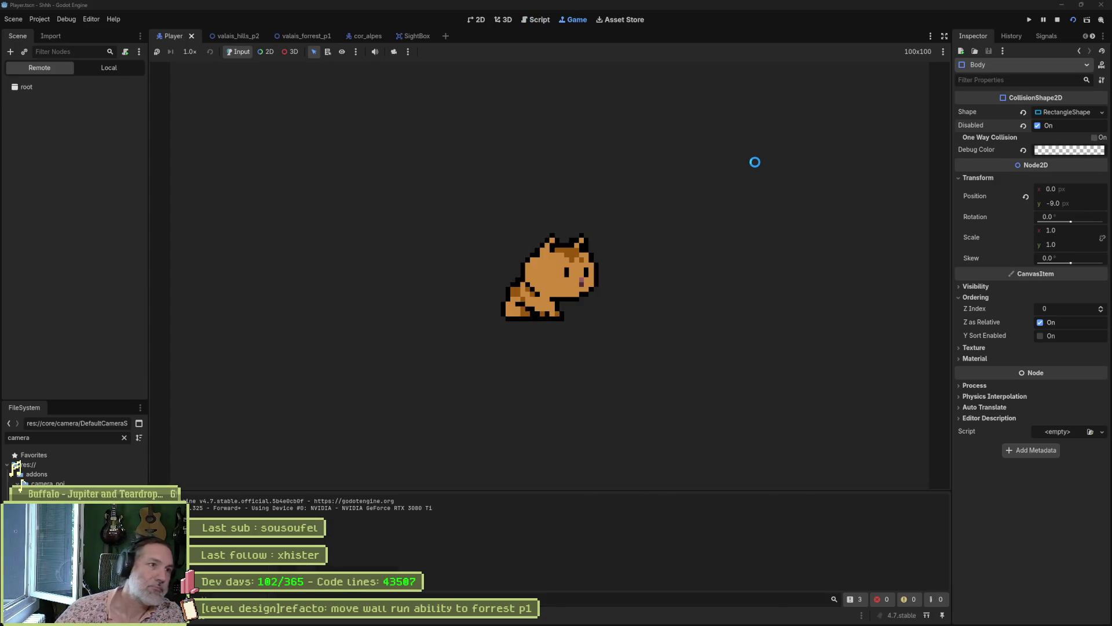
click(248, 38)
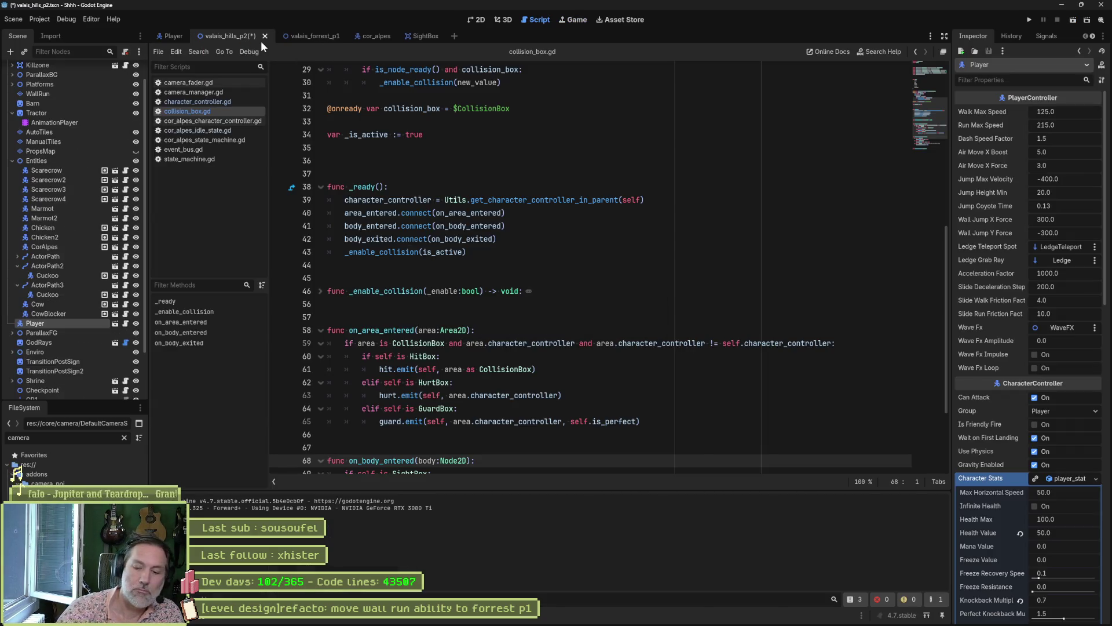
key(F6)
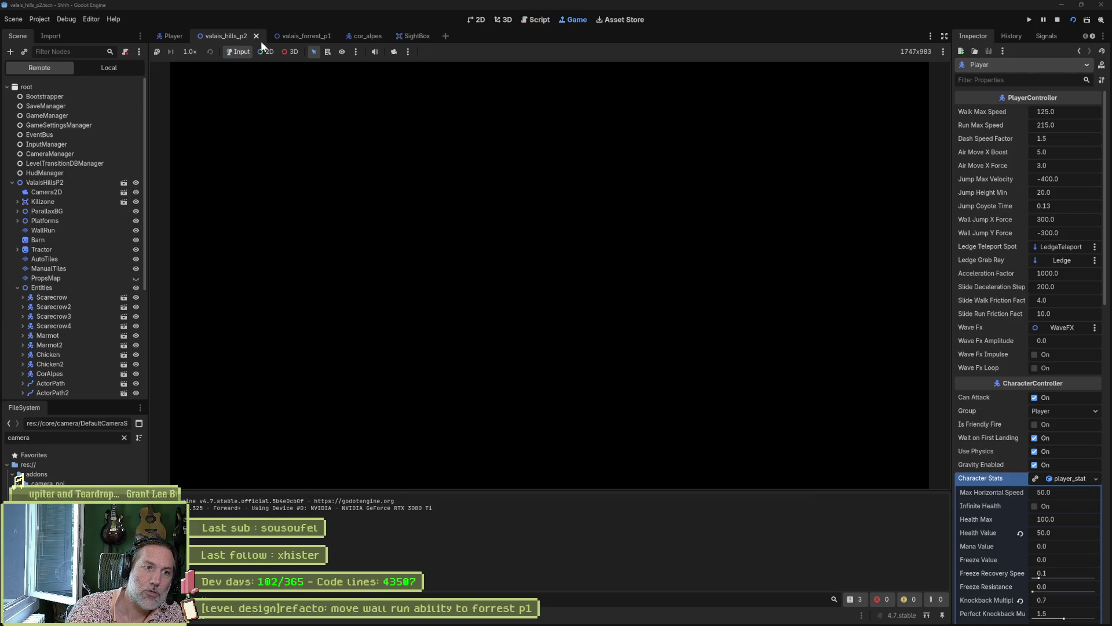
Stop the running game with F8 and review _ready() in collision_box.gd.
key(F8)
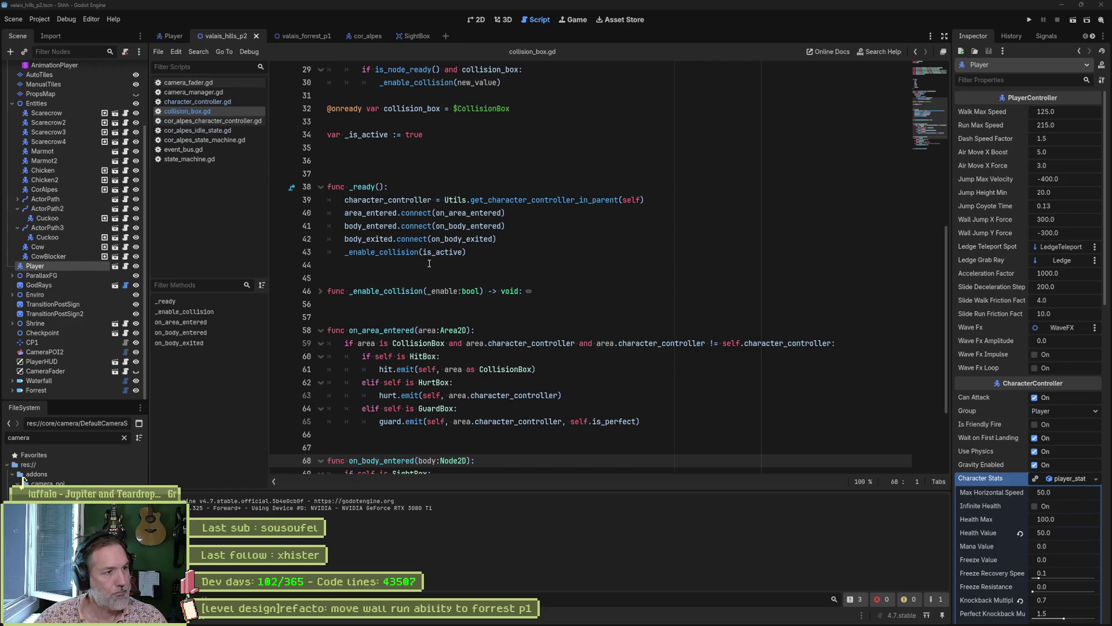
Show the Player scene in 2D and test-move the Body shape, undoing the move.
mouse_move(422, 254)
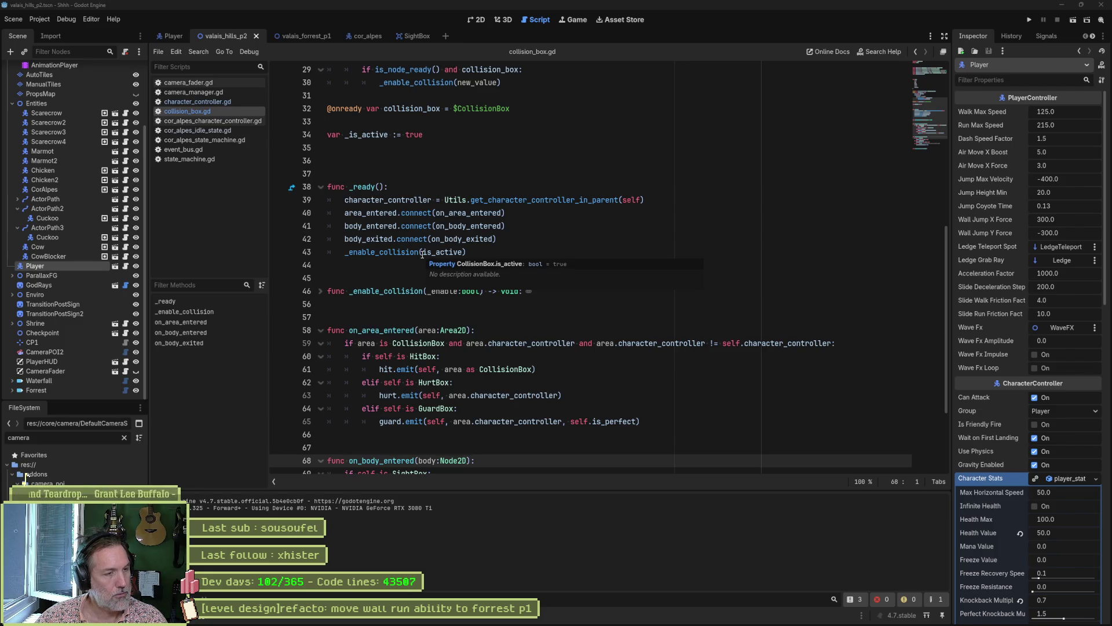
click(171, 35)
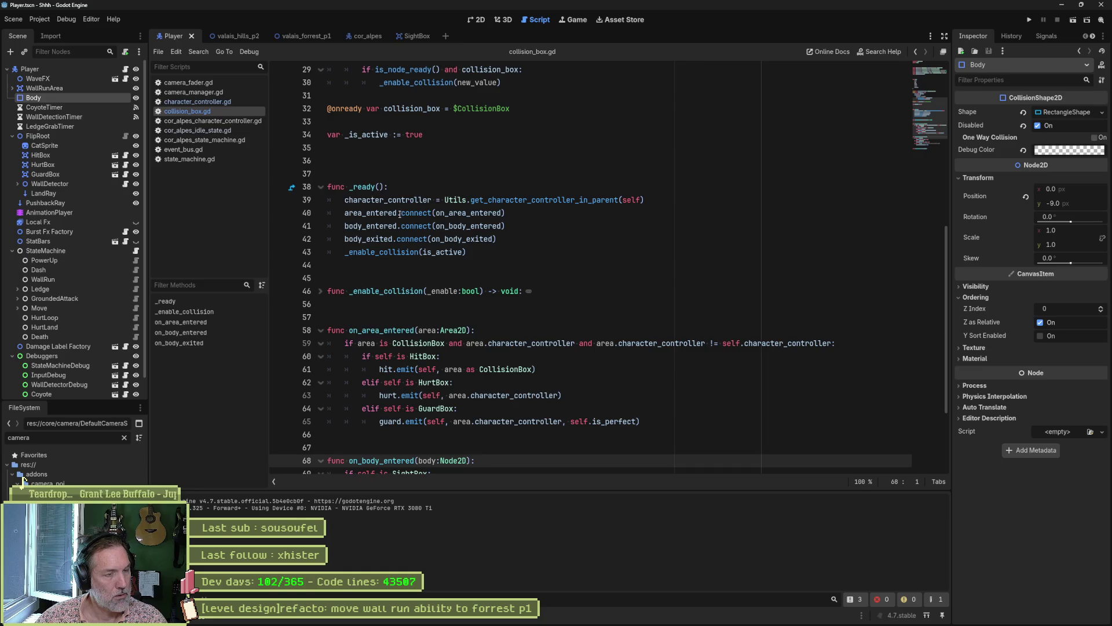
key(ctrl+F1)
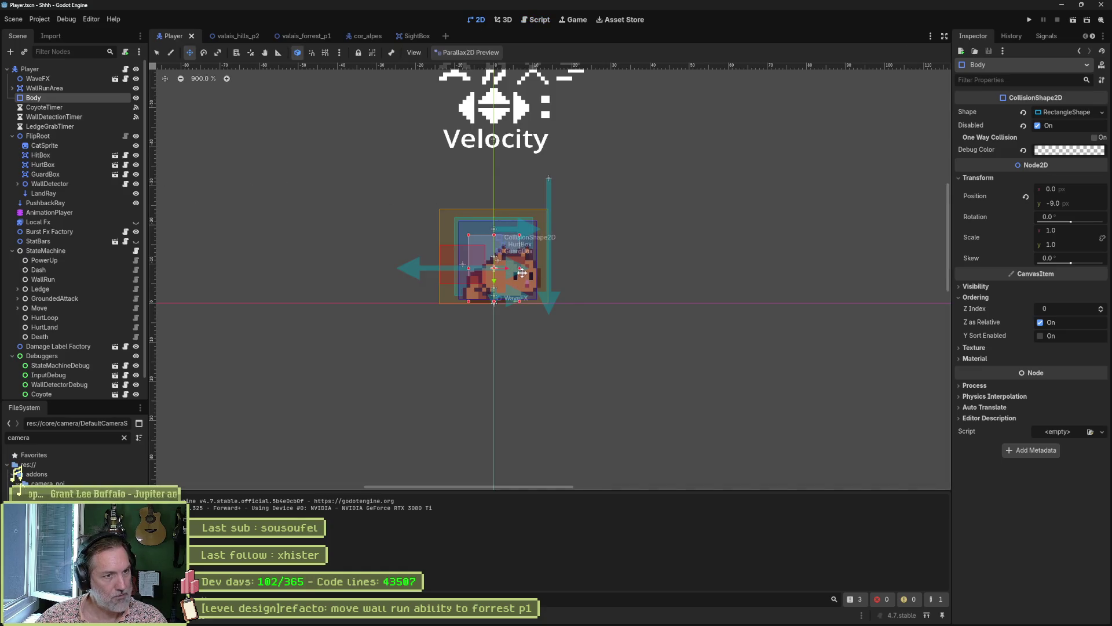
drag(522, 273, 713, 216)
key(ctrl+z)
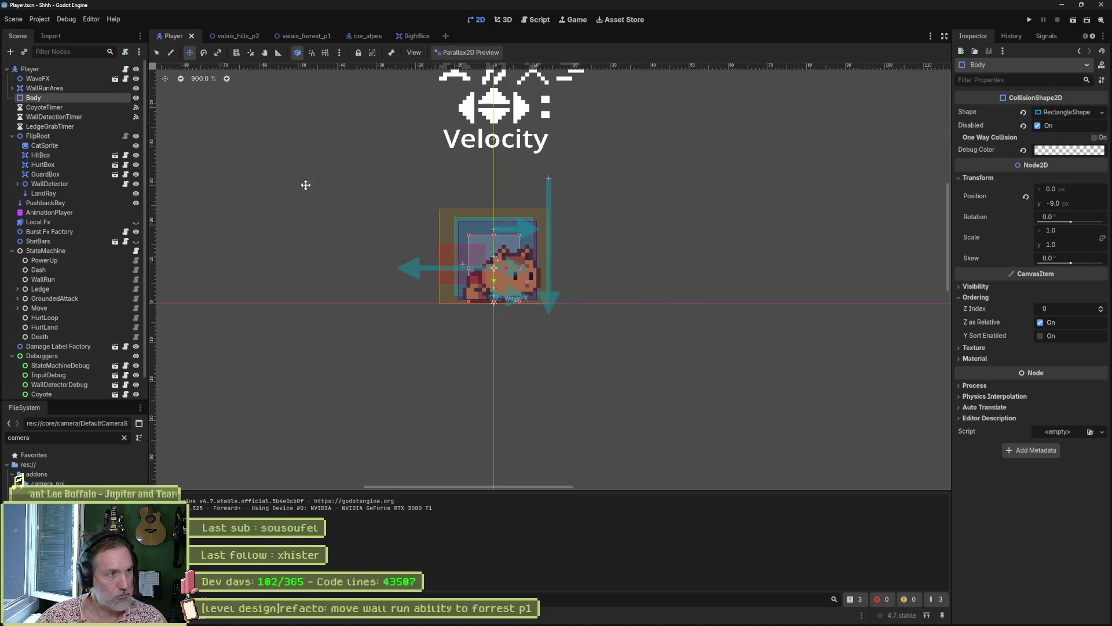
Test-move and delete the HitBox, then restore it unchanged with undo.
click(61, 154)
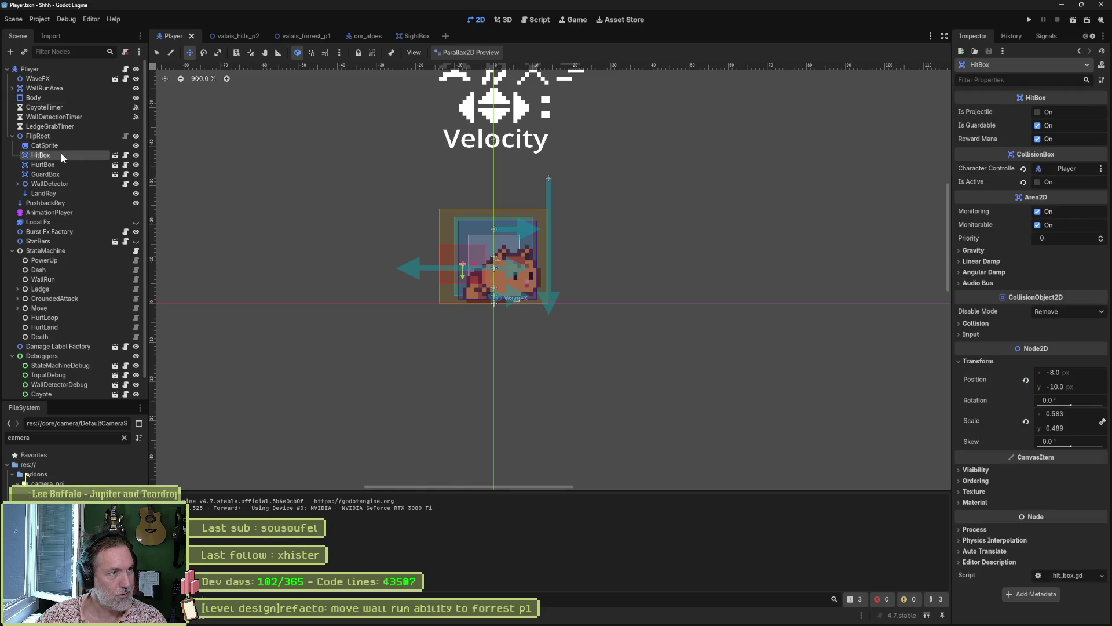
mouse_move(626, 252)
mouse_down()
mouse_move(603, 272)
mouse_move(710, 184)
mouse_move(598, 193)
mouse_up()
key(Delete)
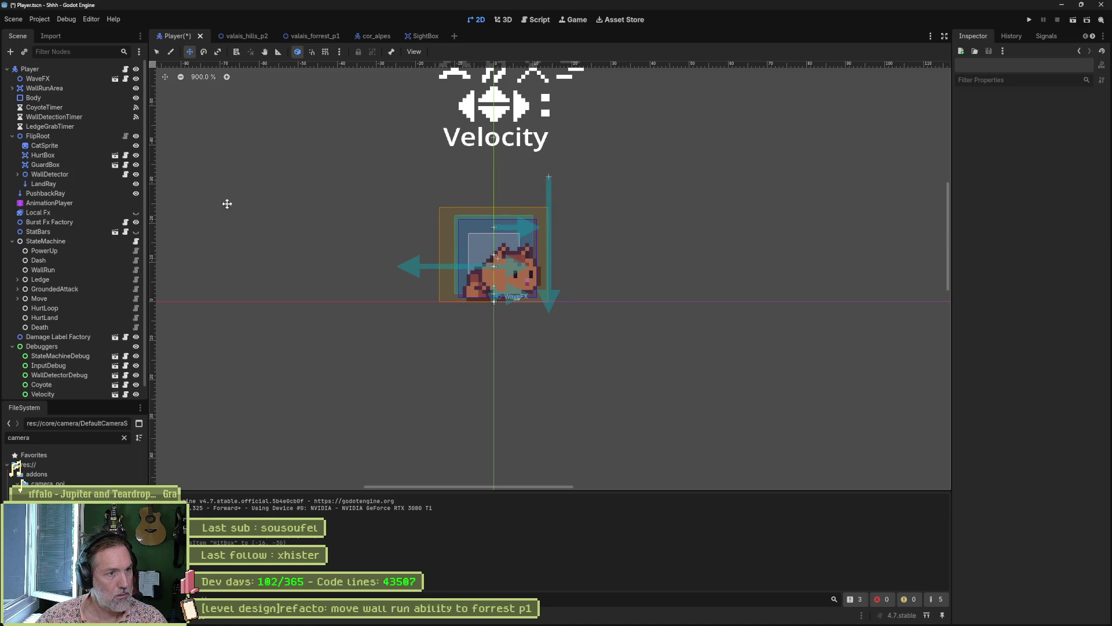
key(ctrl+z)
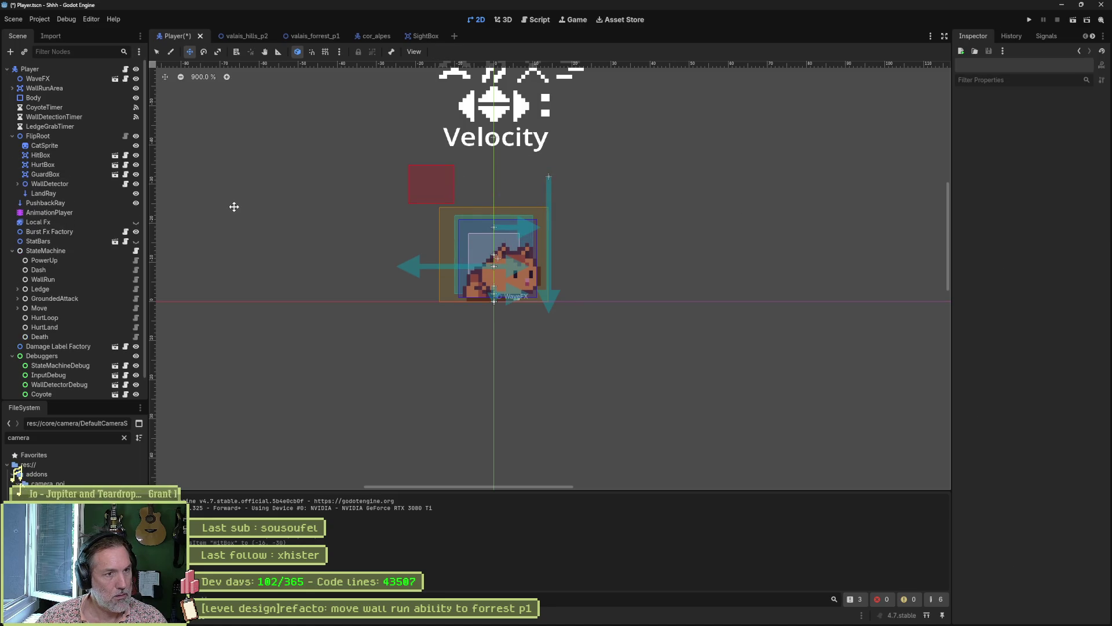
key(ctrl+z)
Test-move the HurtBox and GuardBox shapes, undo both, and bring up cor_alpes.
click(80, 168)
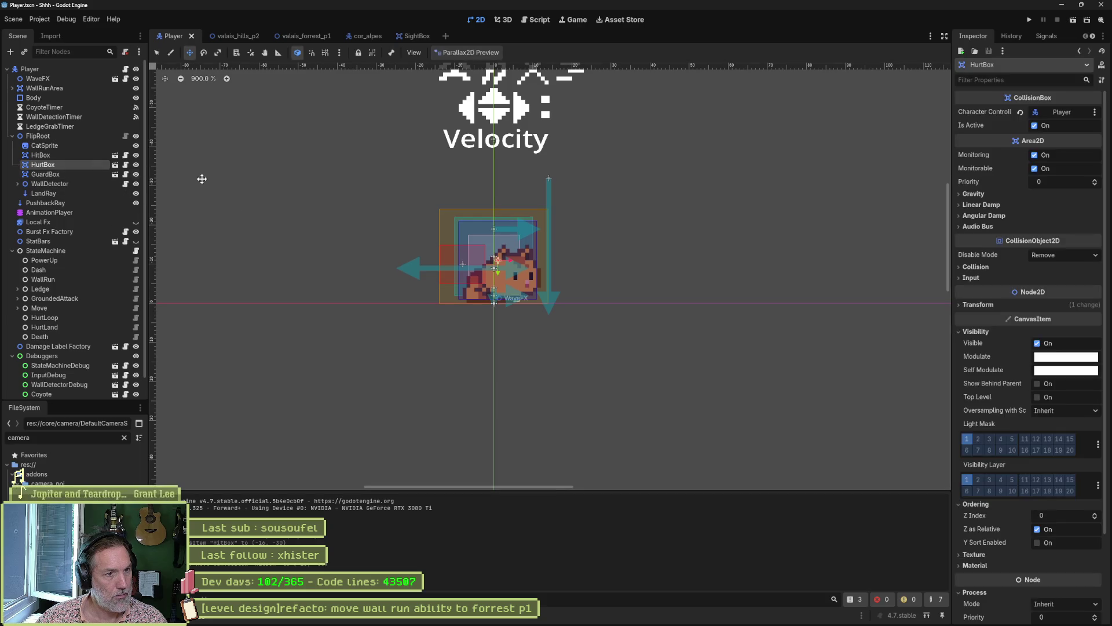
mouse_move(629, 243)
mouse_down()
mouse_move(591, 255)
mouse_move(525, 179)
mouse_up()
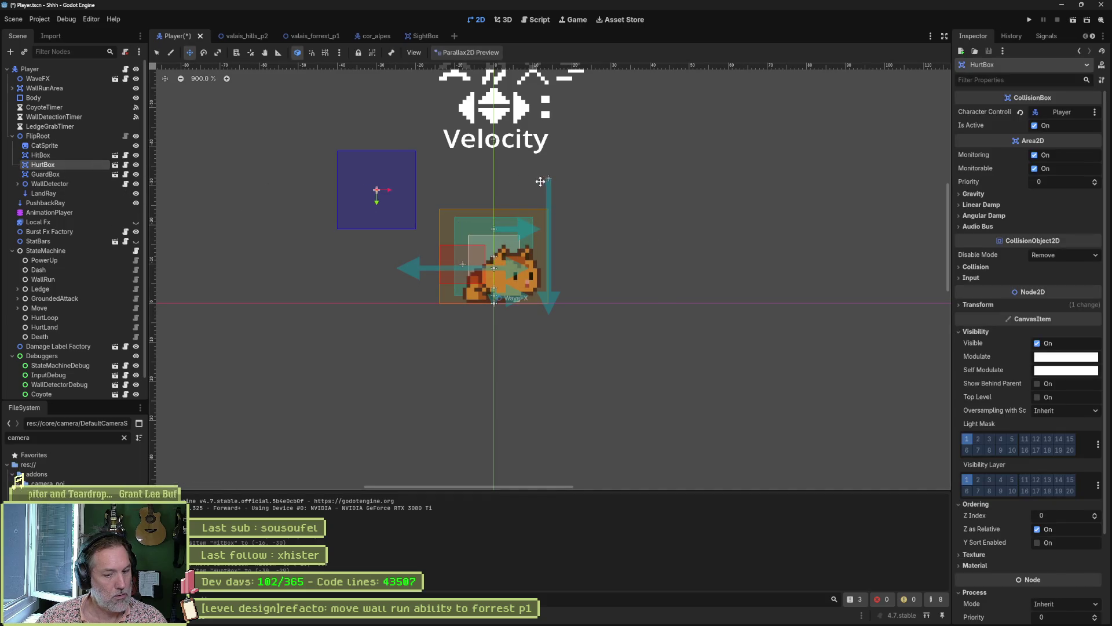
key(ctrl+z)
click(60, 175)
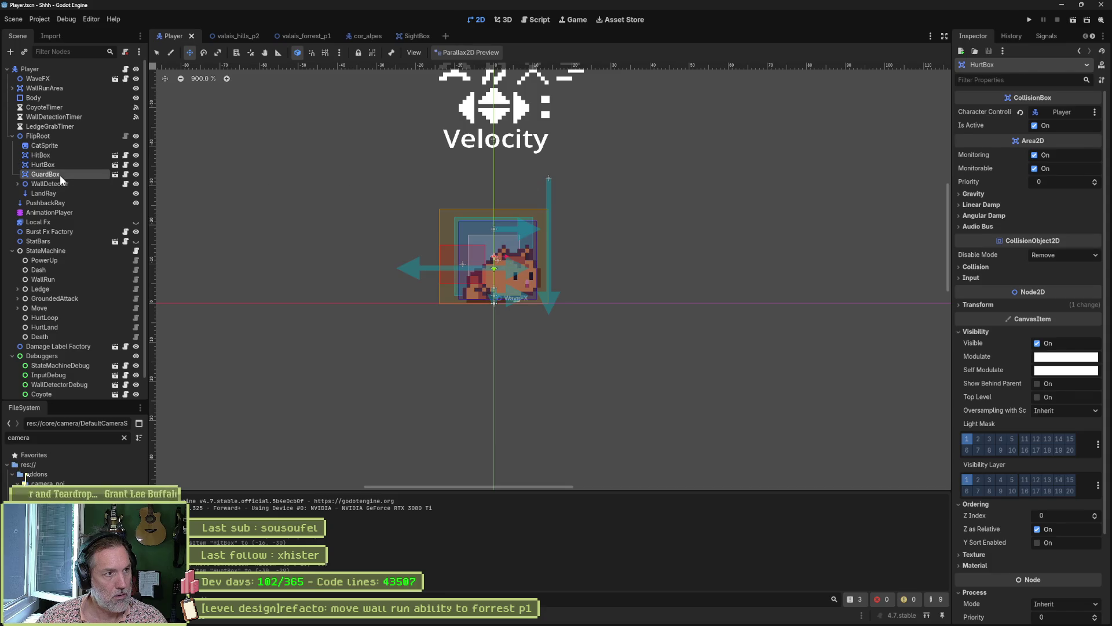
mouse_move(589, 208)
mouse_down()
mouse_move(541, 194)
mouse_move(534, 174)
mouse_up()
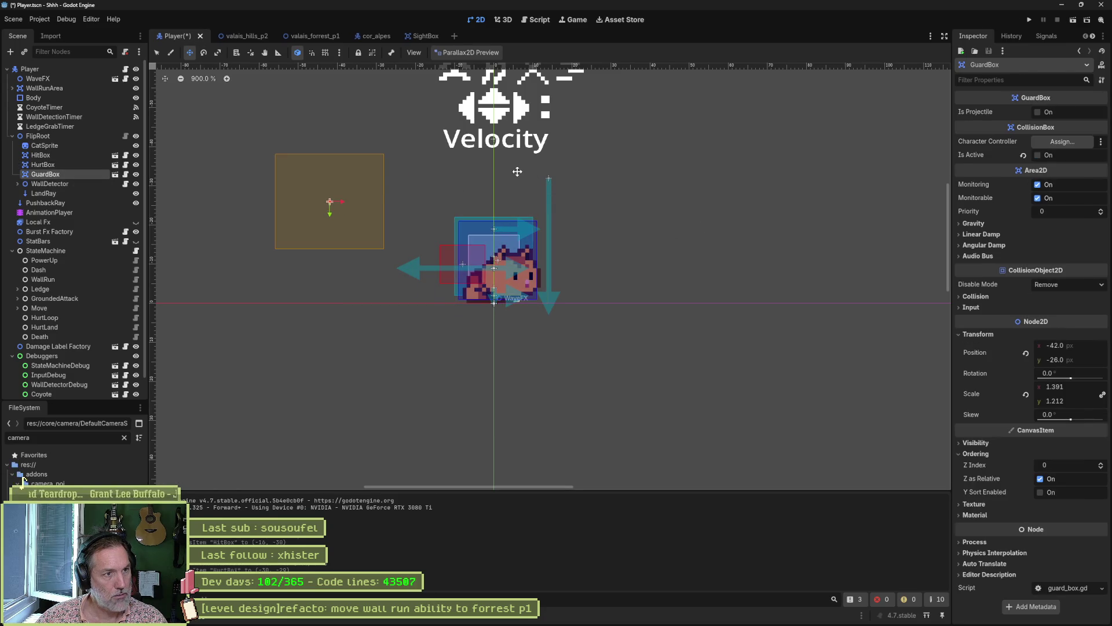
key(ctrl+z)
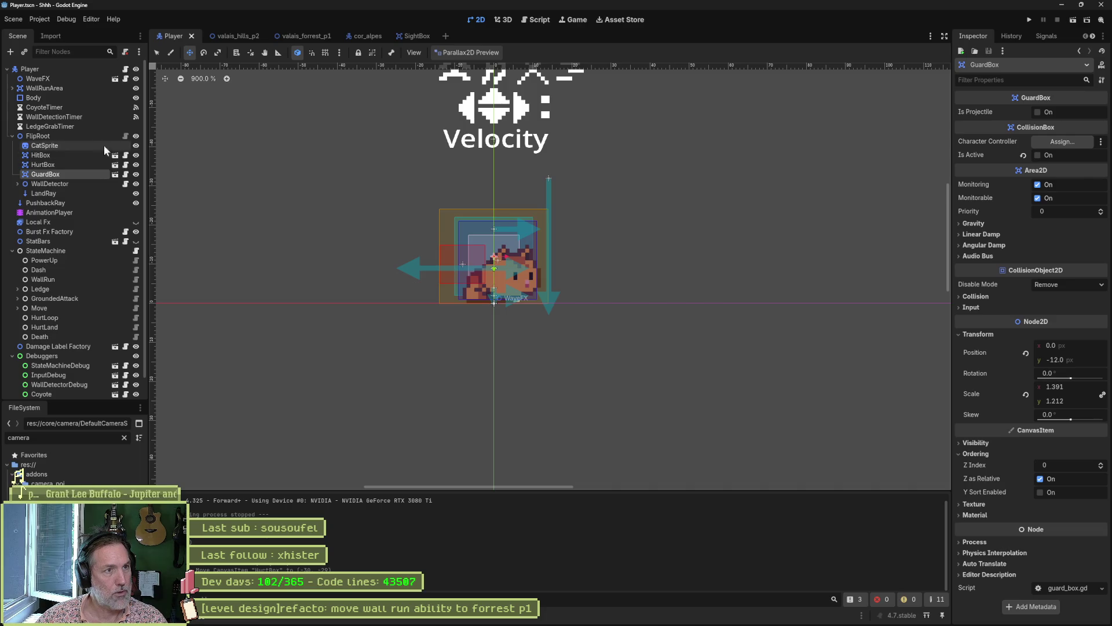
click(363, 37)
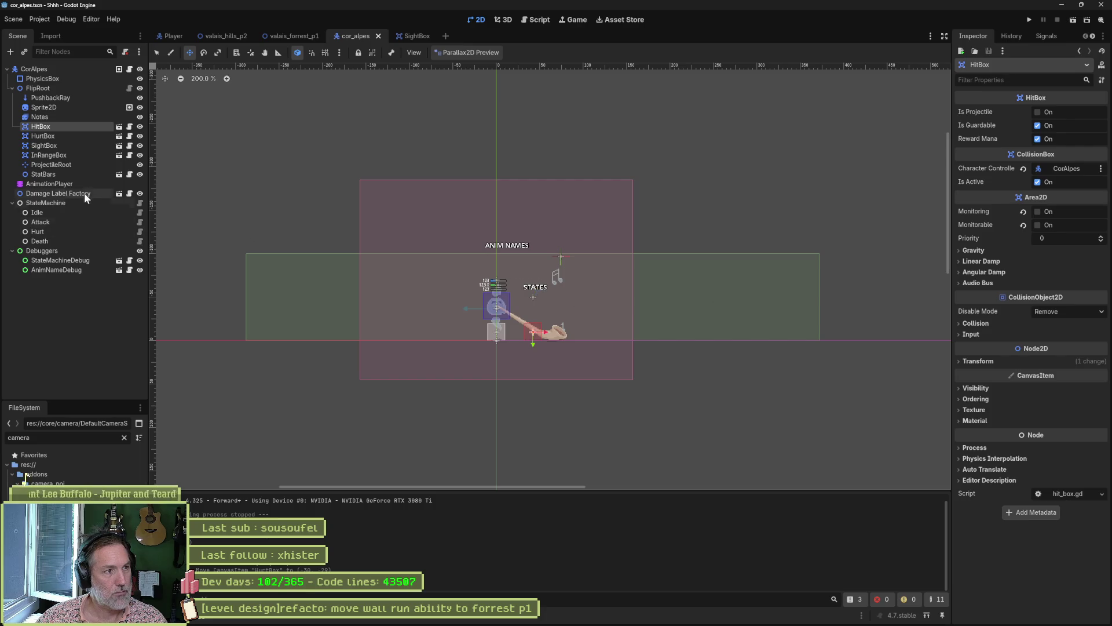
Inspect the InRangeBox and SightBox nodes in cor_alpes and their collision settings.
click(79, 156)
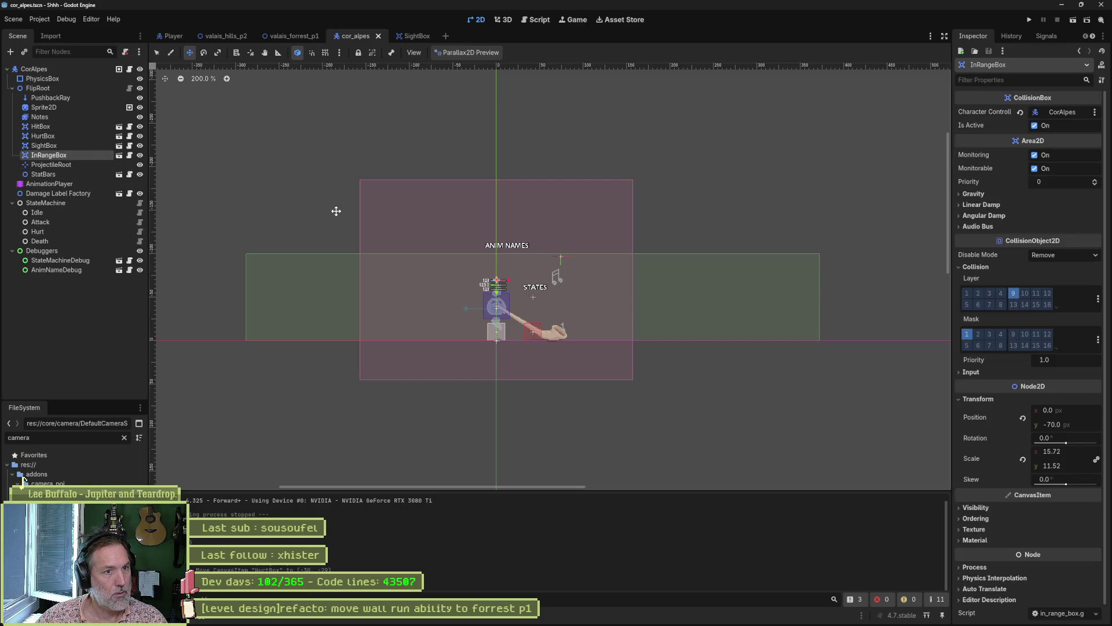
mouse_move(335, 209)
mouse_down()
mouse_move(359, 197)
mouse_move(338, 181)
mouse_move(345, 211)
mouse_move(330, 228)
mouse_move(332, 198)
mouse_up()
key(Escape)
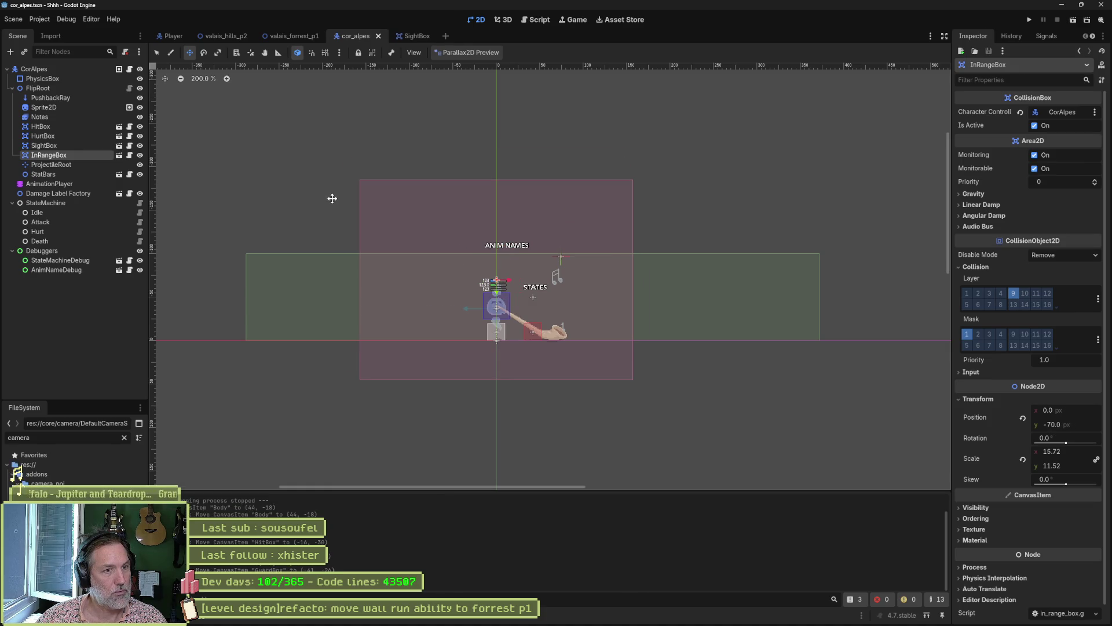
click(72, 146)
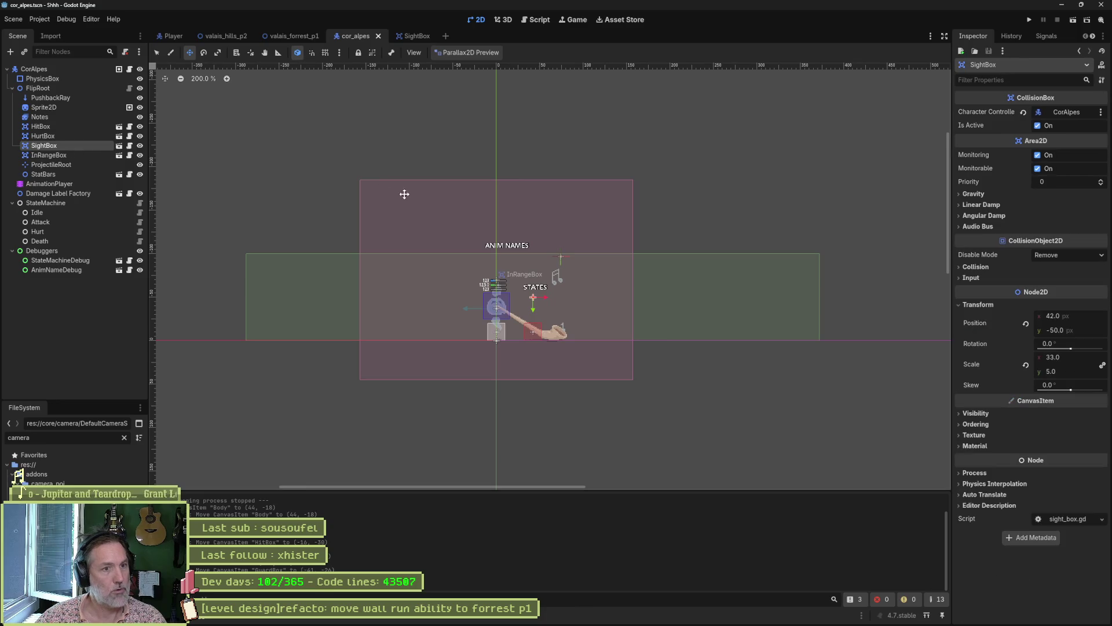
mouse_move(346, 141)
mouse_down()
mouse_move(429, 157)
mouse_move(385, 204)
mouse_move(317, 121)
mouse_move(347, 122)
mouse_up()
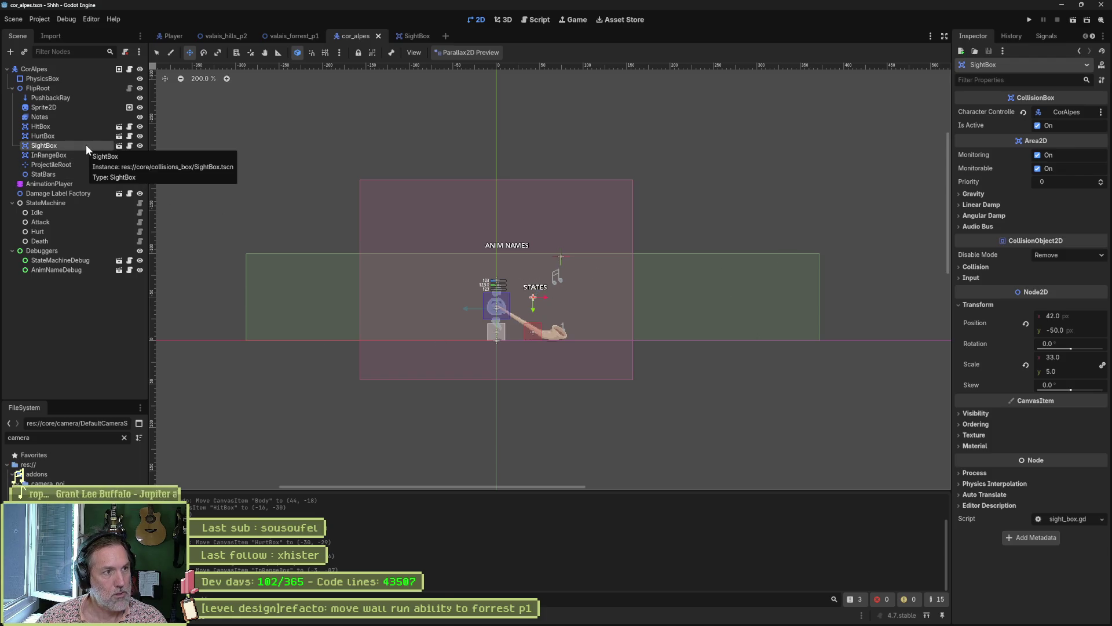
Open the SightBox scene in its own tab, then select Body in the Player scene.
click(119, 146)
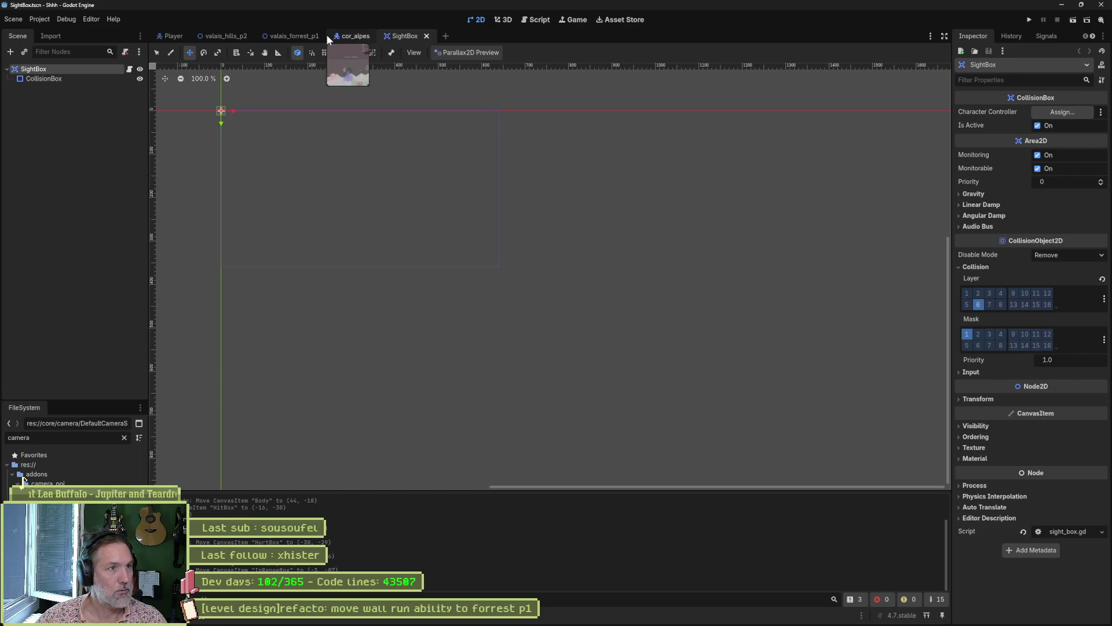
click(173, 36)
click(81, 99)
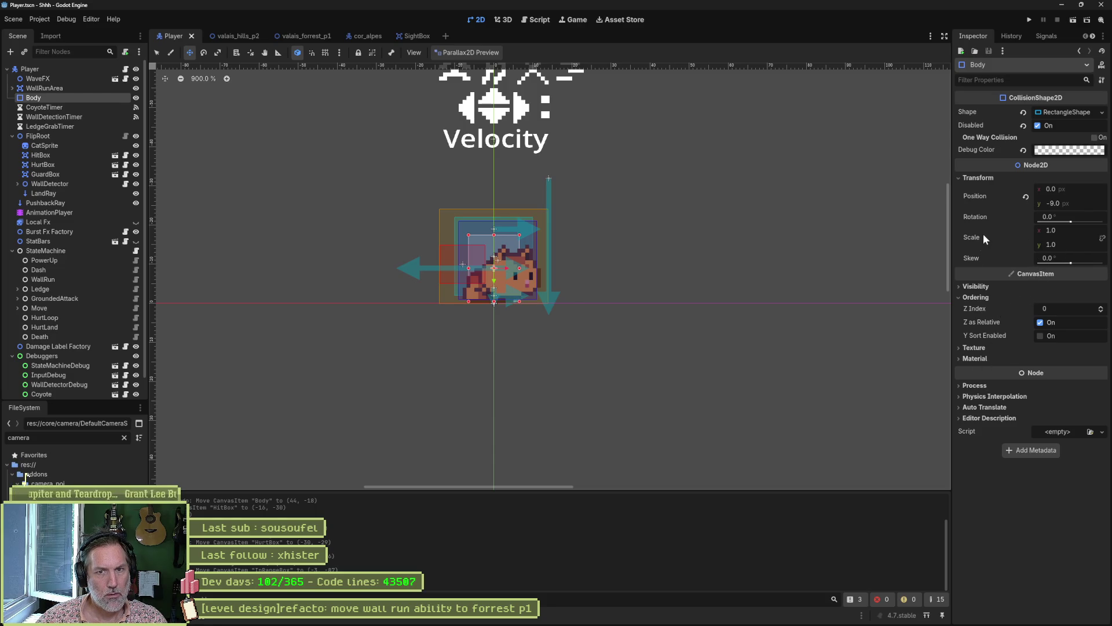
click(58, 69)
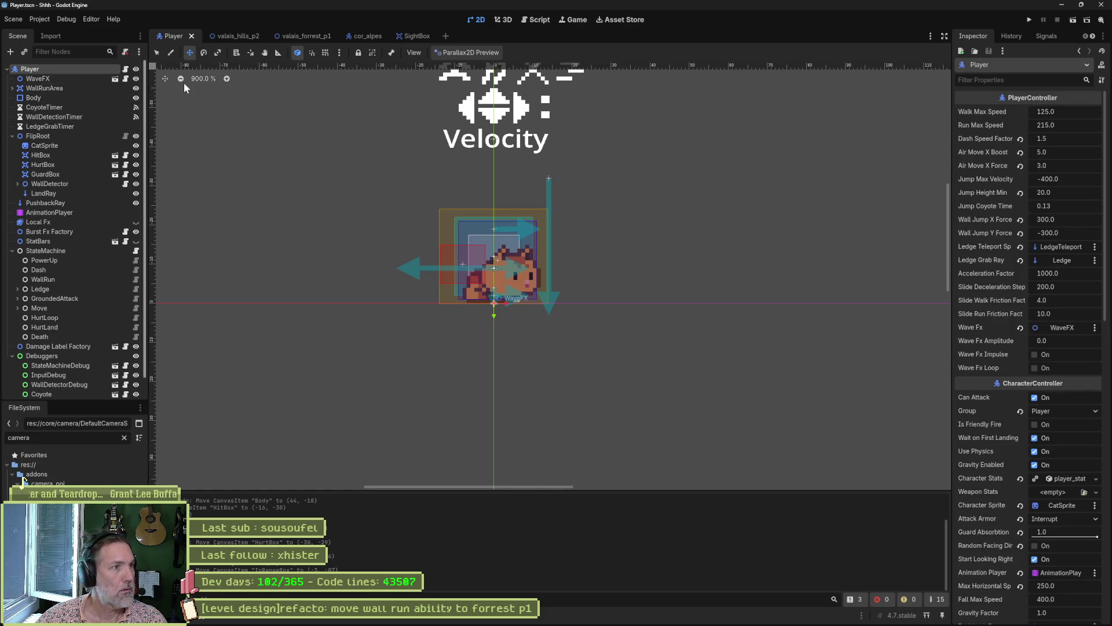
scroll(999, 364, down, 15)
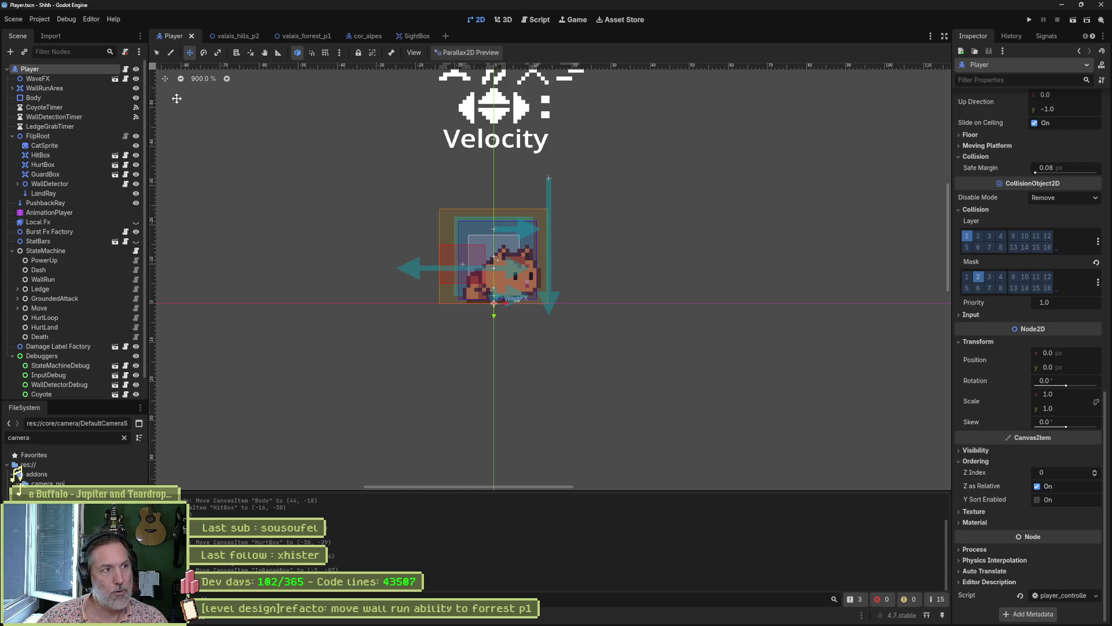
click(61, 101)
key(ctrl+d)
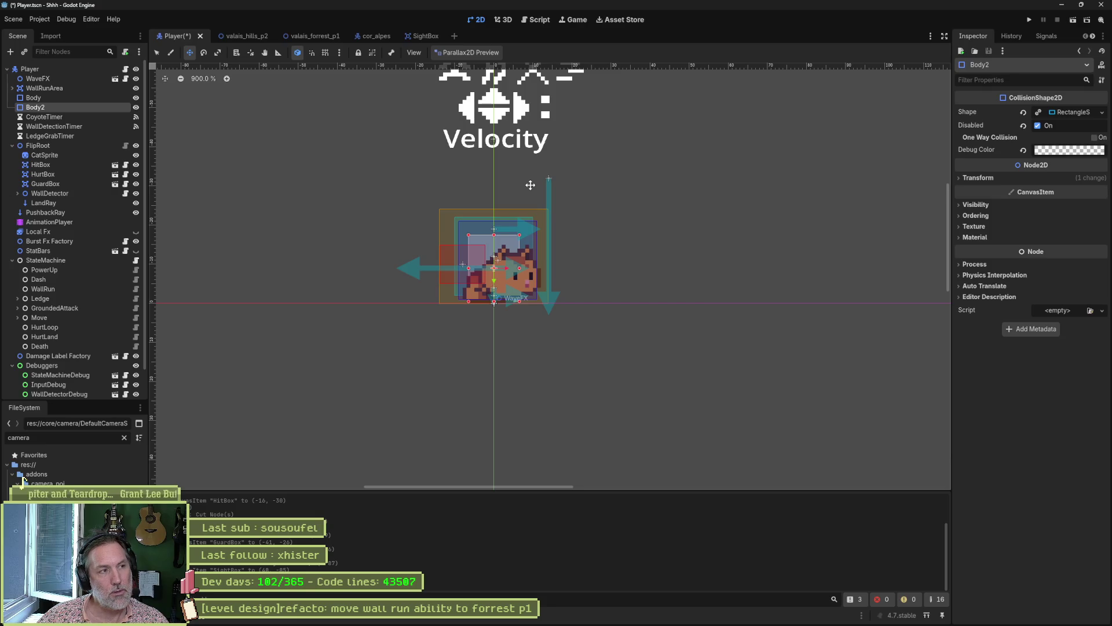
key(F2)
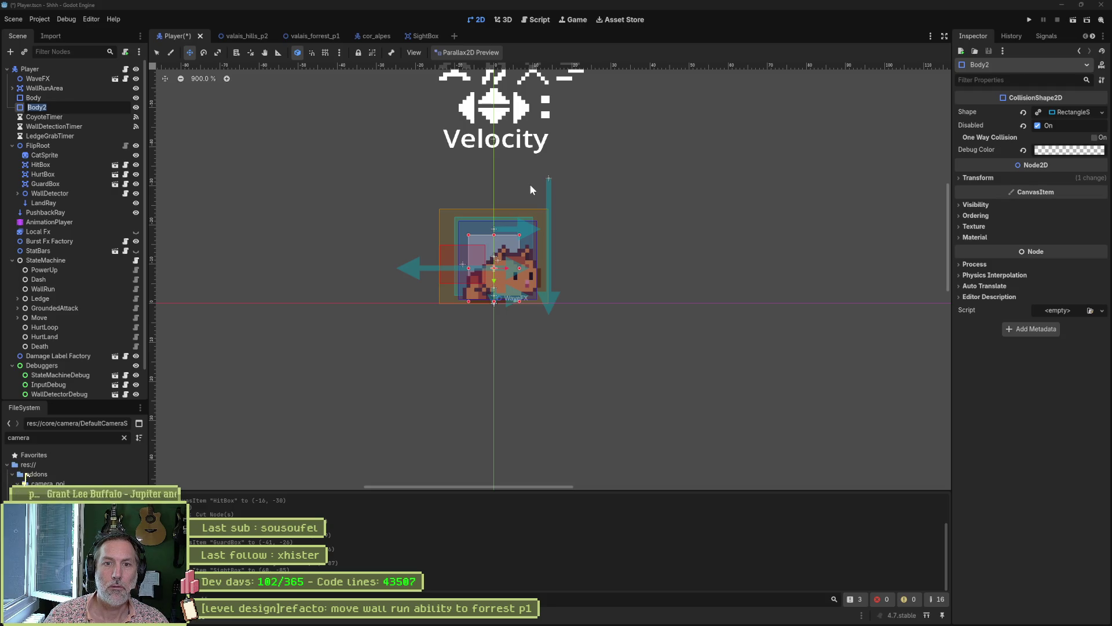
key(Return)
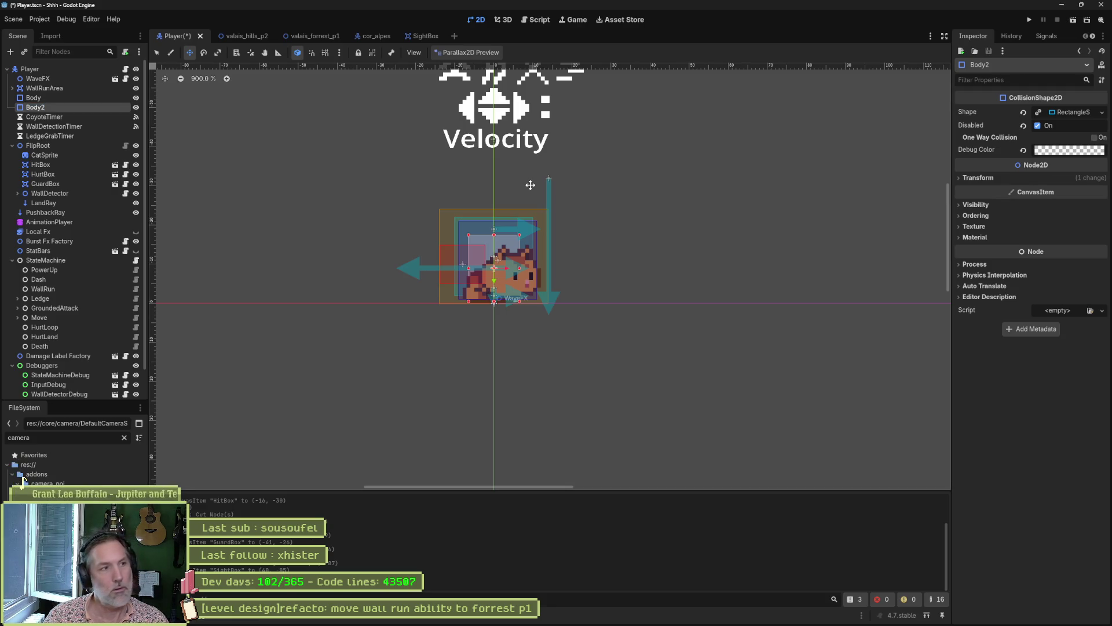
key(ctrl+d)
key(ctrl+z)
key(ctrl+z)
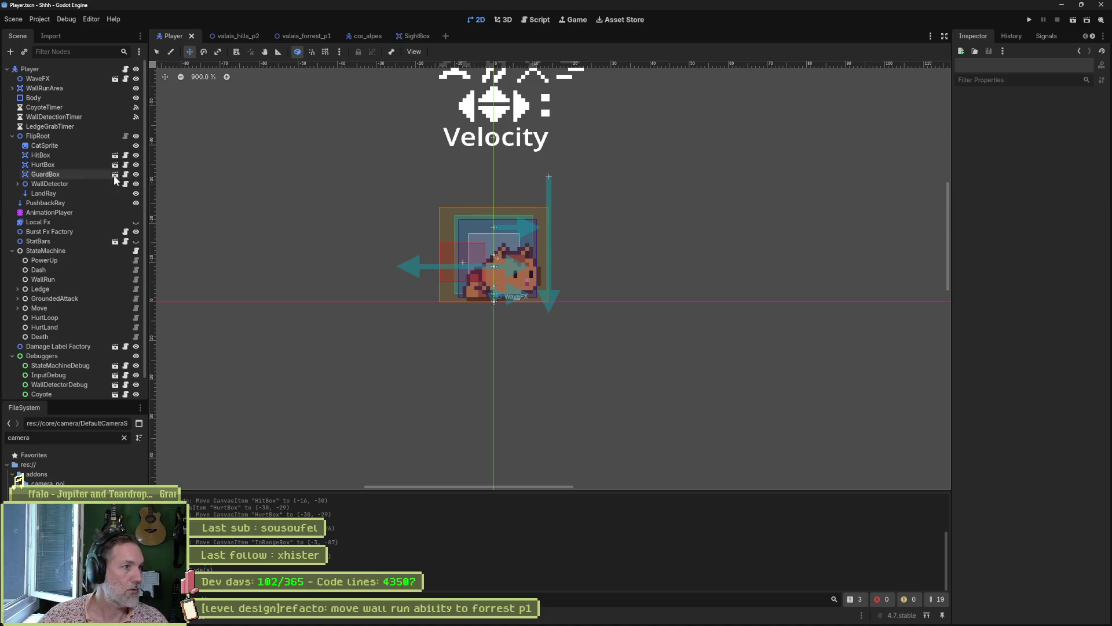
click(50, 155)
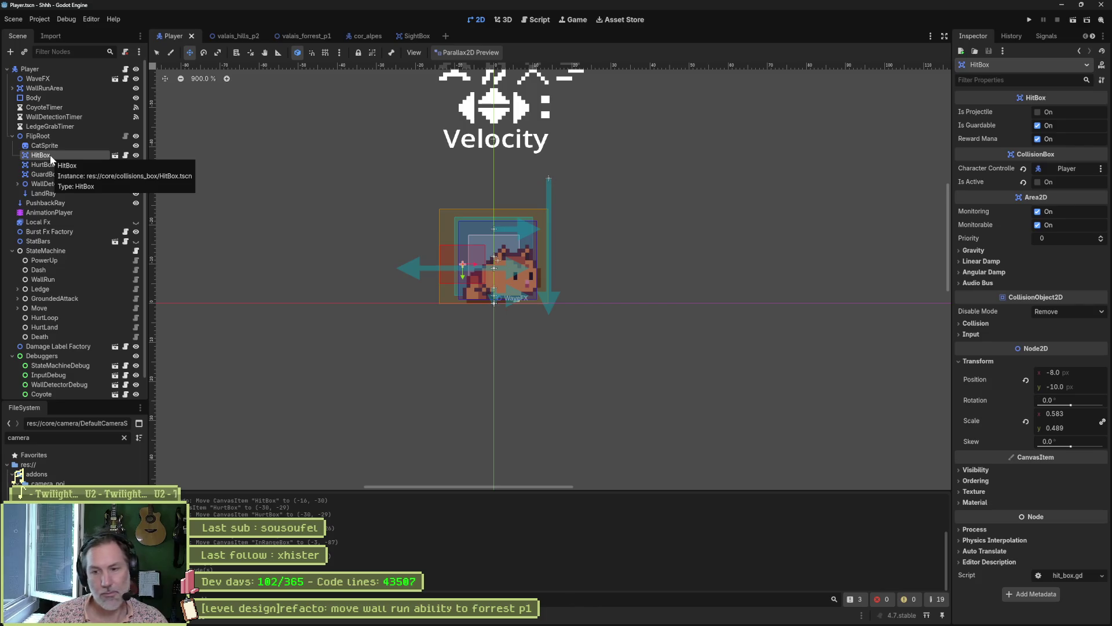
click(40, 98)
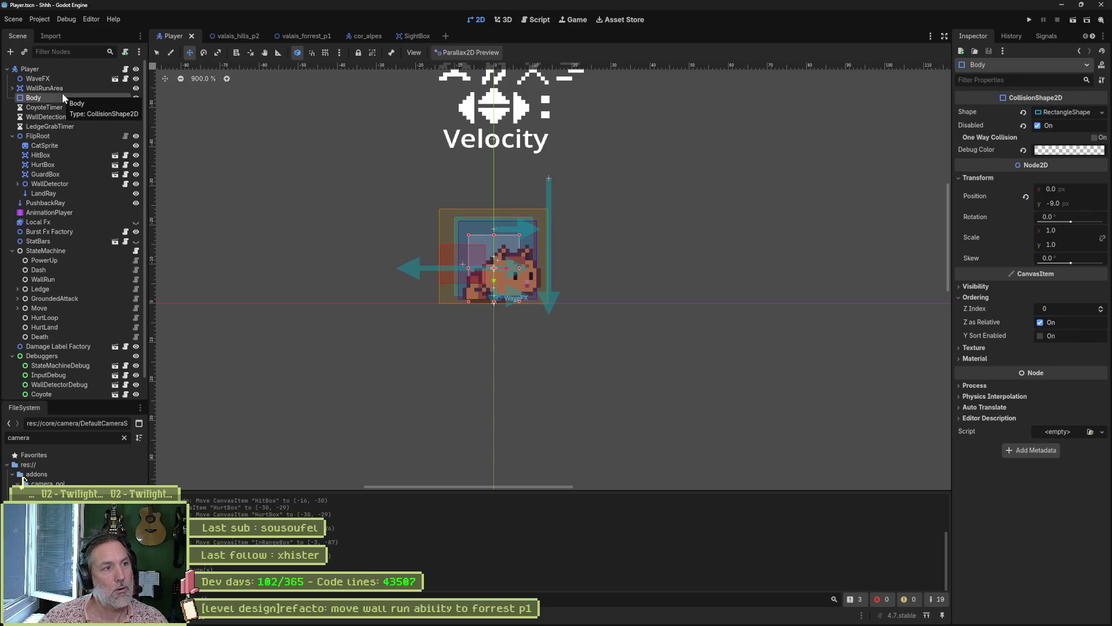
Locate the HitBox scene file in the FileSystem panel.
right_click(61, 154)
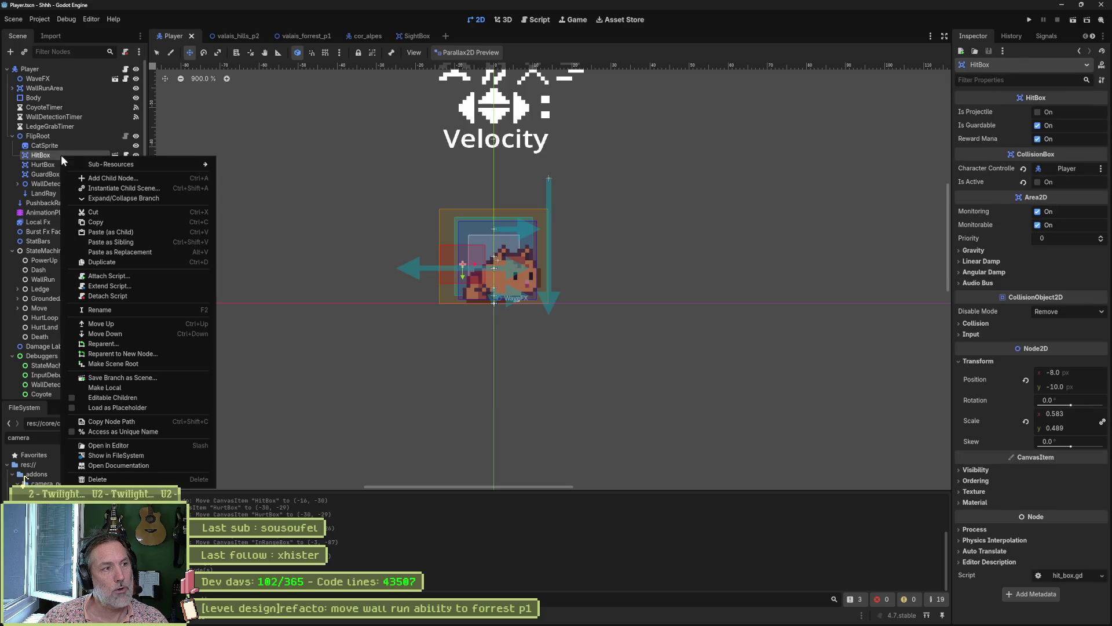
click(145, 454)
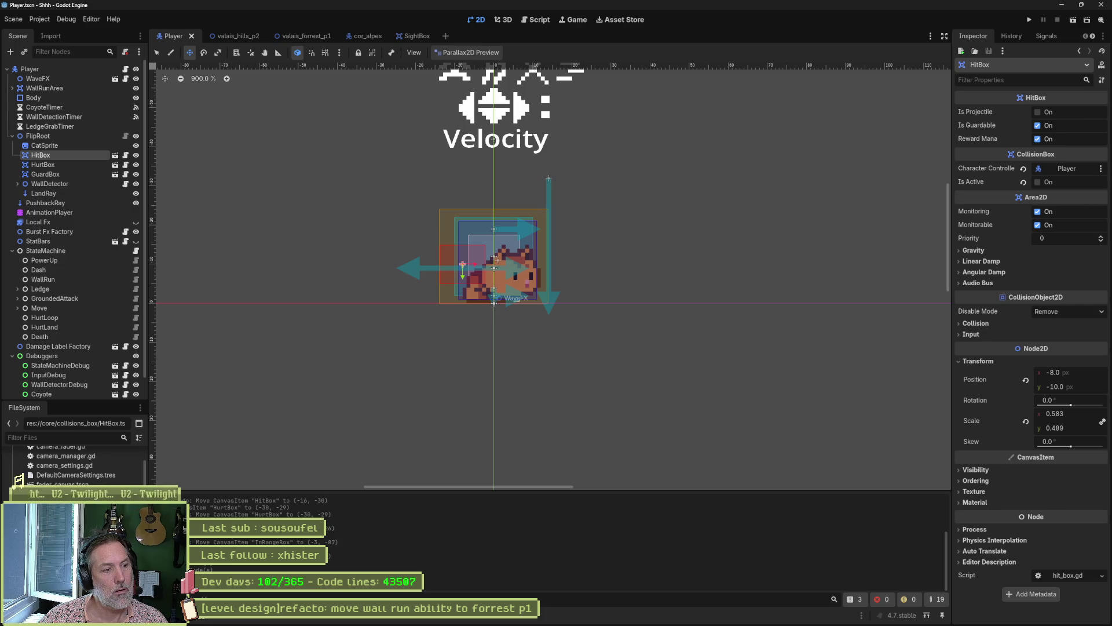
scroll(24, 479, down, 1)
scroll(23, 481, down, 1)
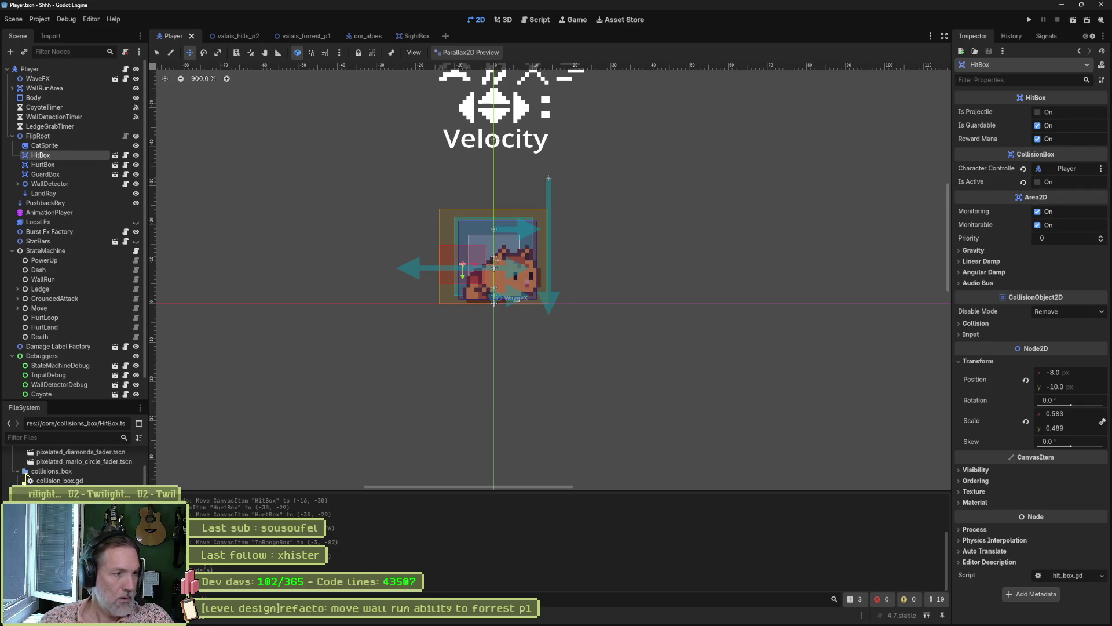
Duplicate HitBox.tscn as PresenceBox.tscn and open the new scene.
key(ctrl+d)
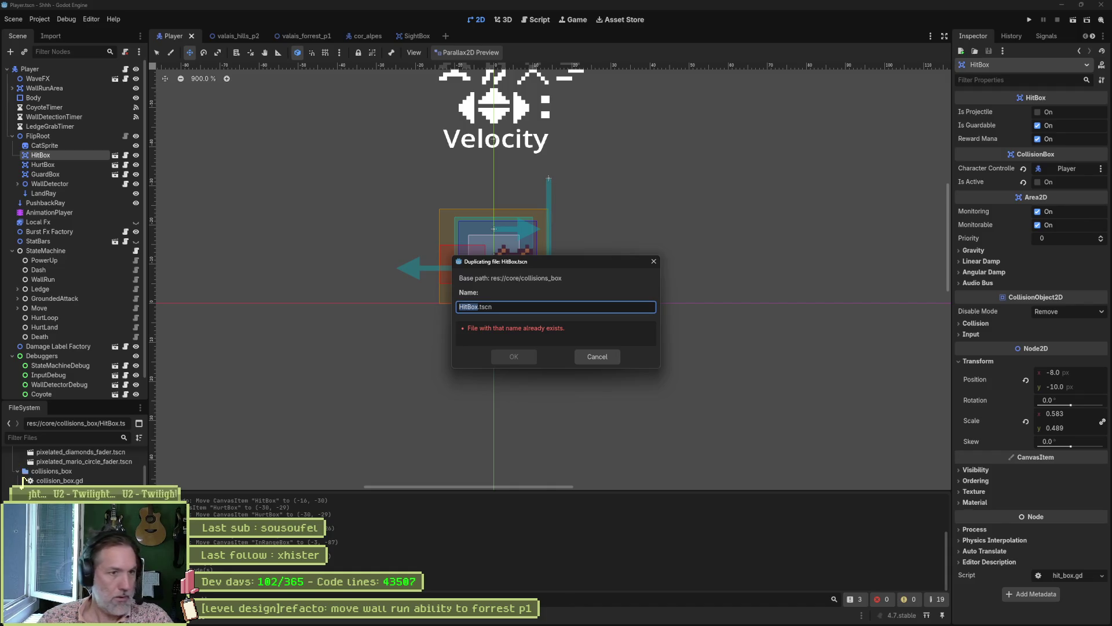
text(PresenceBox)
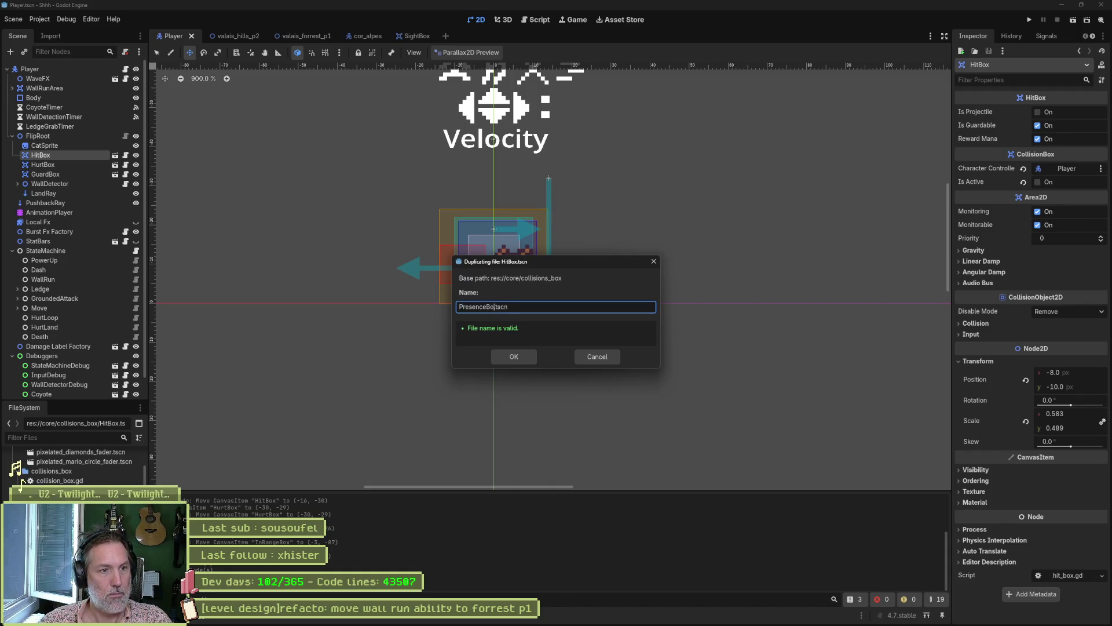
key(Return)
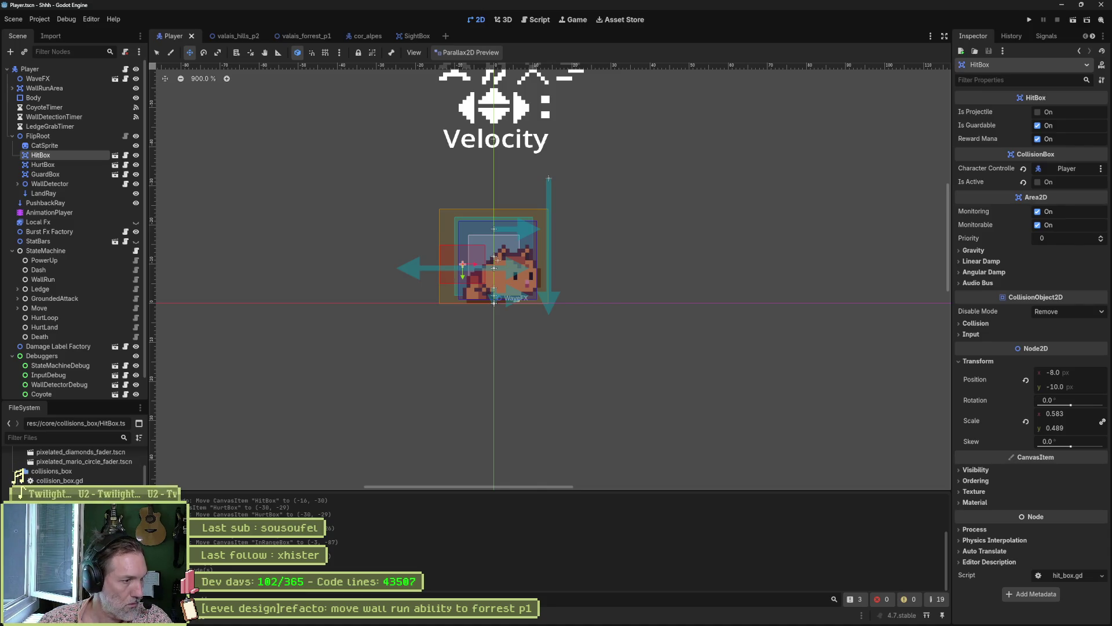
double_click(64, 510)
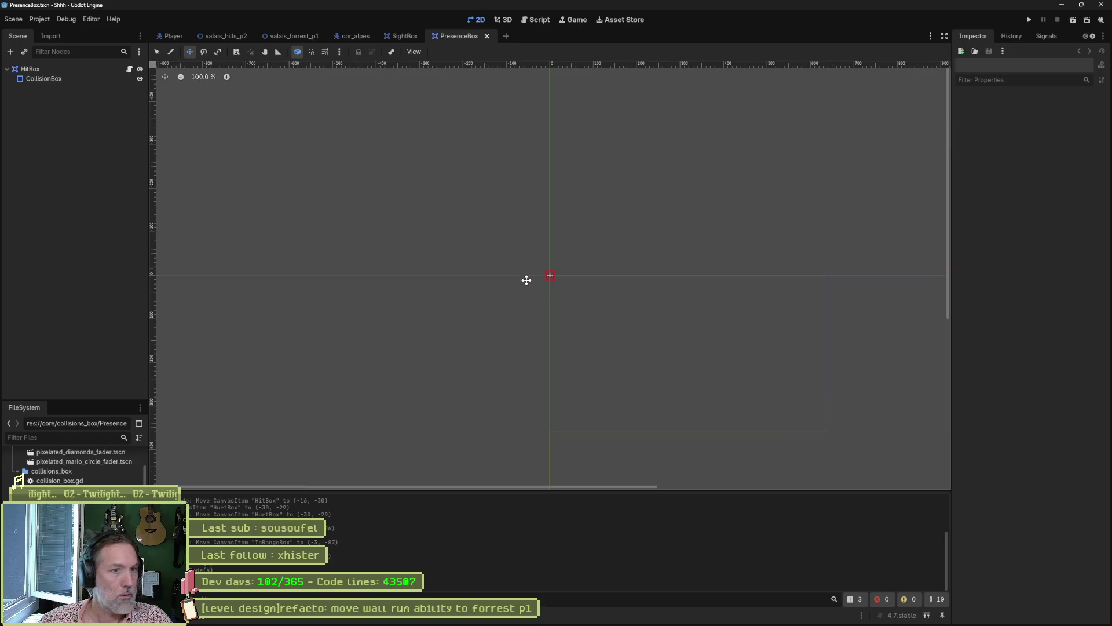
Change the CollisionBox shape's debug colour to magenta.
click(29, 78)
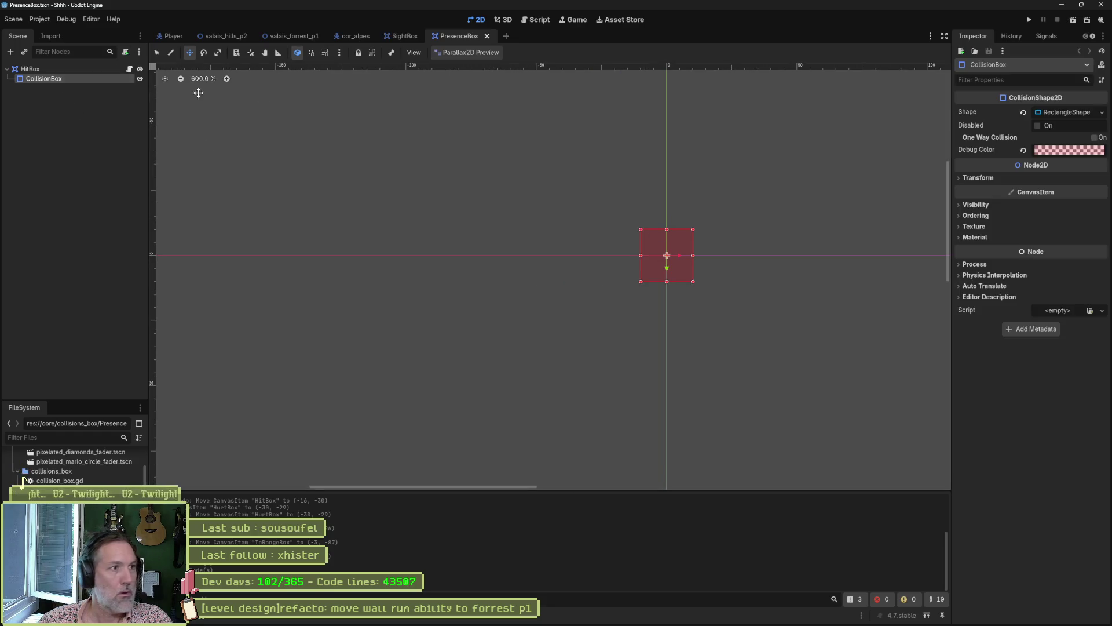
click(1038, 150)
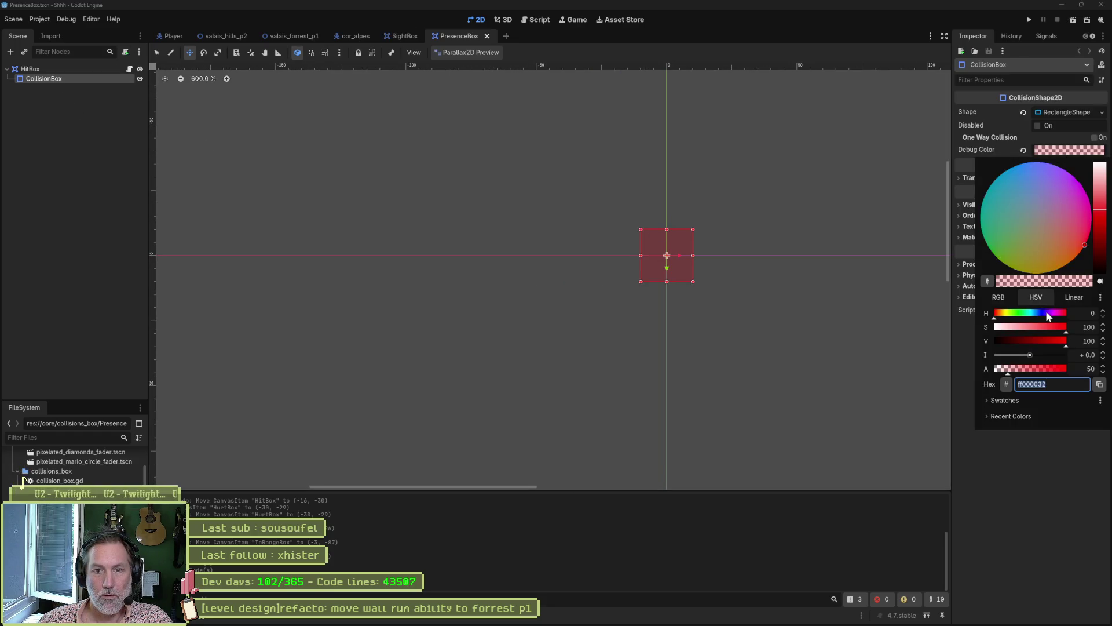
click(1054, 313)
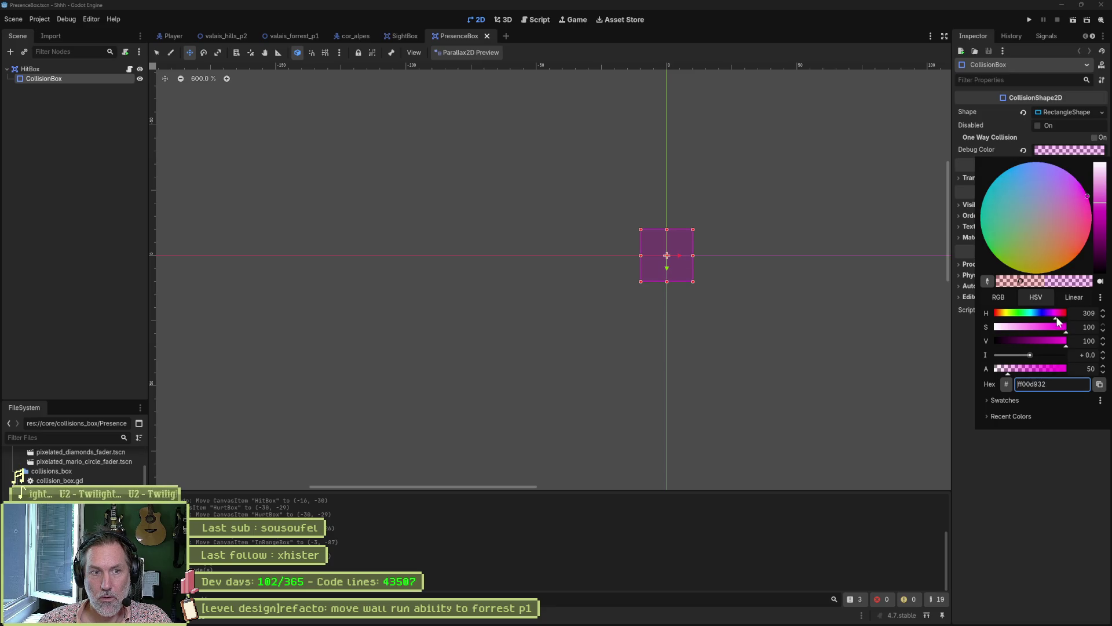
click(1033, 523)
Rename the scene's root node to PresenceBox.
double_click(30, 68)
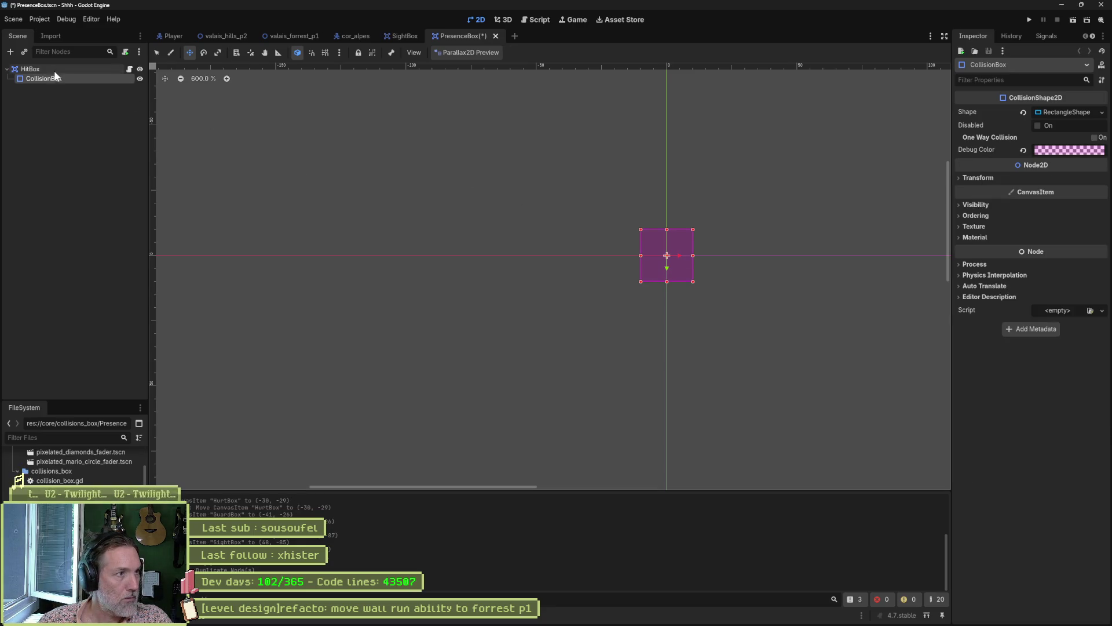
text(PresenceBox)
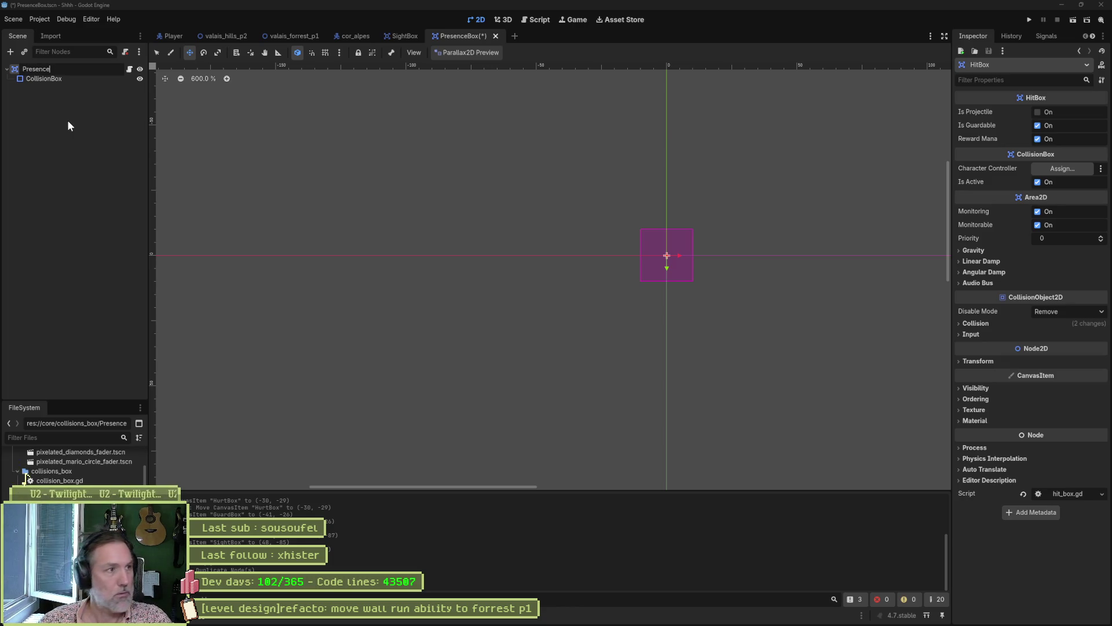
key(Return)
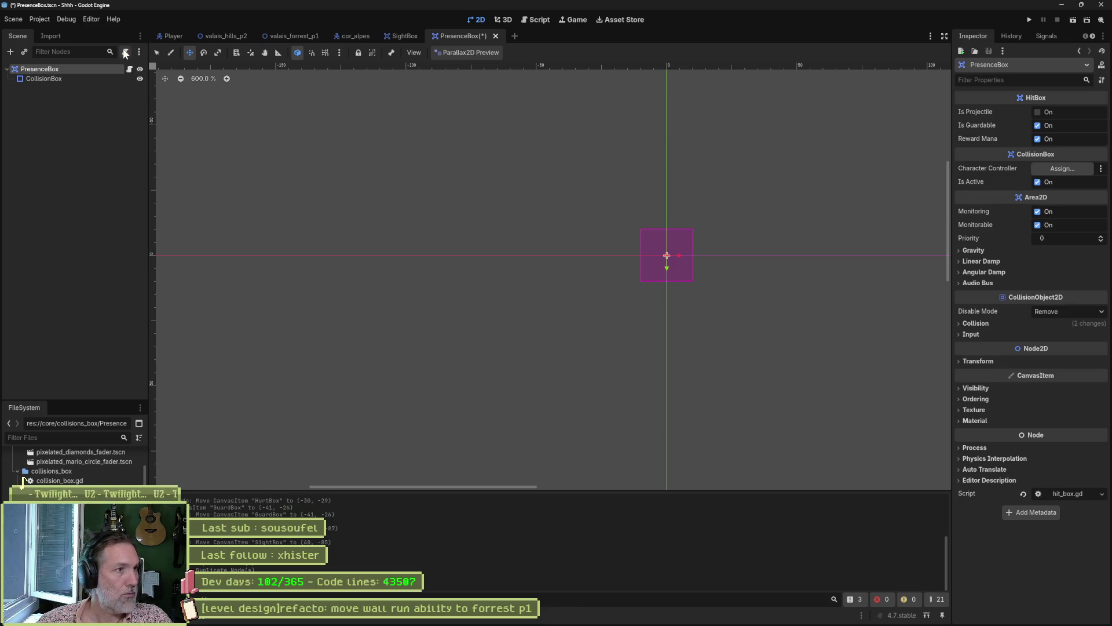
Replace the root's script with presence_box.gd, a duplicate of sight_box.gd, and open it.
click(125, 53)
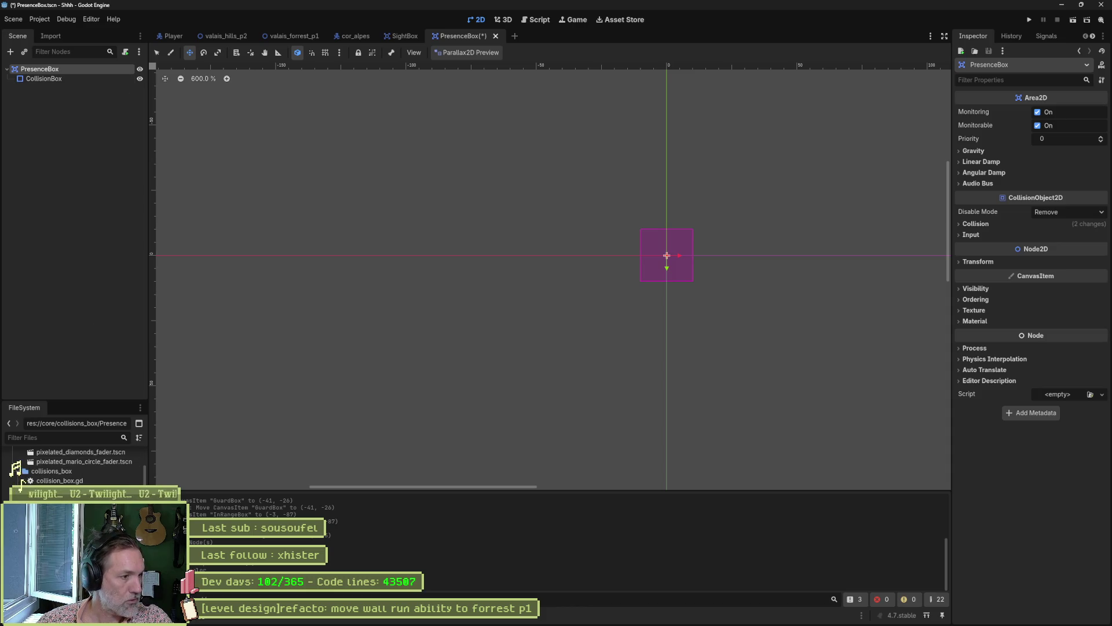
click(35, 490)
key(ctrl+d)
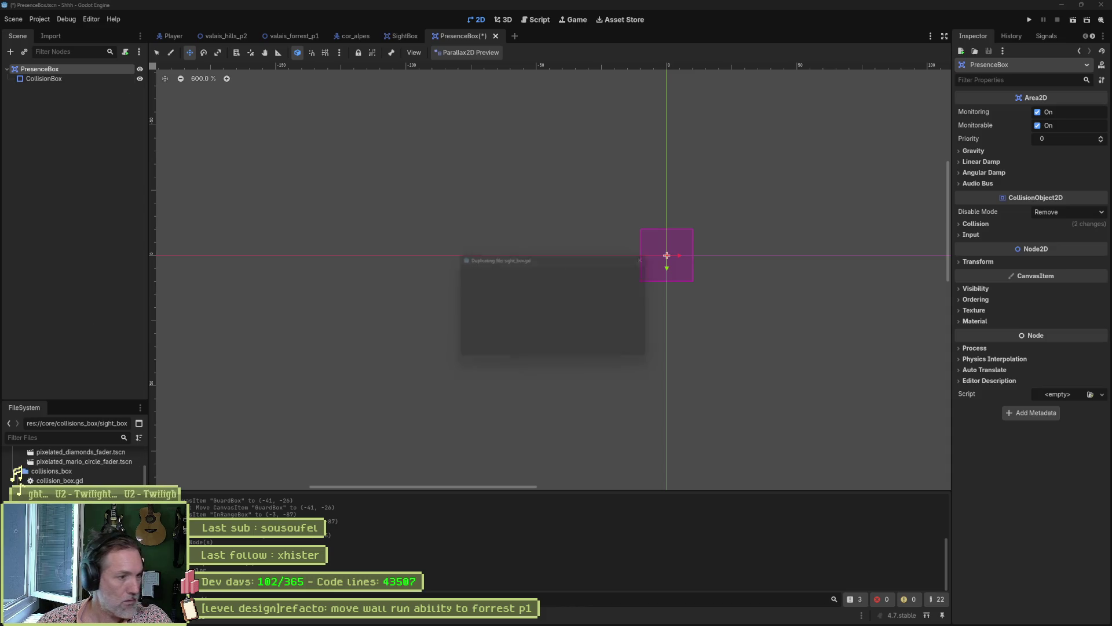
text(presen)
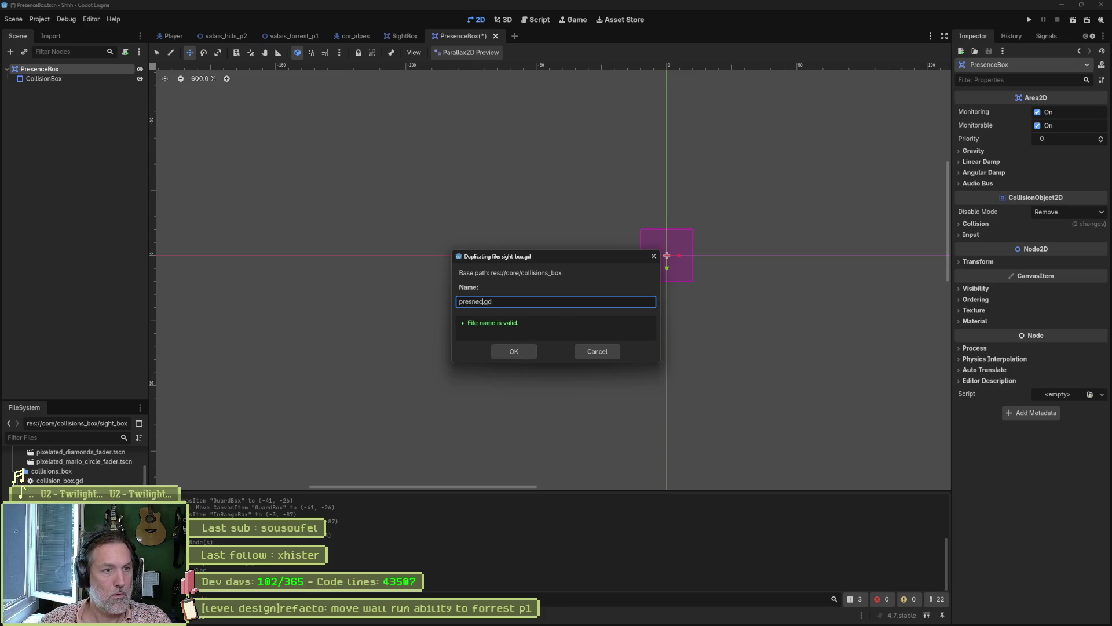
text(ce_box)
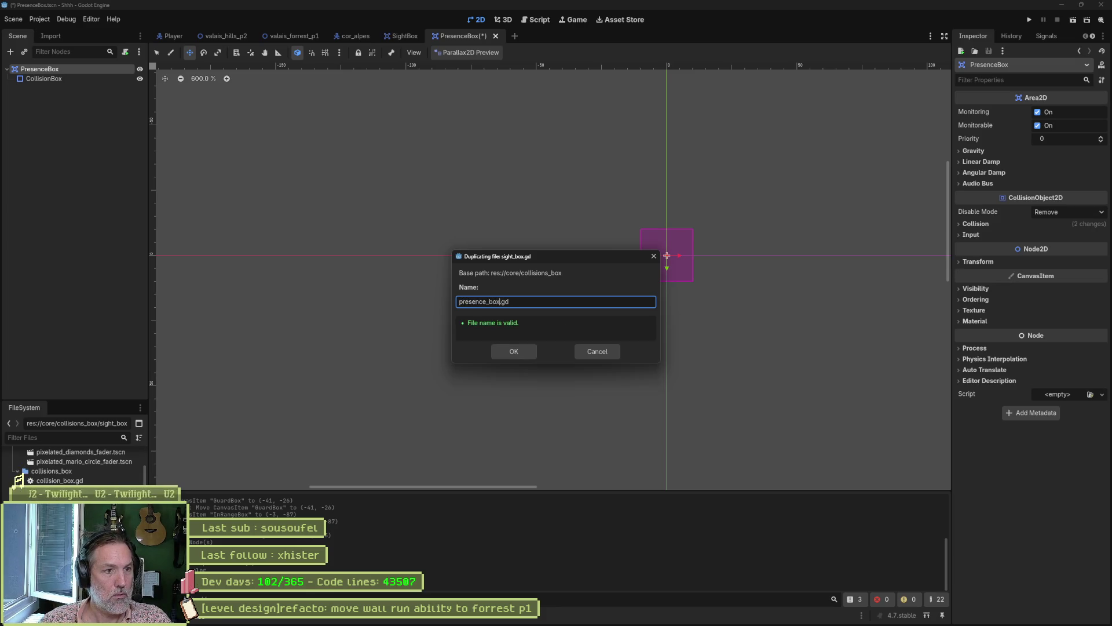
key(Return)
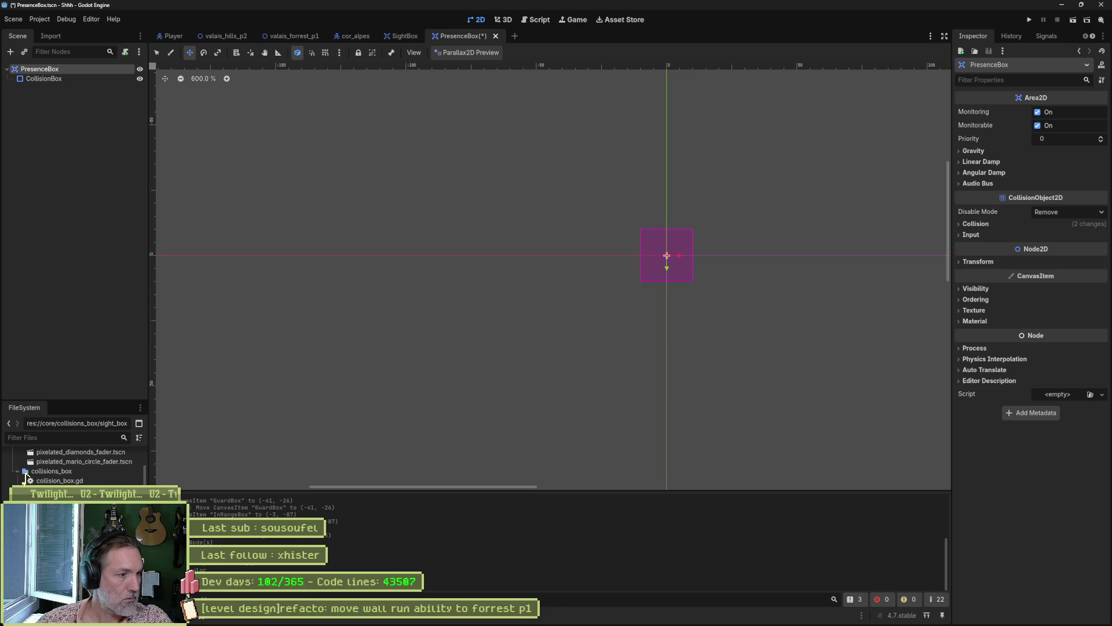
mouse_move(26, 478)
mouse_down()
mouse_move(96, 95)
mouse_move(56, 68)
mouse_up()
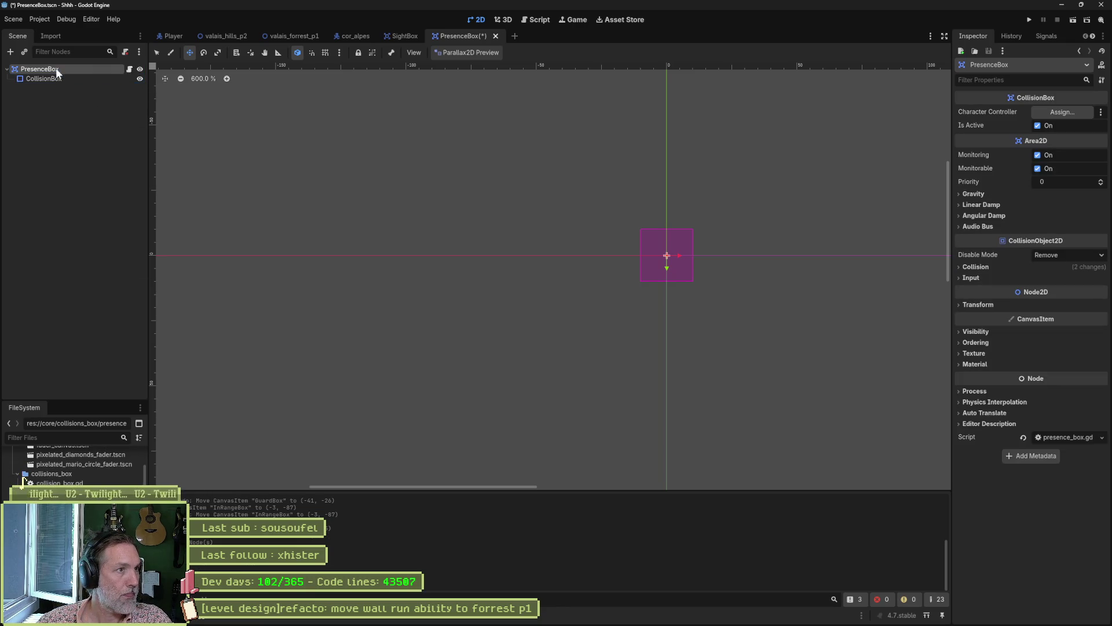
click(130, 69)
Change class_name to PresenceBox, save and close the script, then open the Collision layer options.
double_click(401, 69)
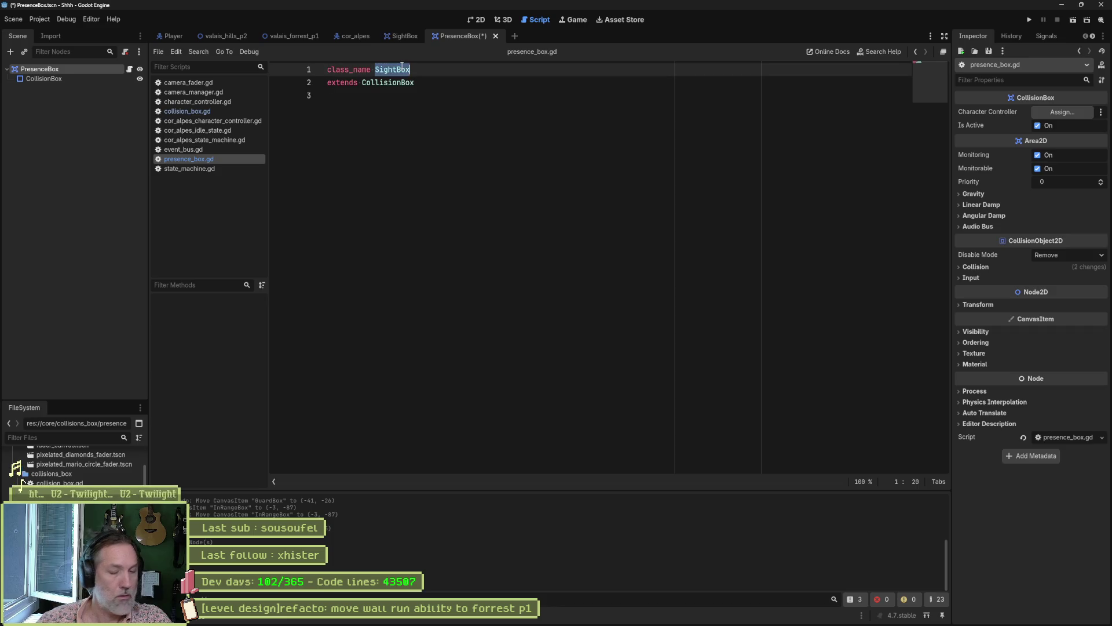
text(PrseenceBox)
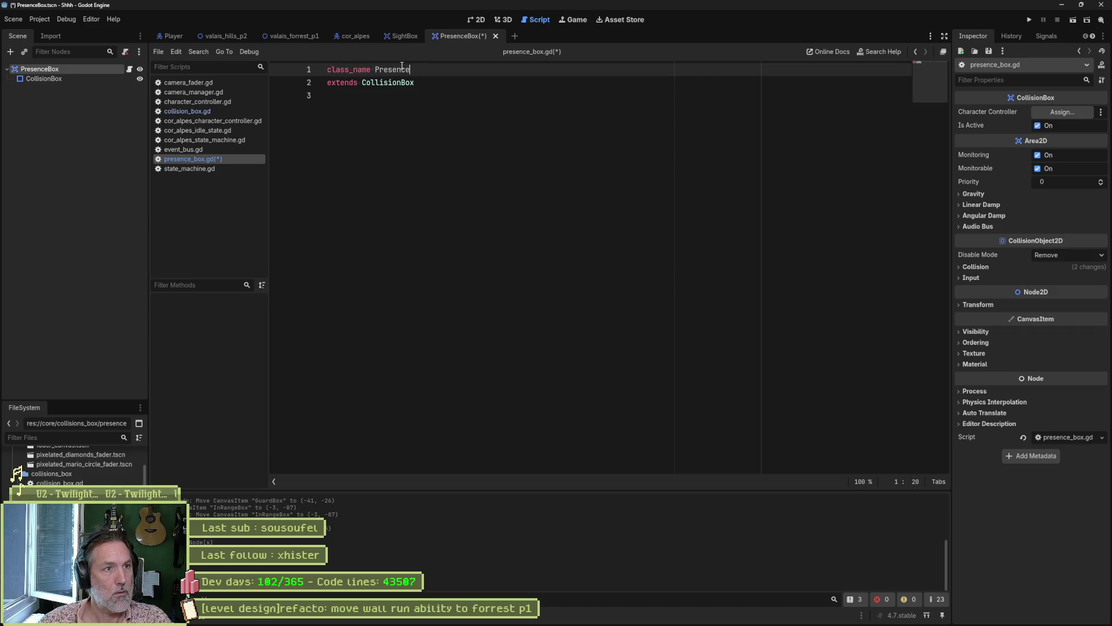
key(ctrl+s)
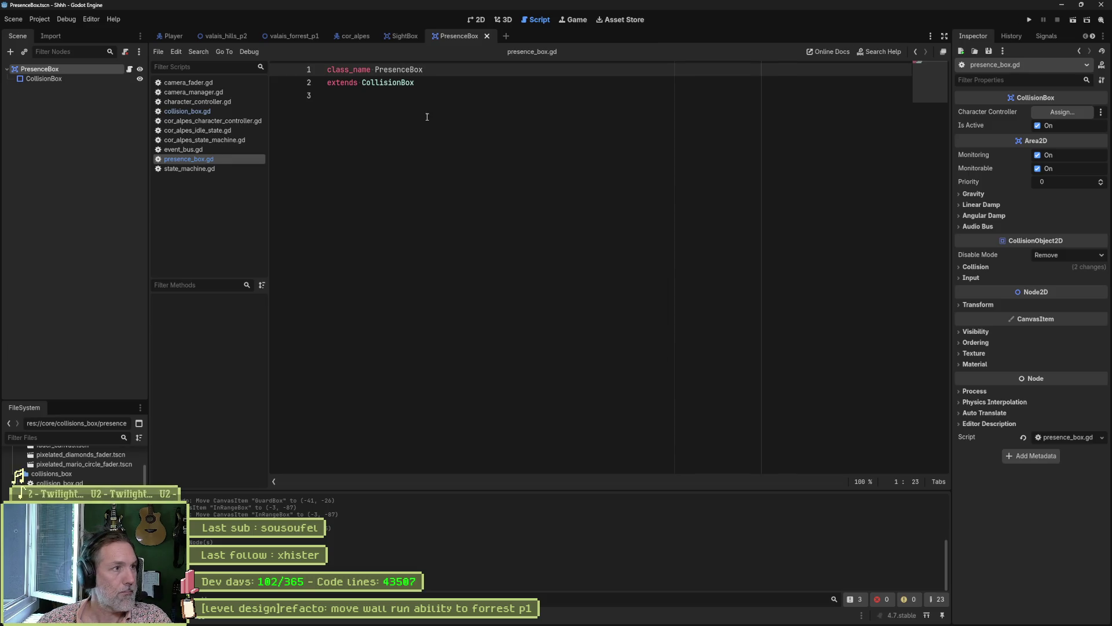
key(ctrl+w)
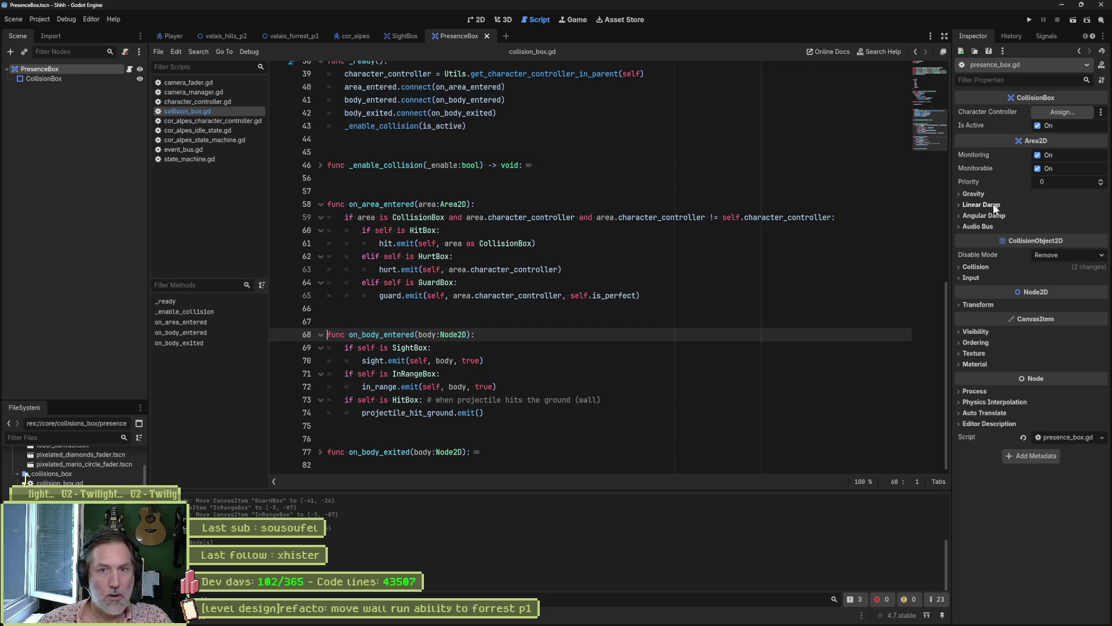
click(981, 266)
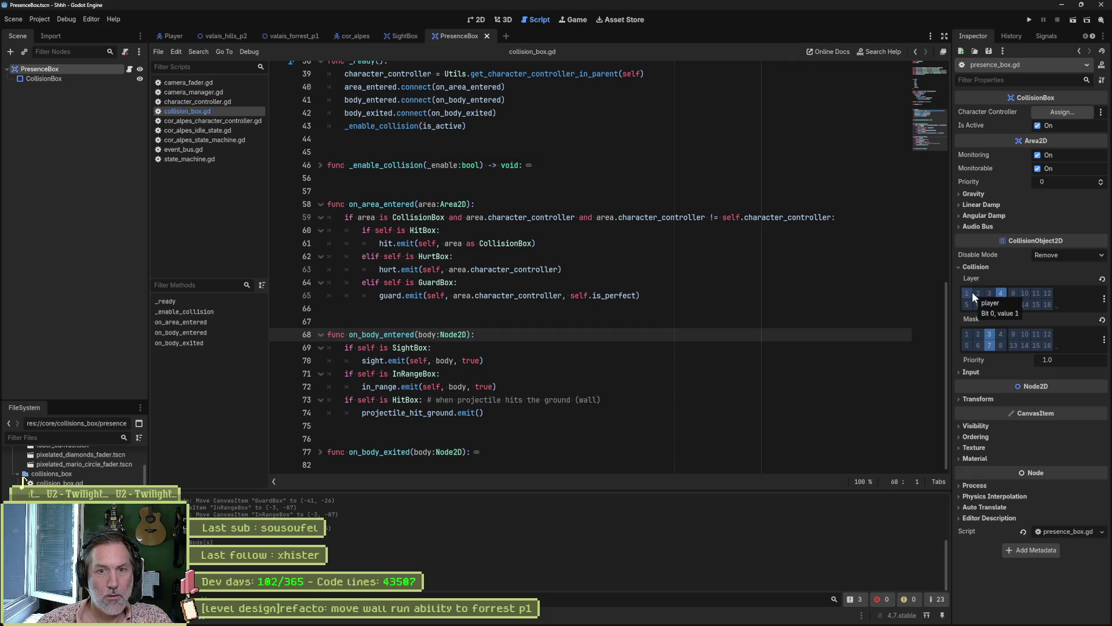
click(1103, 298)
Name 2D Physics Layer 12 'presence_box' in the layer names and close Project Settings.
click(1075, 408)
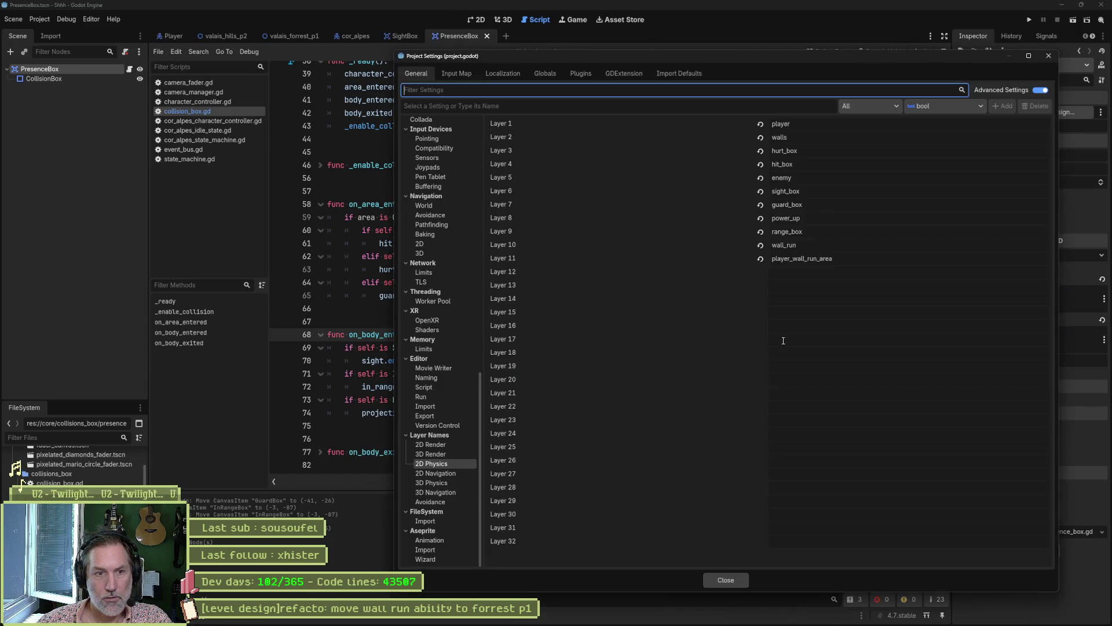
click(788, 272)
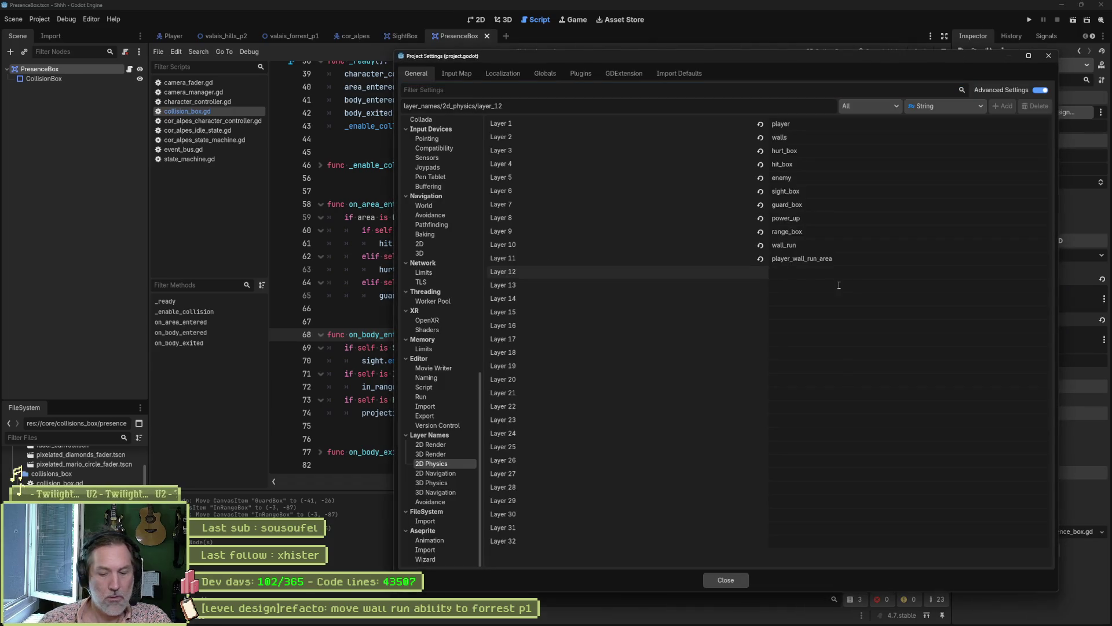
text(presence_box)
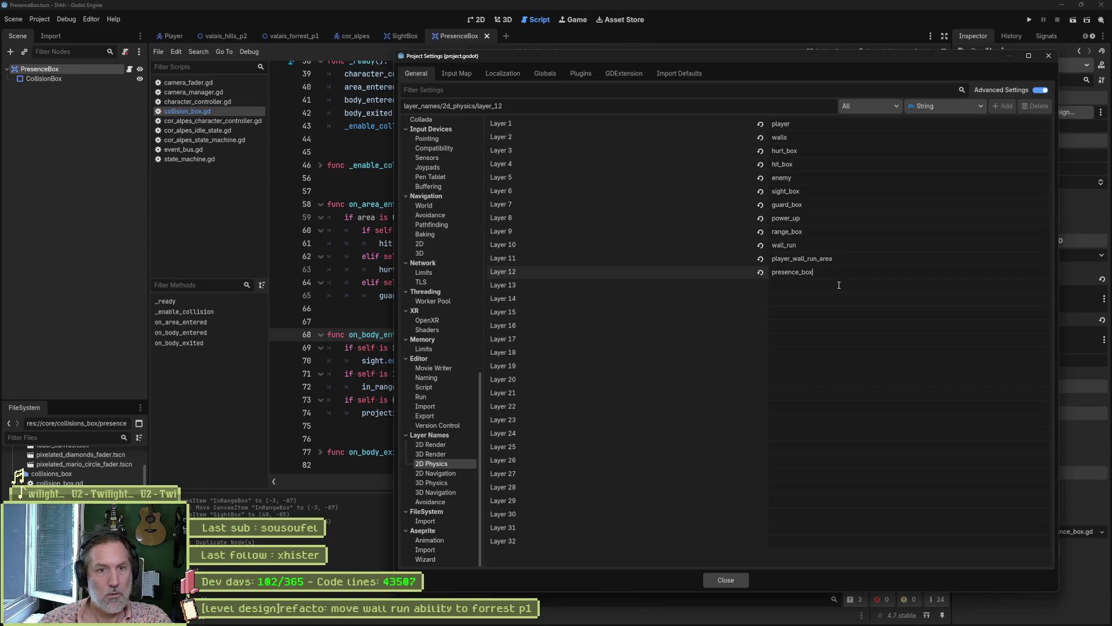
click(726, 579)
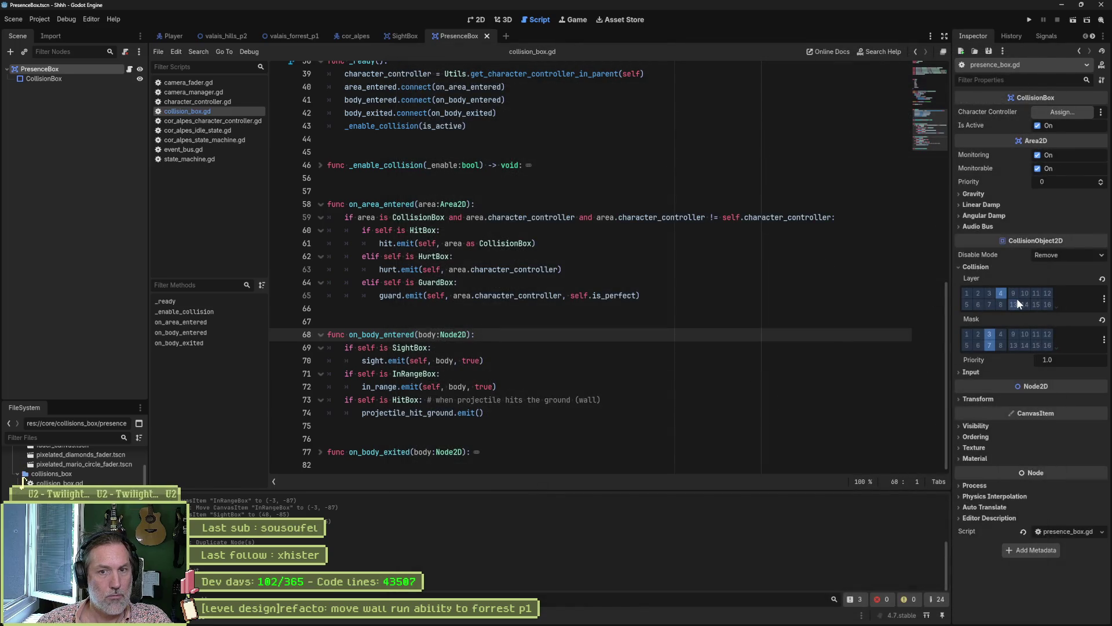
Move PresenceBox from the hit_box layer to presence_box, clear its mask, and save.
click(1104, 298)
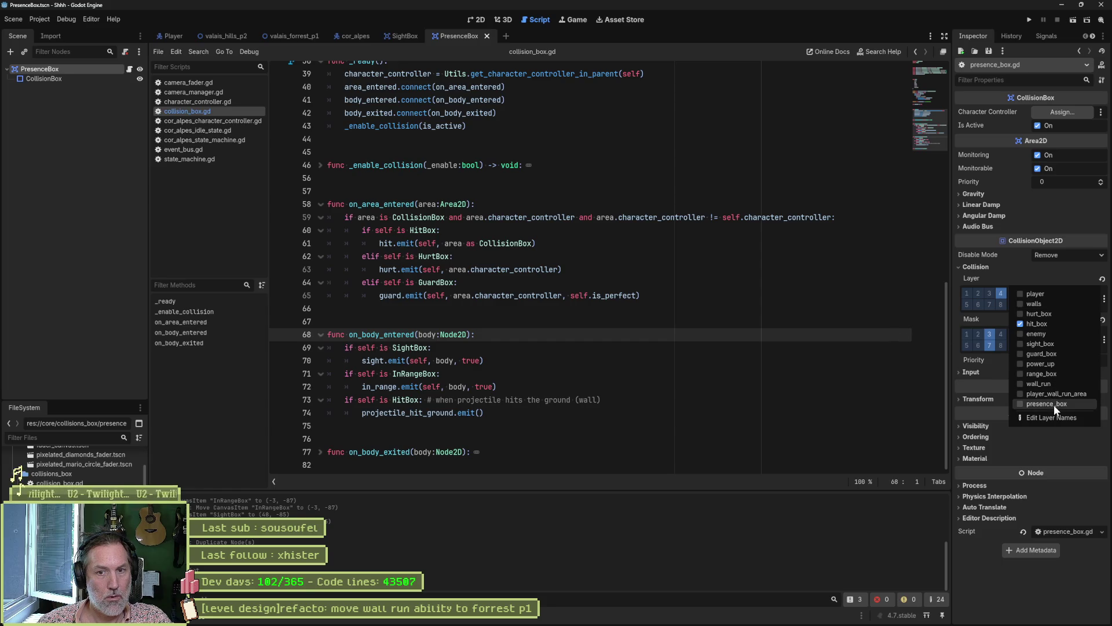
click(1054, 403)
click(1027, 323)
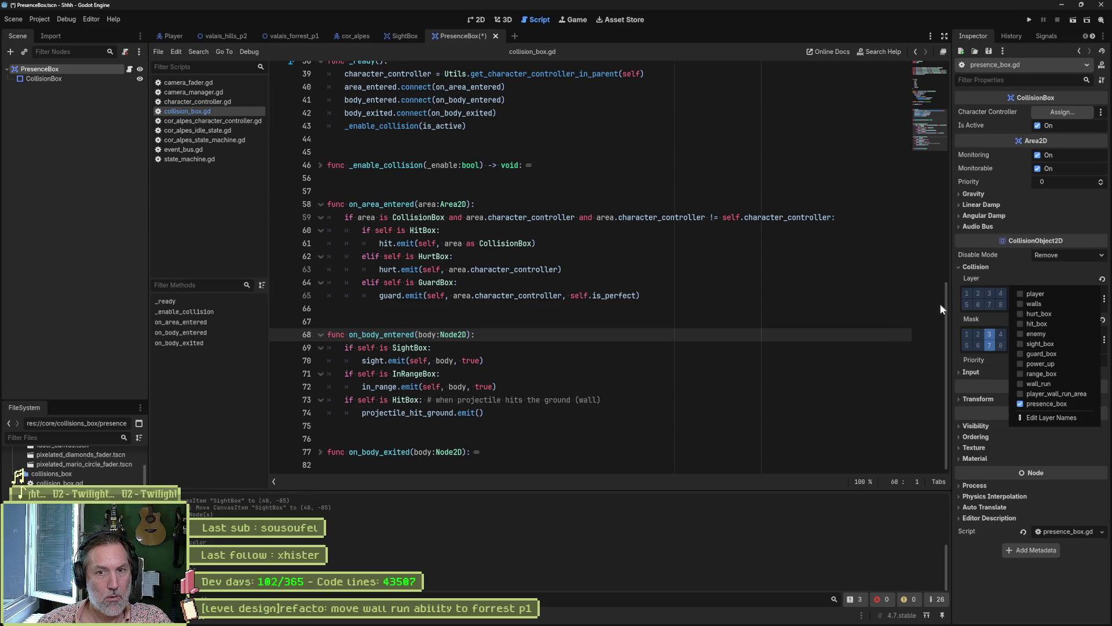
click(939, 304)
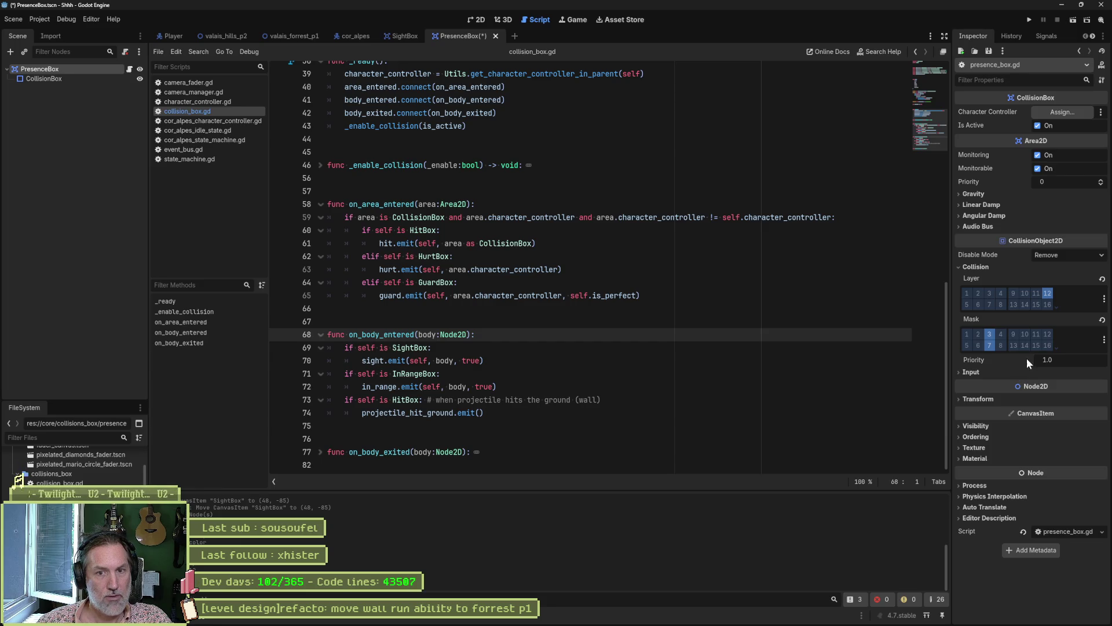
key(ctrl+z)
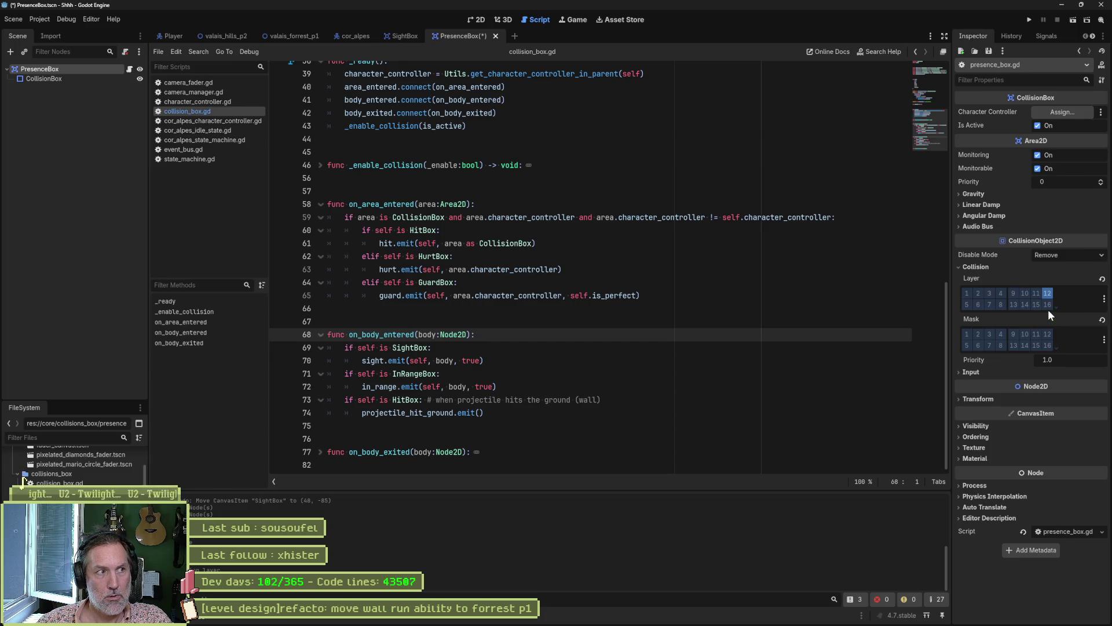
key(ctrl+s)
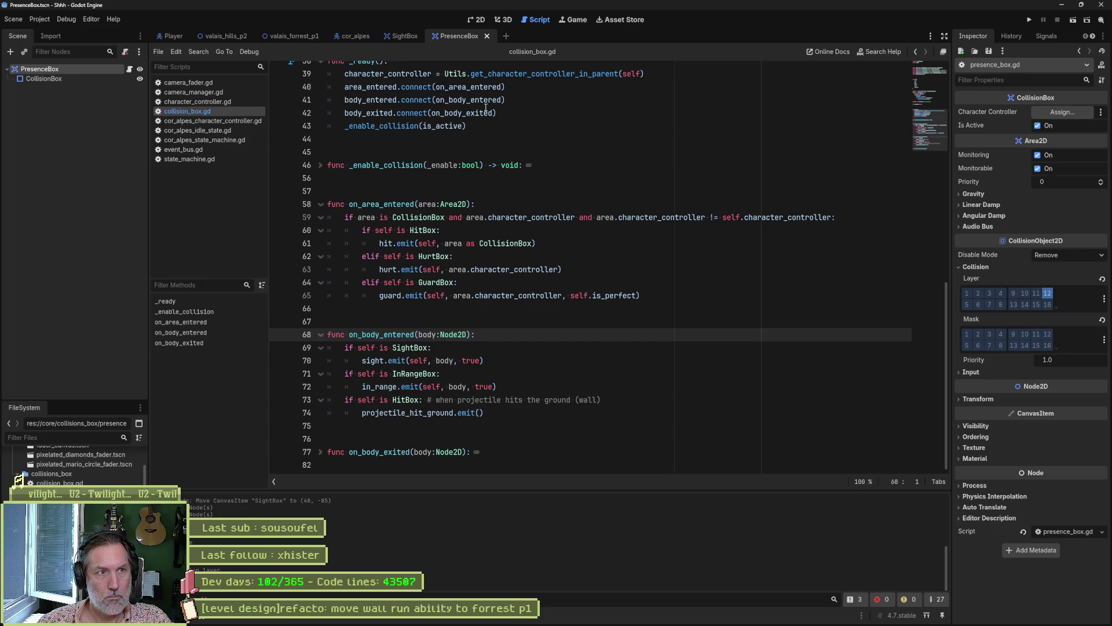
click(174, 34)
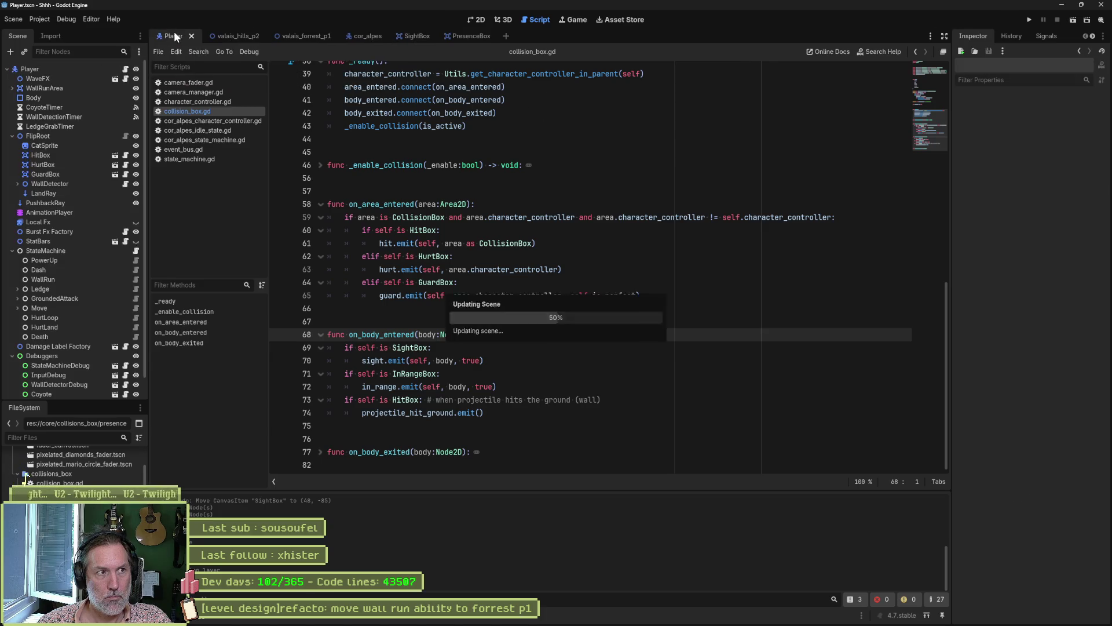
Add a plain PresenceBox node under FlipRoot, then delete it again.
click(480, 19)
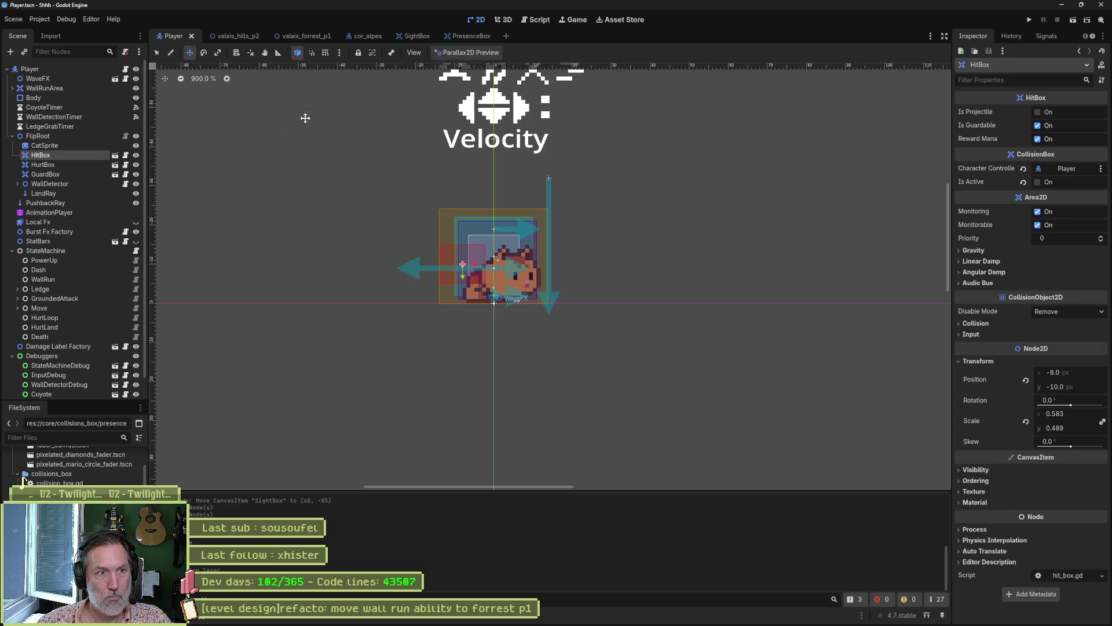
click(68, 136)
key(ctrl+a)
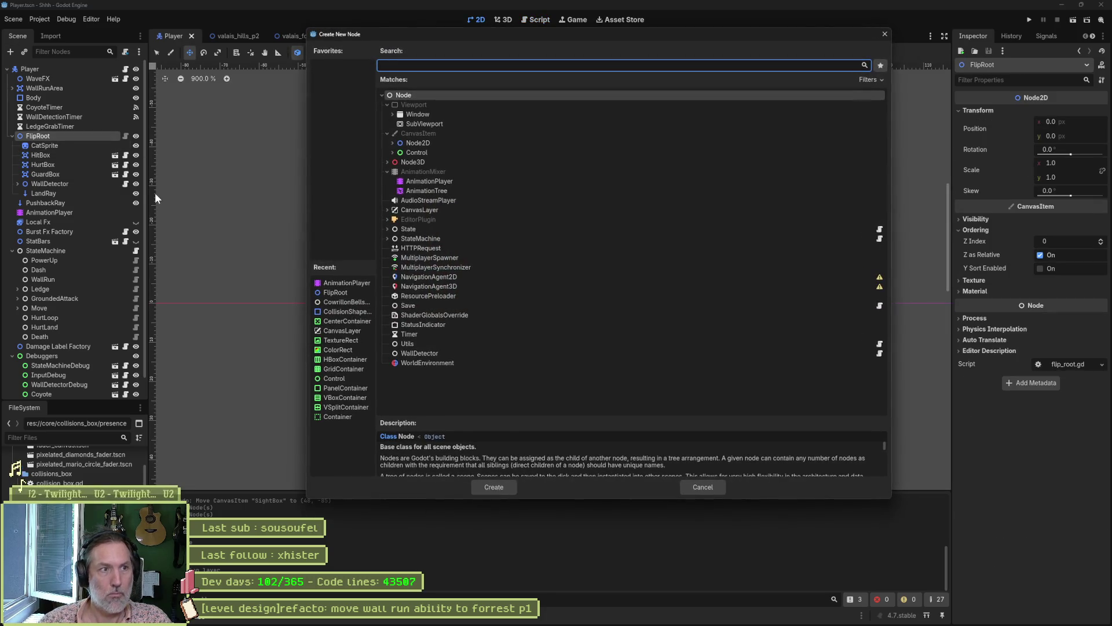
text(presenc)
key(Return)
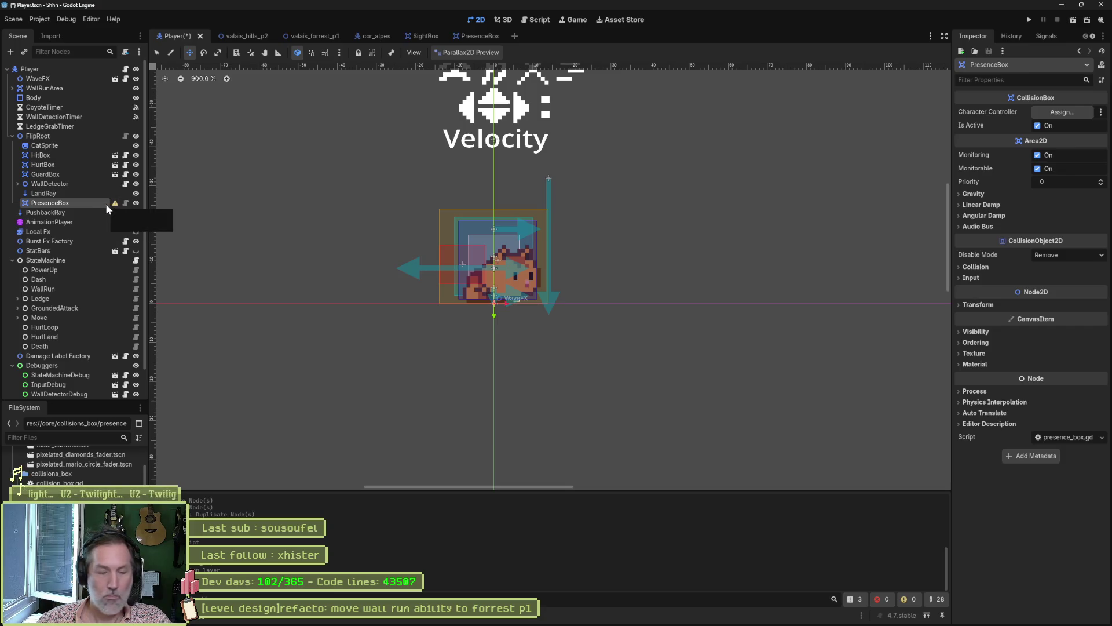
key(Delete)
key(Escape)
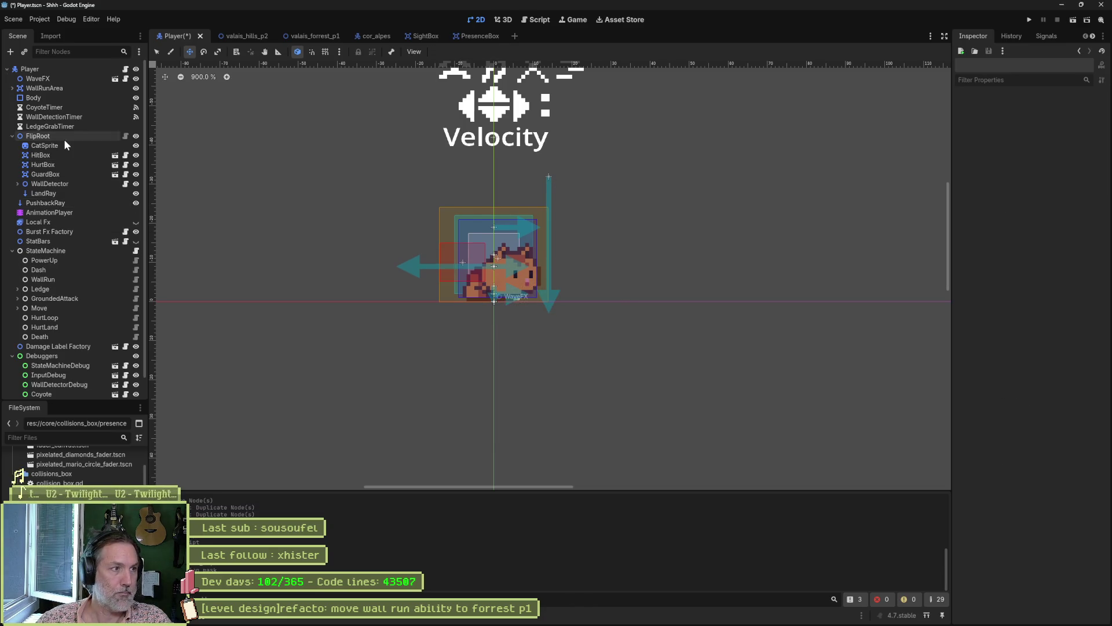
Instance PresenceBox.tscn under FlipRoot above HitBox, raise it over the cat, and save.
click(64, 139)
key(ctrl+shift+a)
text(presence)
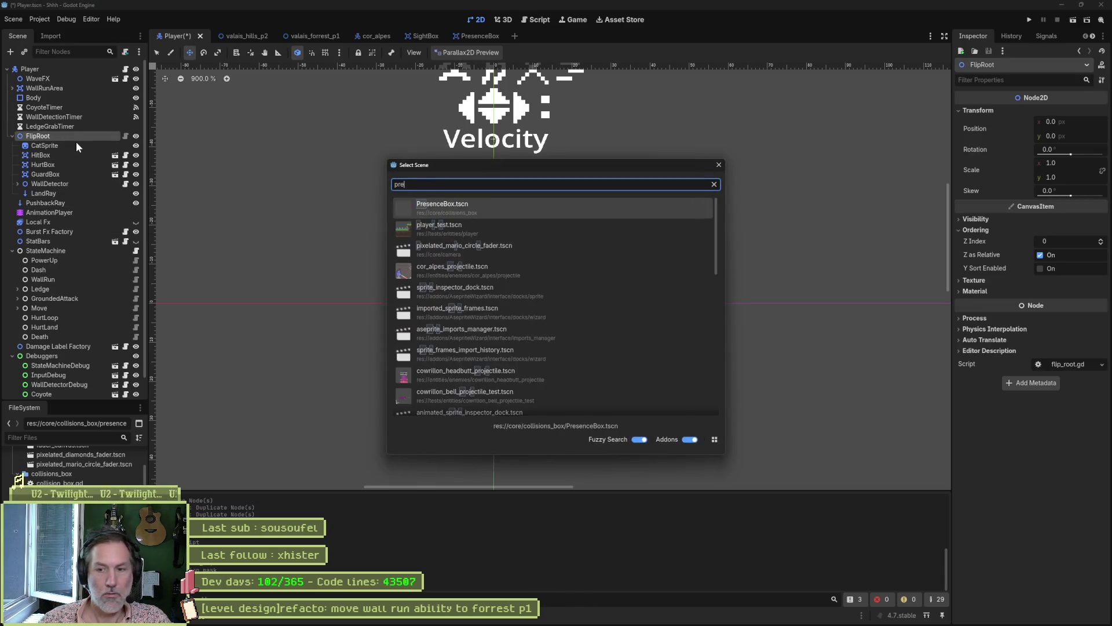
key(Return)
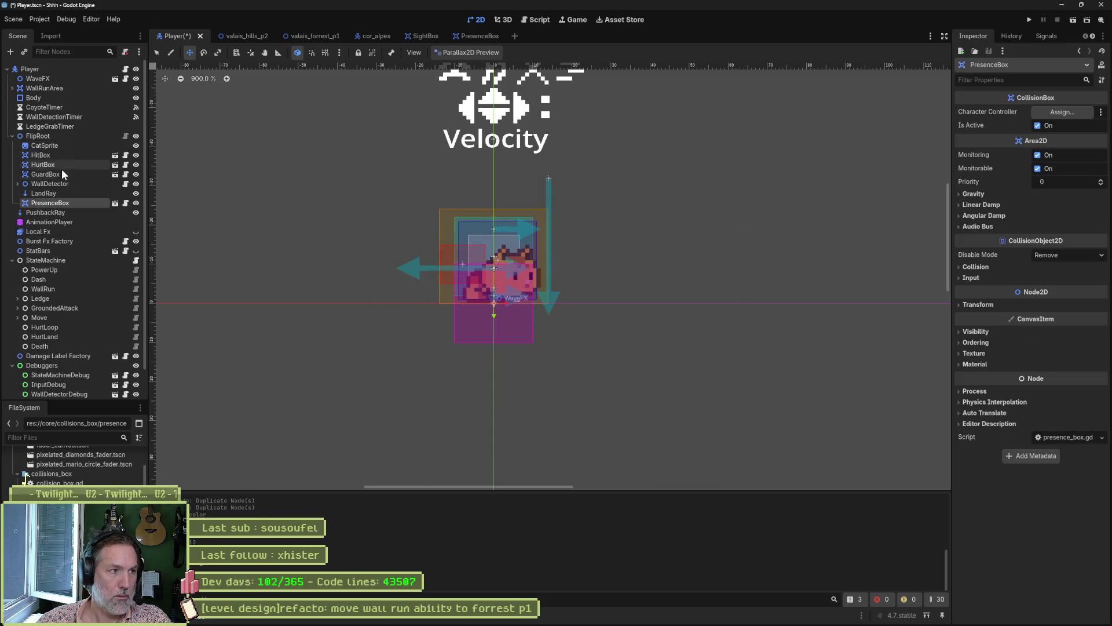
drag(50, 203, 51, 150)
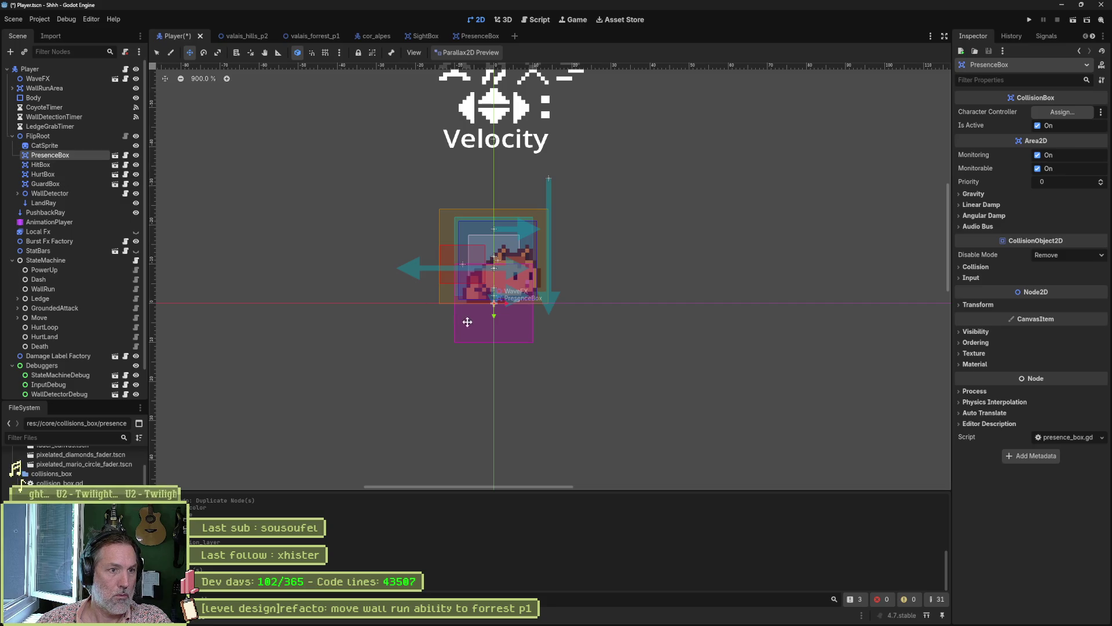
drag(494, 315, 493, 273)
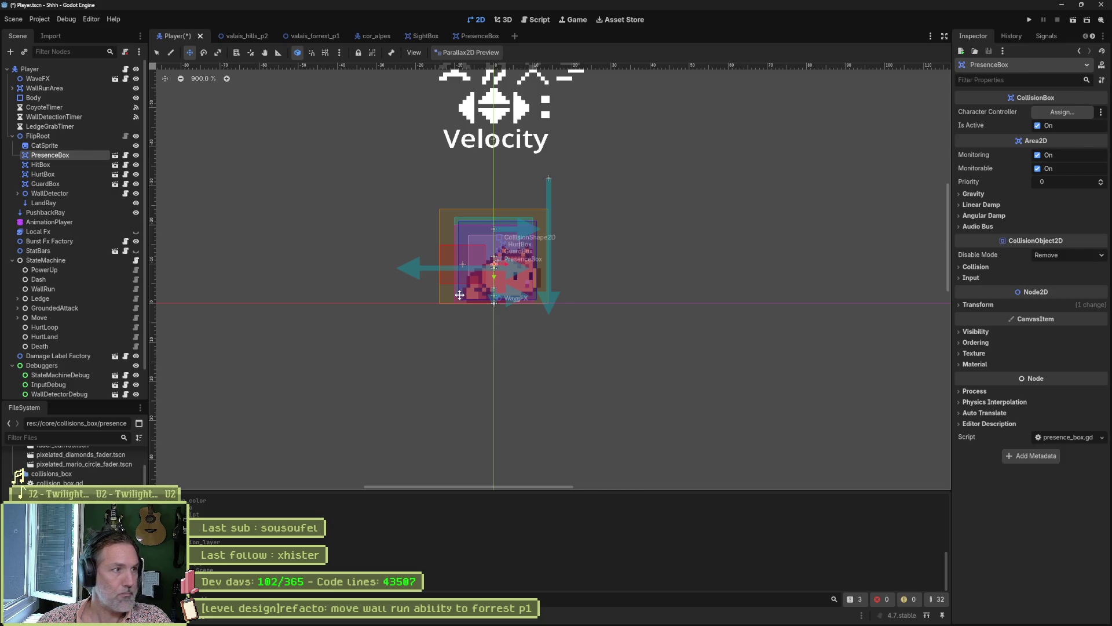
key(ctrl+s)
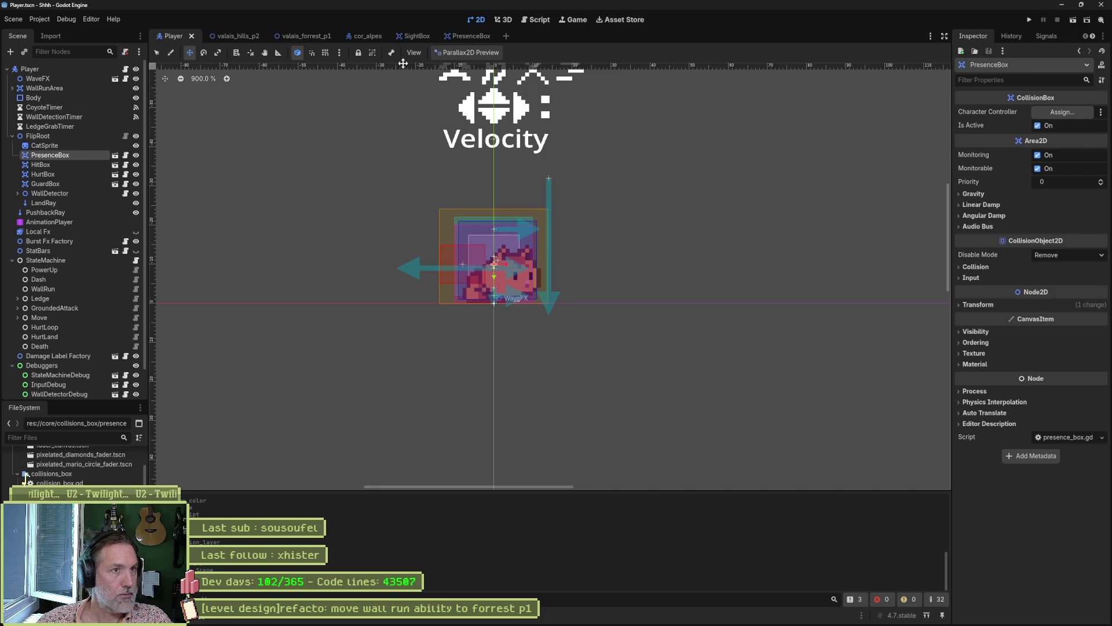
click(414, 38)
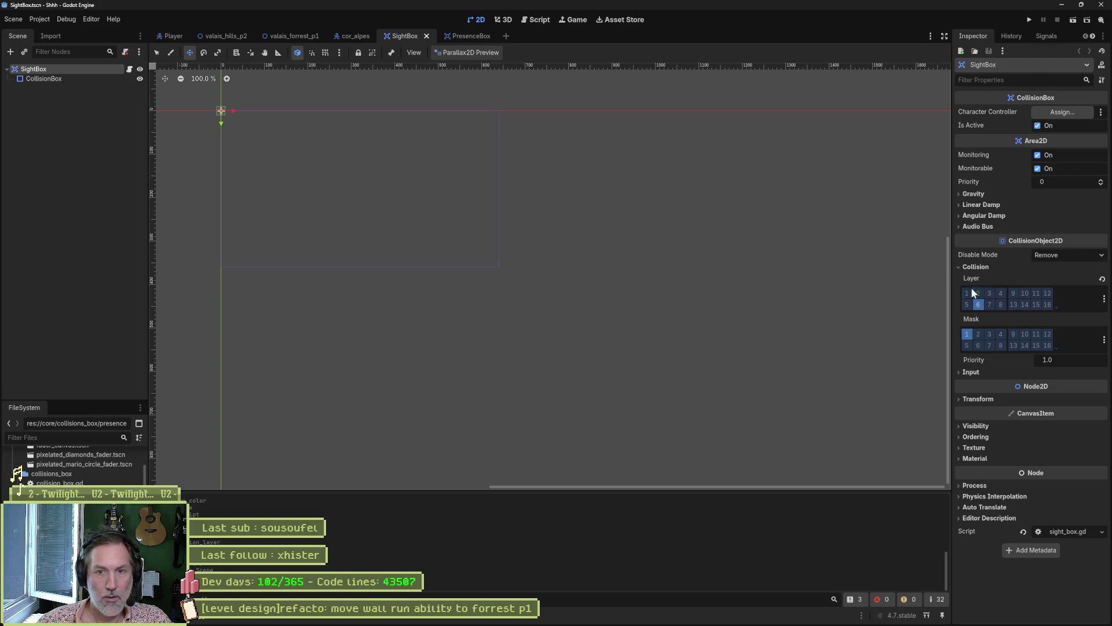
Switch SightBox's collision mask from layer 1 to layer 12 (presence_box), save, and go to valais_forrest_p1.
click(1049, 334)
click(967, 334)
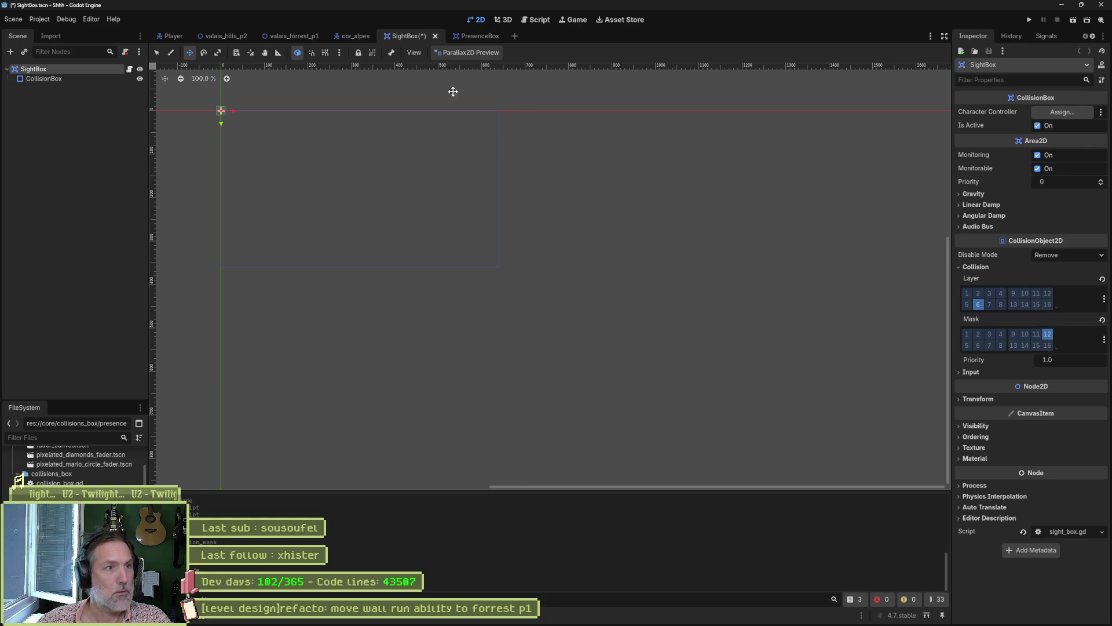
key(ctrl+s)
click(299, 39)
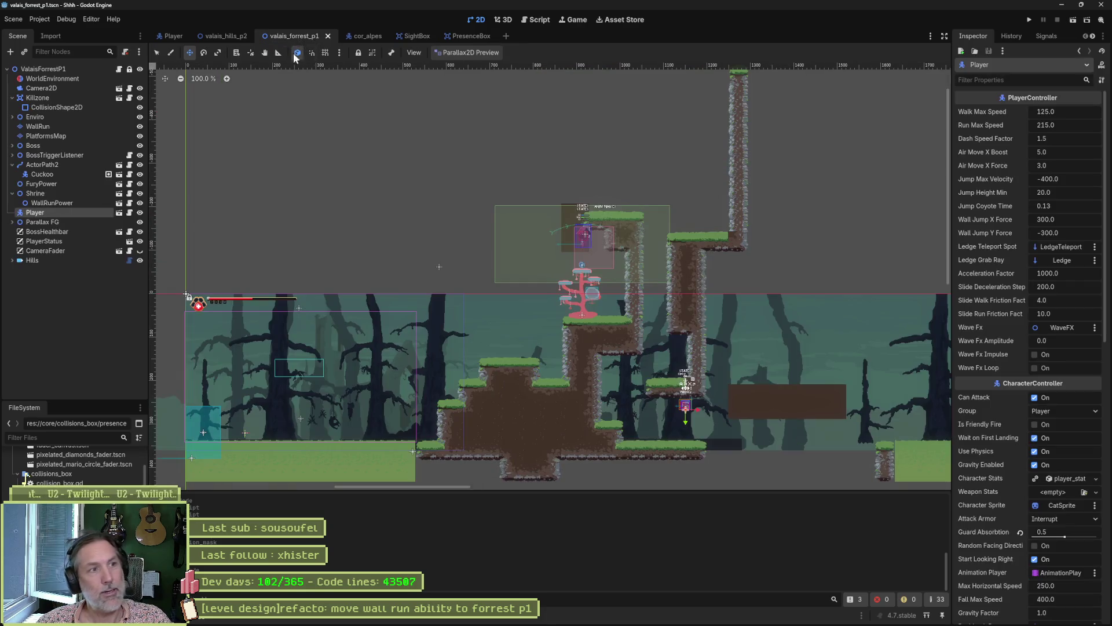
Run a quick test of the valais_hills_p2 level, then stop it.
click(226, 37)
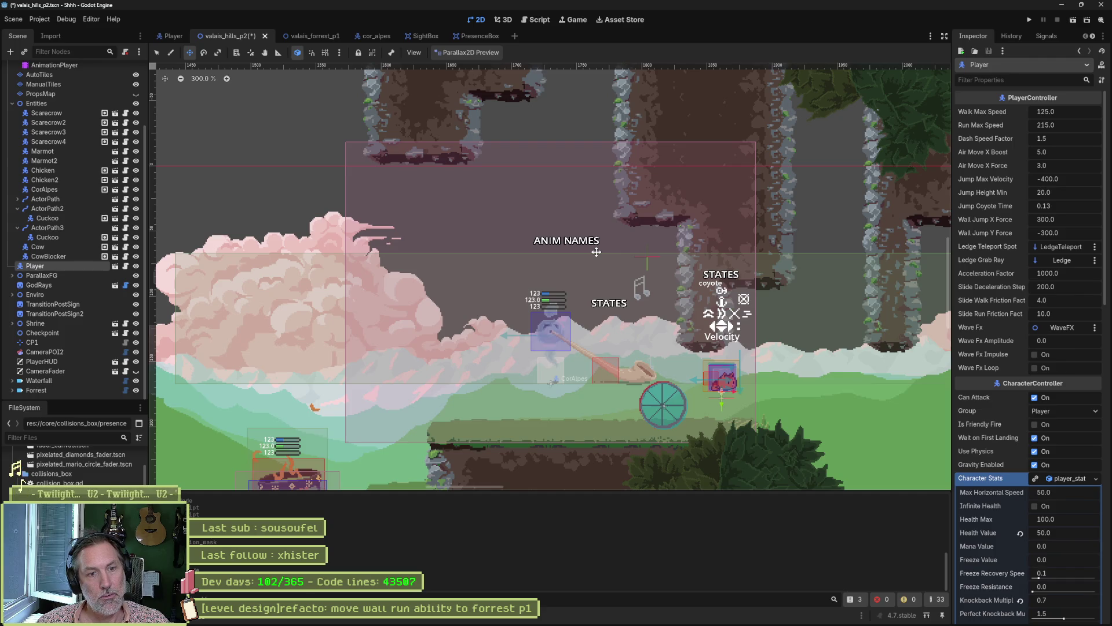
key(F6)
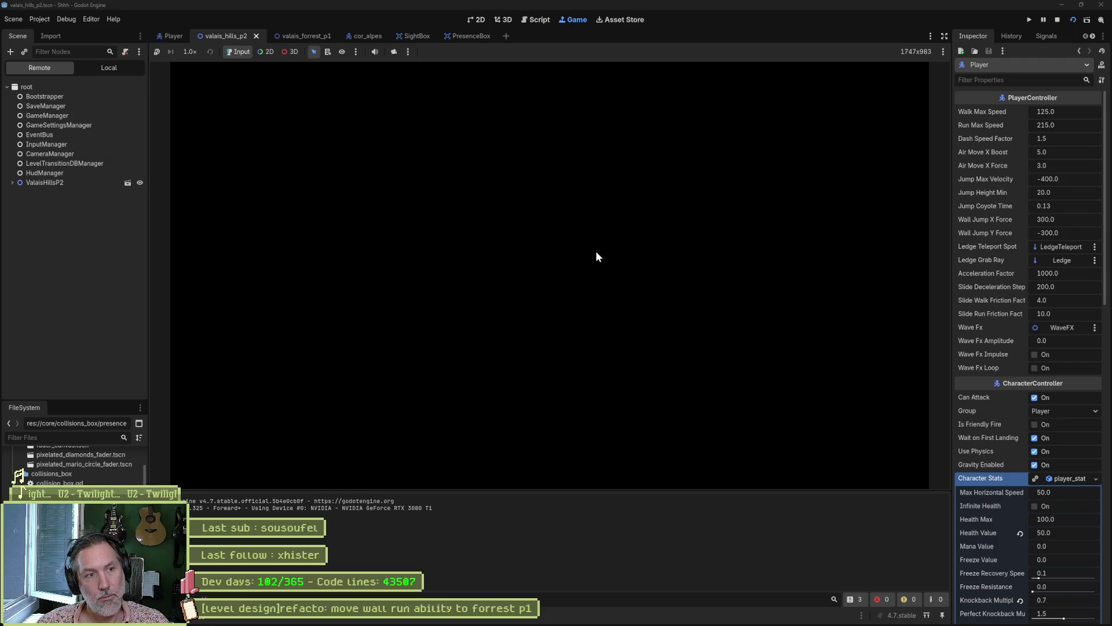
key(F8)
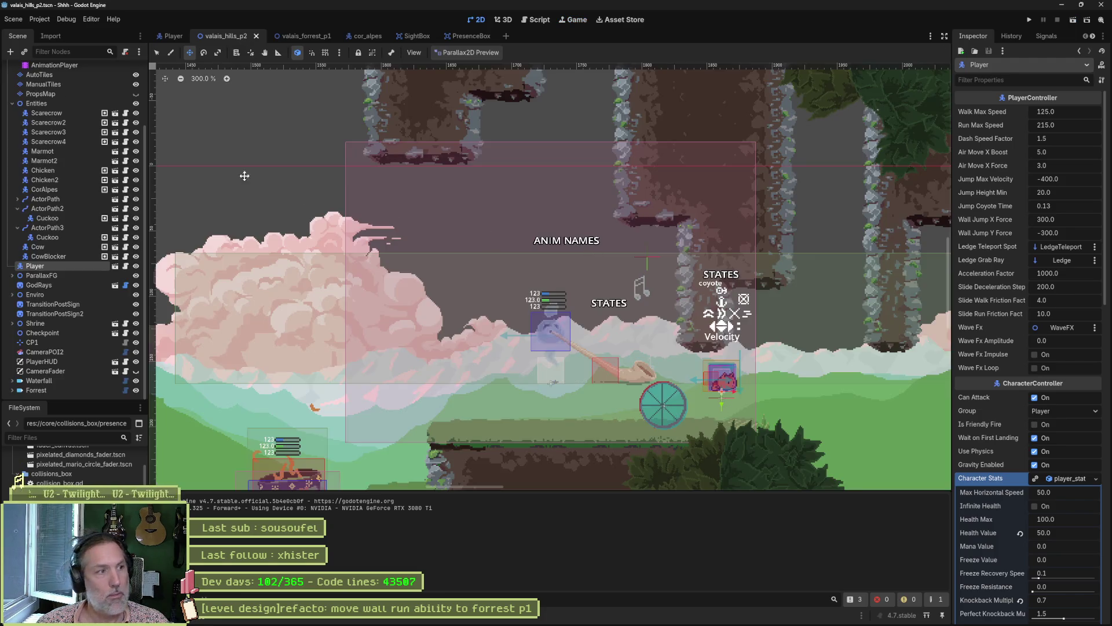
In the Player scene, select the Body collision node and test-run the scene on its own.
click(168, 36)
click(79, 87)
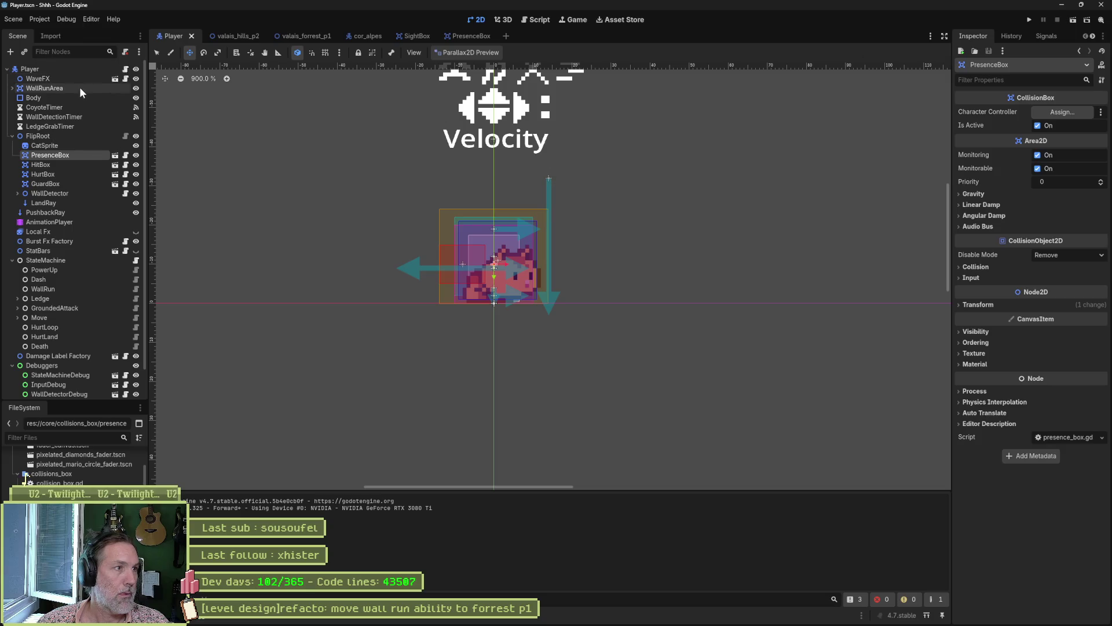
click(79, 98)
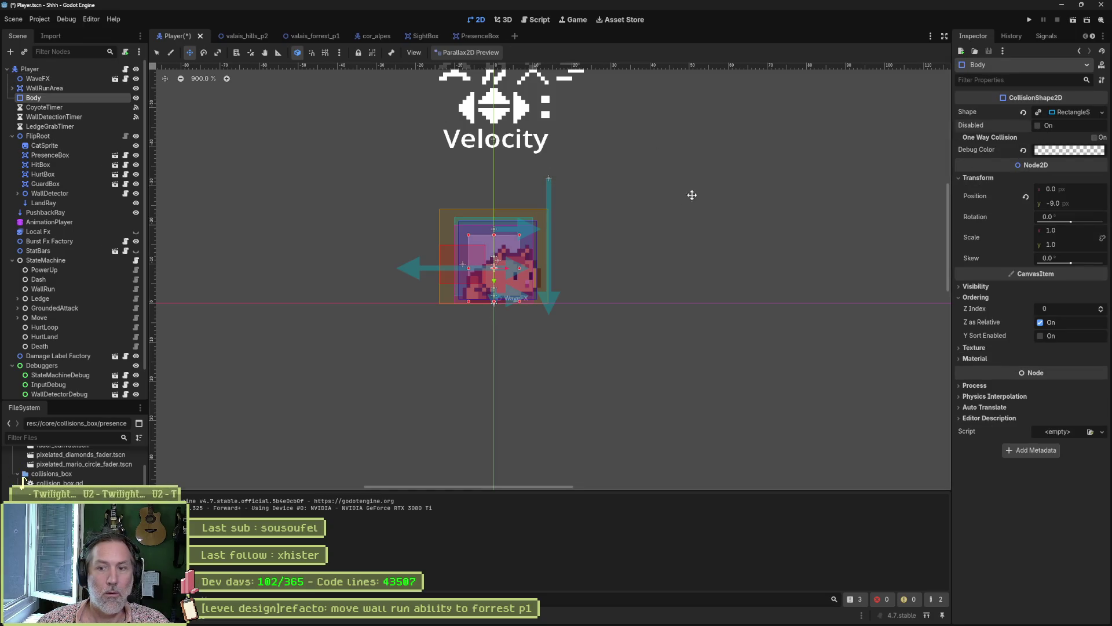
key(F5)
key(F8)
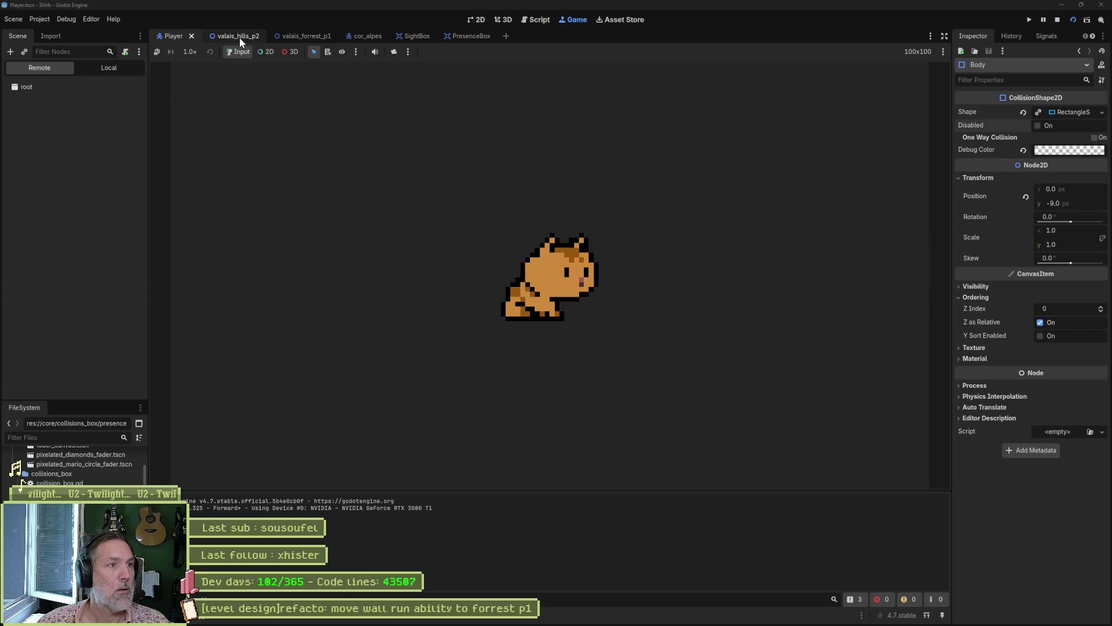
Run valais_hills_p2 again, walk the cat left past the target, and stop.
click(238, 36)
key(F6)
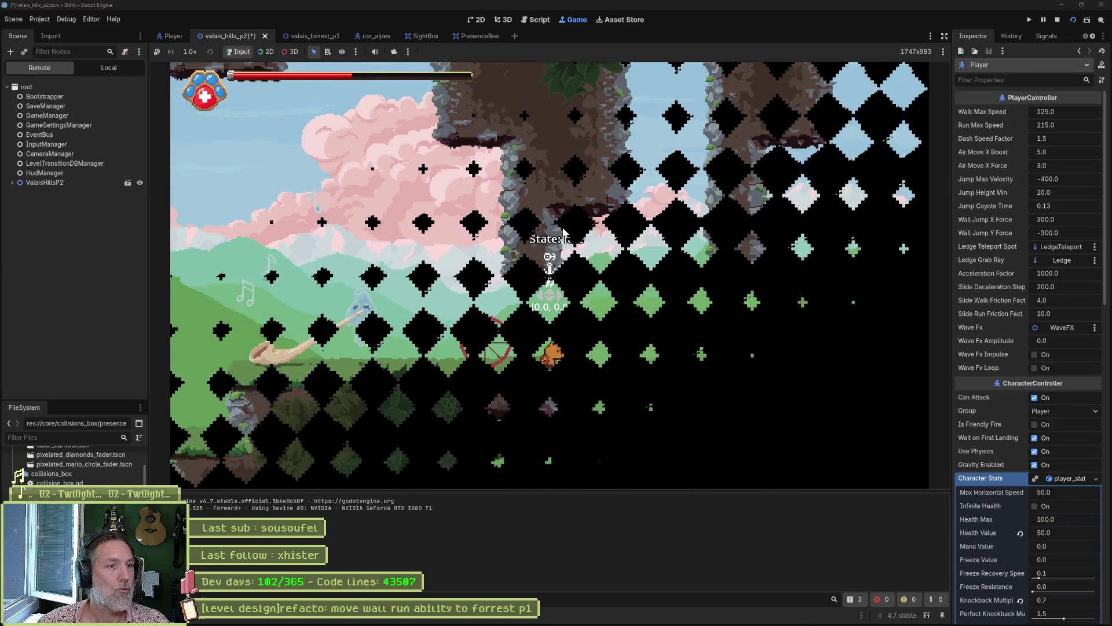
key(Left)
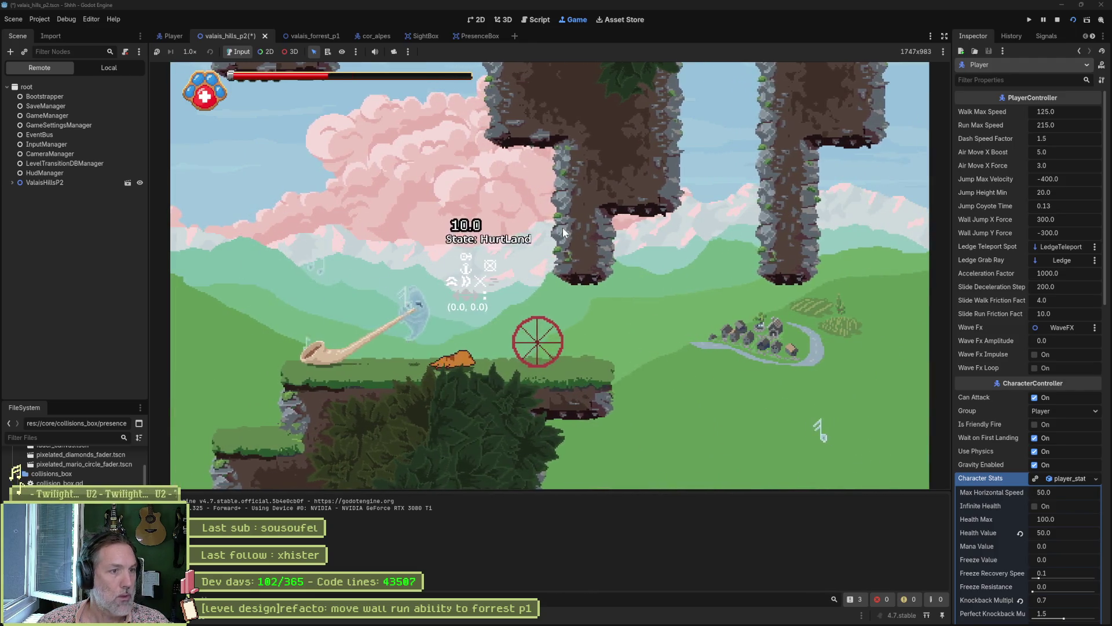
key(F8)
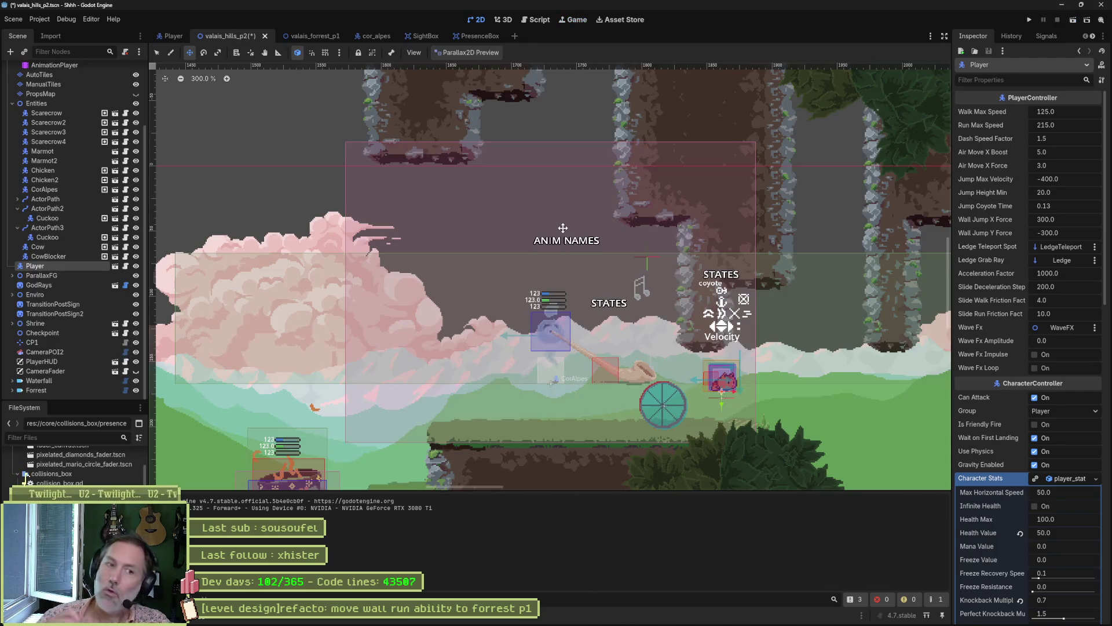
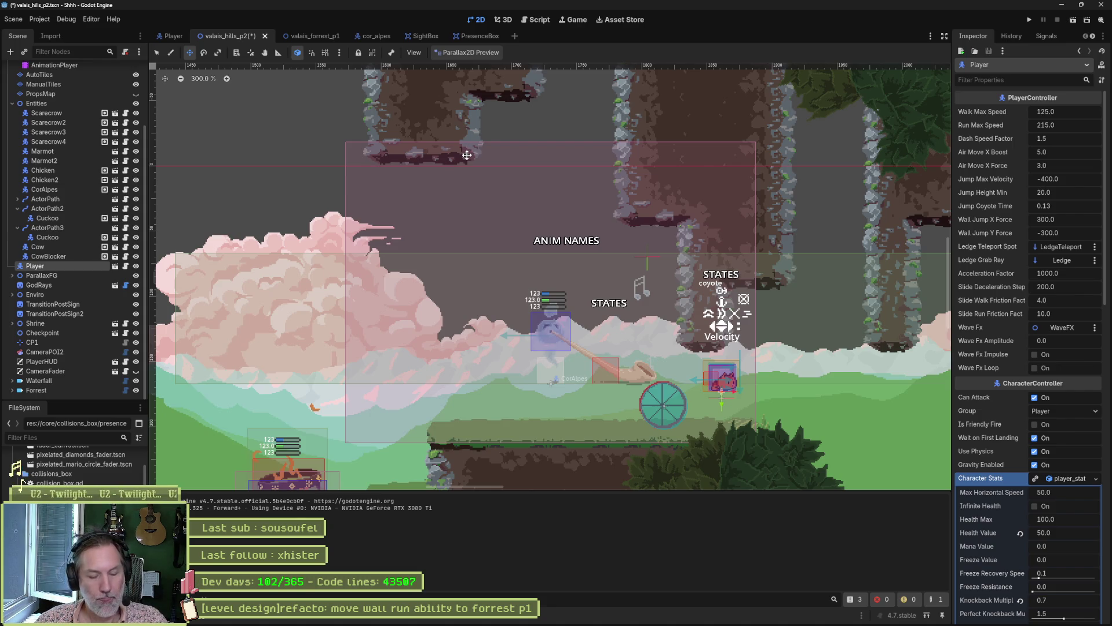
Reopen the SightBox, GuardBox, HitBox, HurtBox and InRangeBox collision box scenes.
click(425, 39)
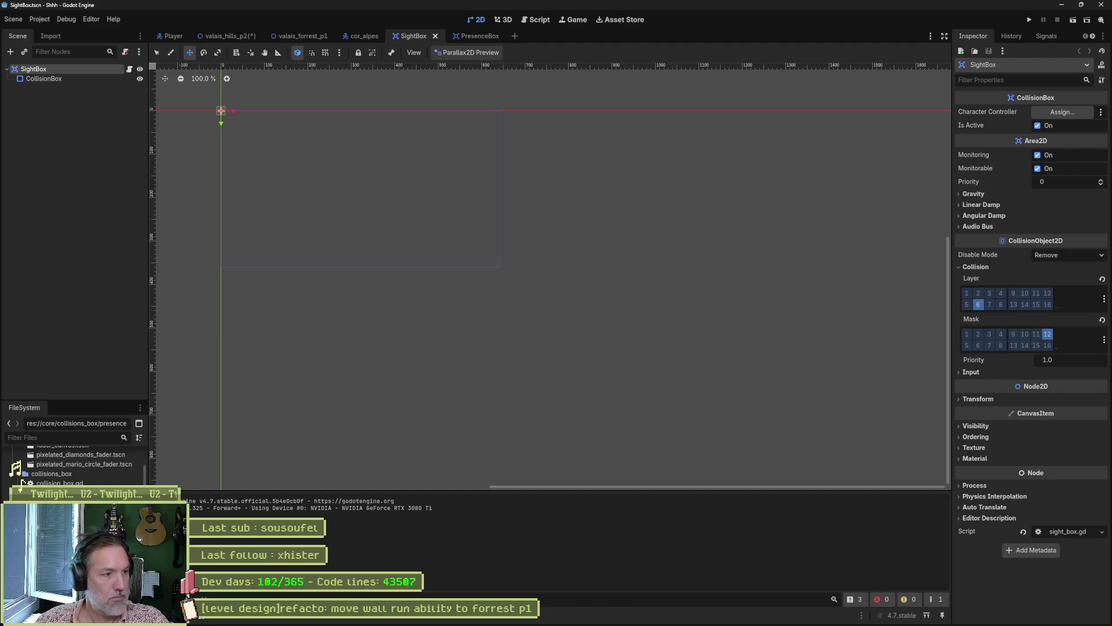
key(ctrl+shift+t)
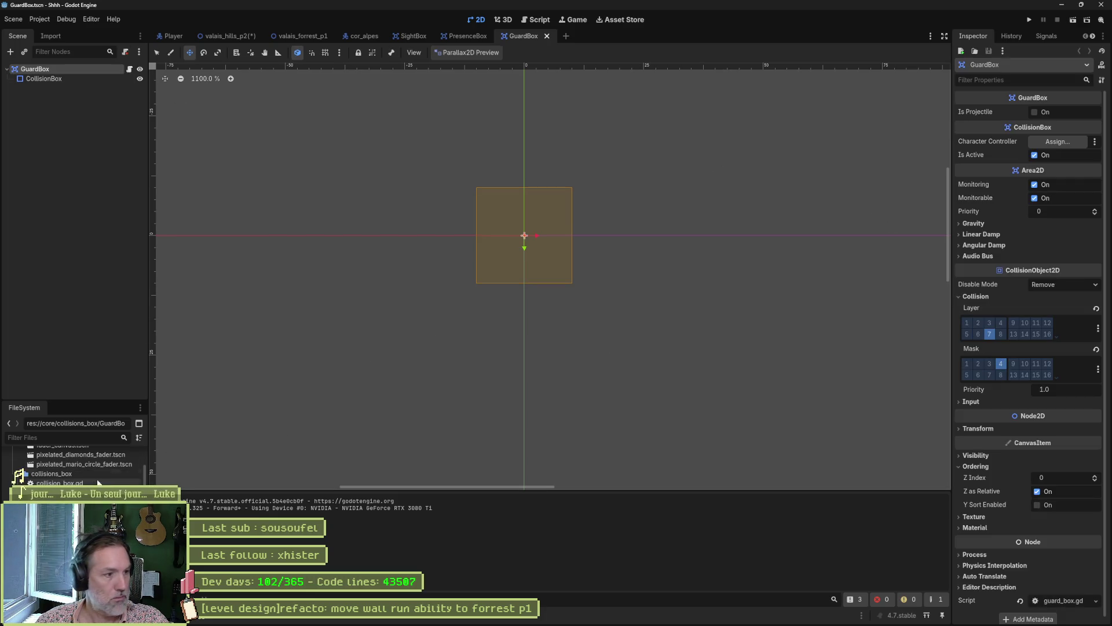
key(ctrl+shift+t)
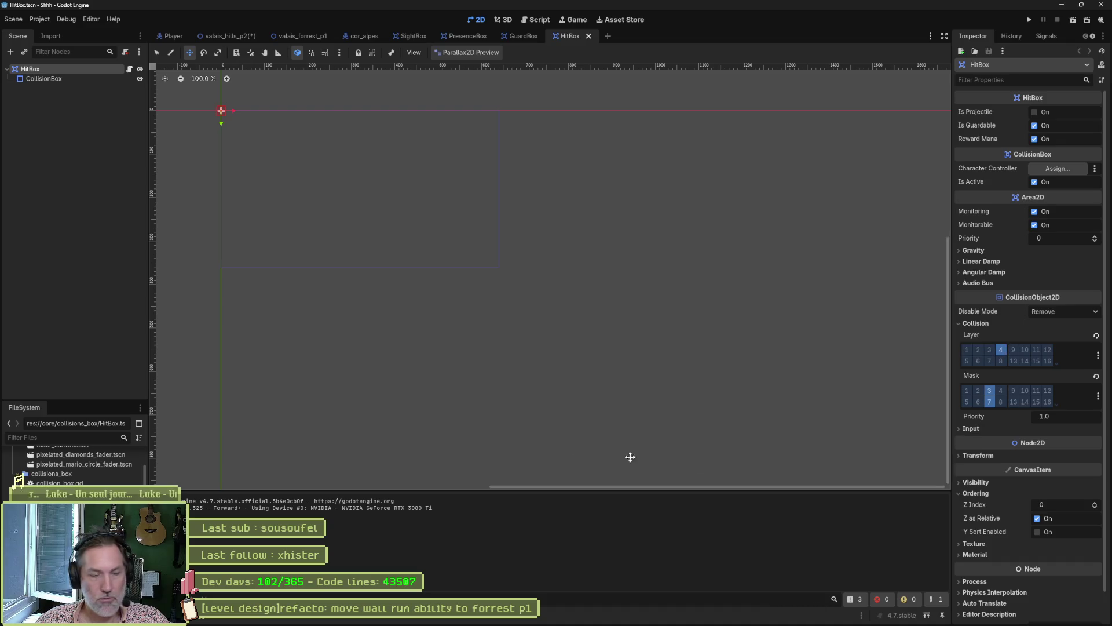
key(ctrl+shift+t)
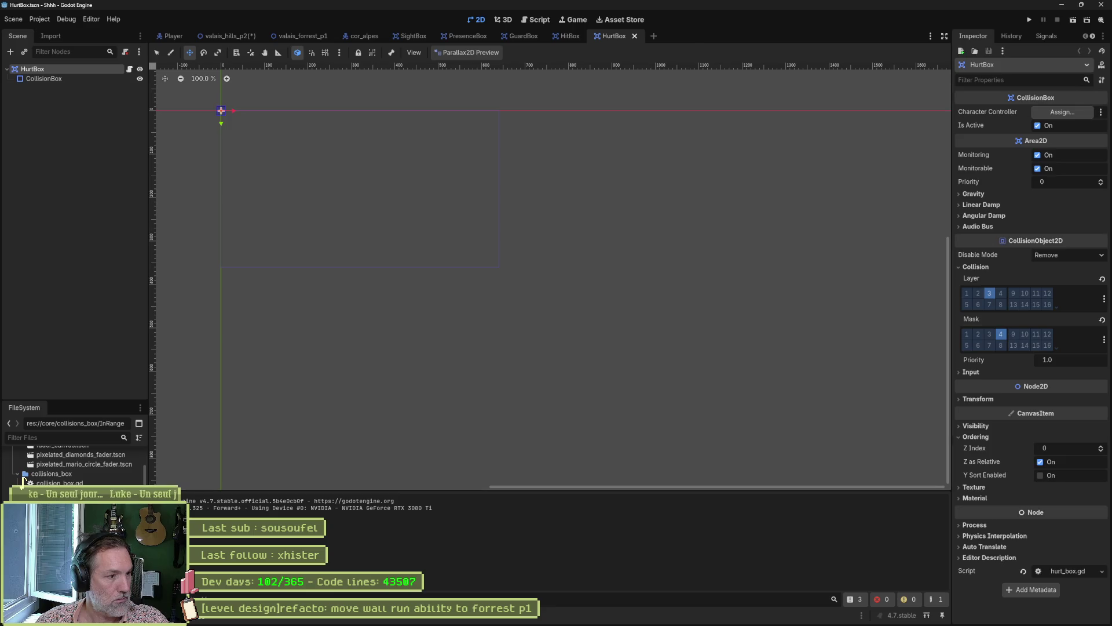
key(ctrl+shift+t)
Switch InRangeBox's collision mask from layer 1 to layer 12 and save the scene.
click(82, 69)
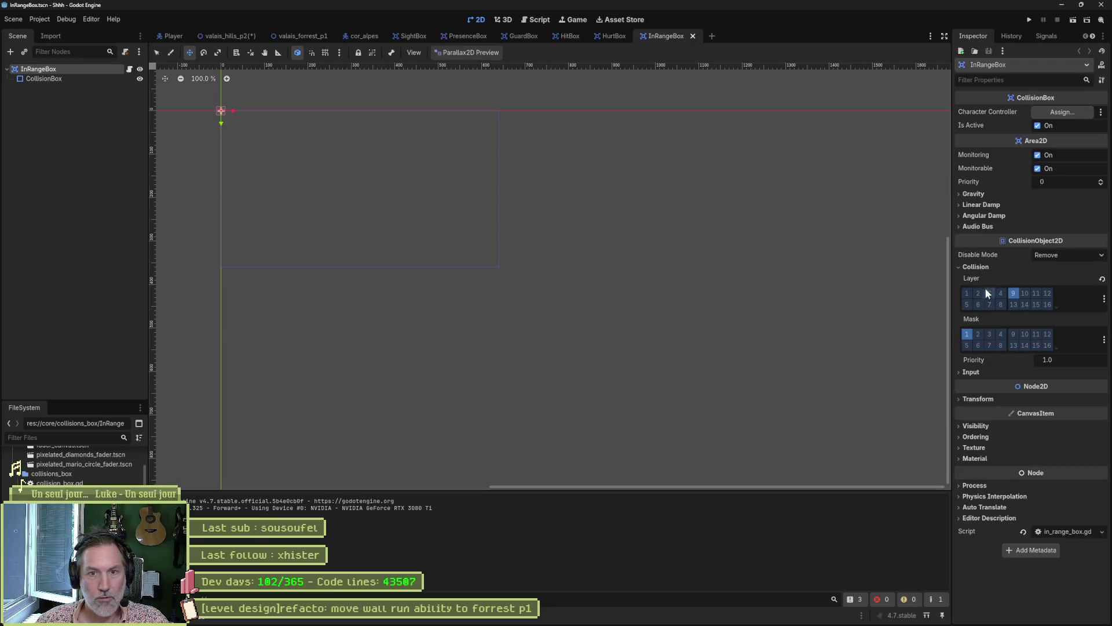
click(1047, 334)
click(967, 334)
key(ctrl+s)
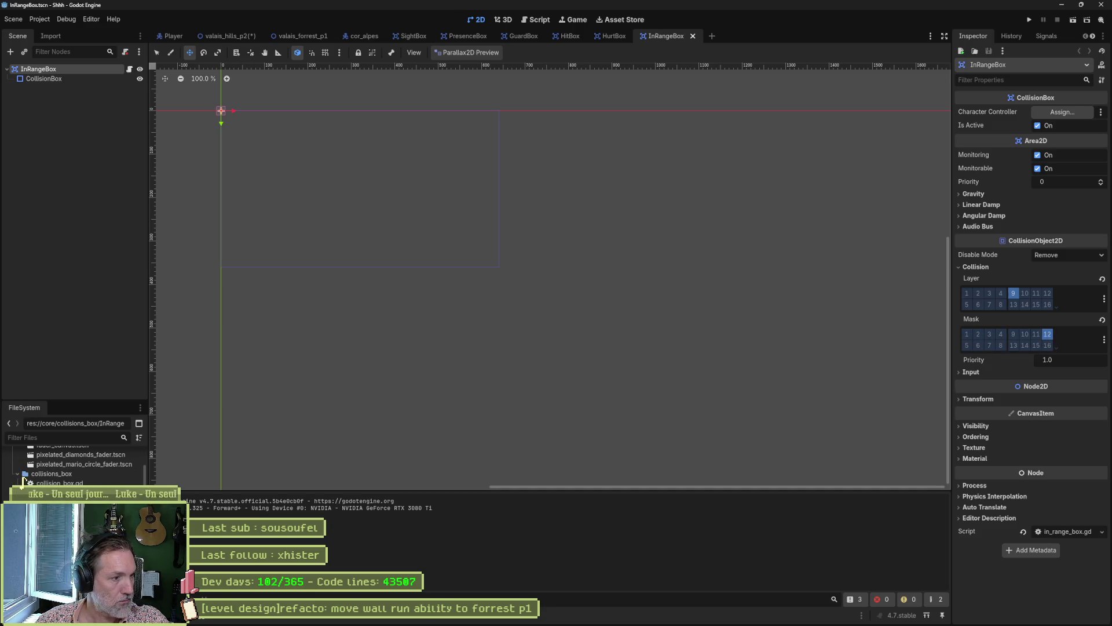
Close the collision box scenes and the cor_alpes script, then switch to the git client.
key(ctrl+Tab)
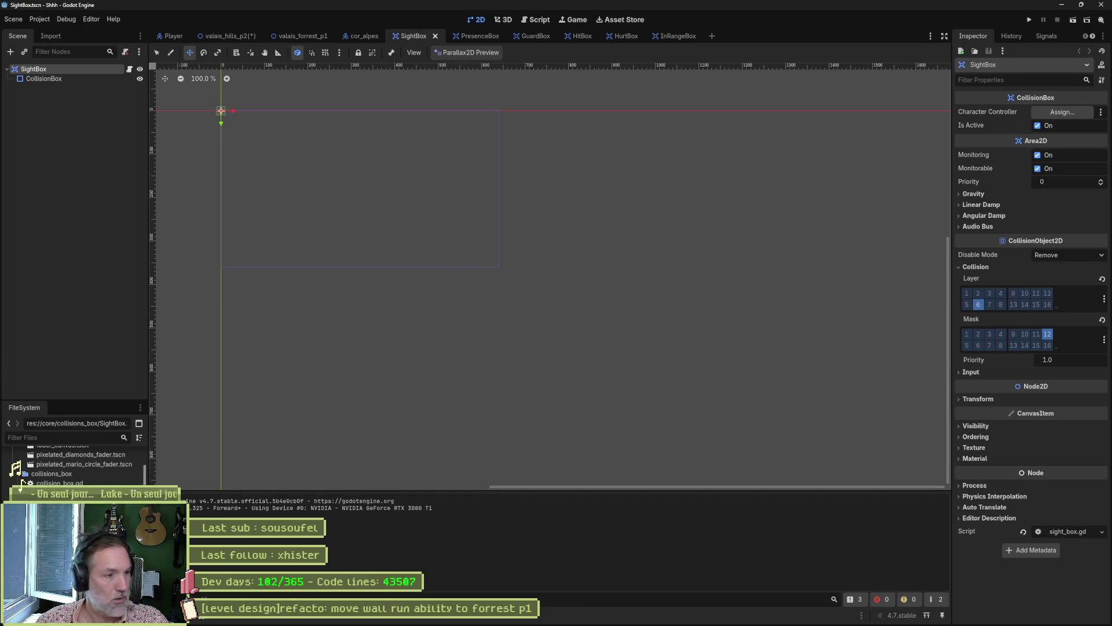
key(ctrl+shift+t)
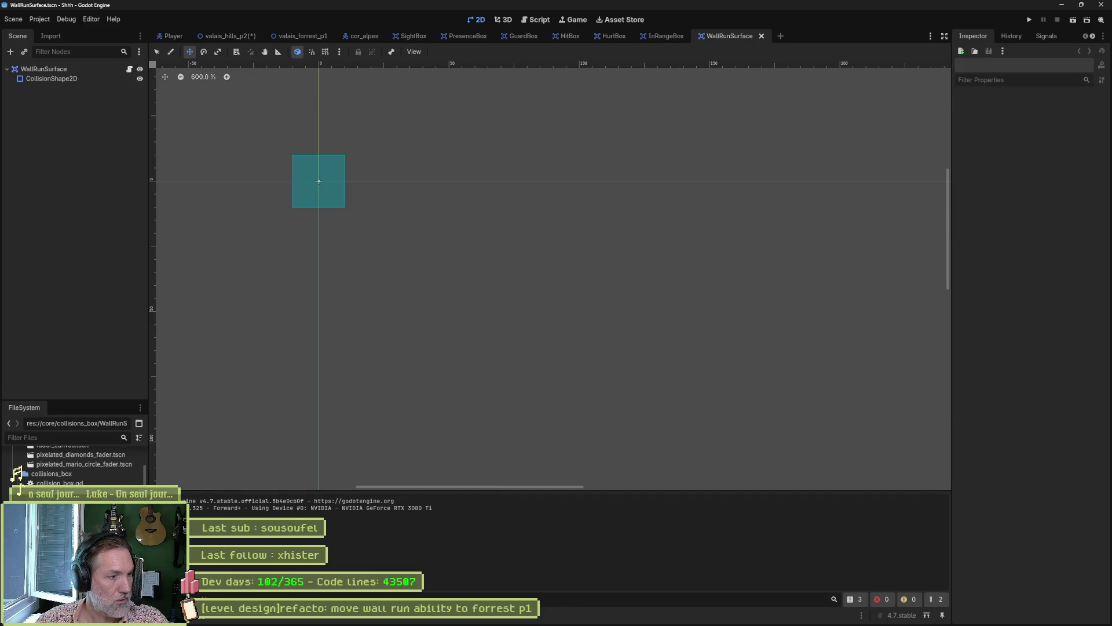
key(ctrl+shift+w)
key(ctrl+shift+w)
key(ctrl+shift+w)
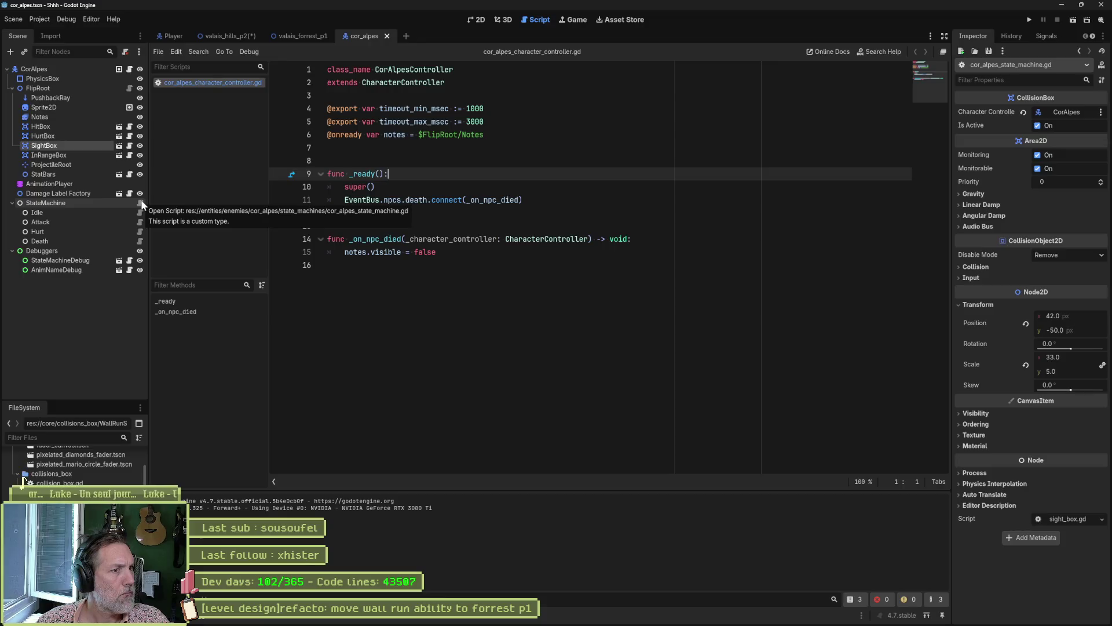
key(ctrl+w)
key(alt+Tab)
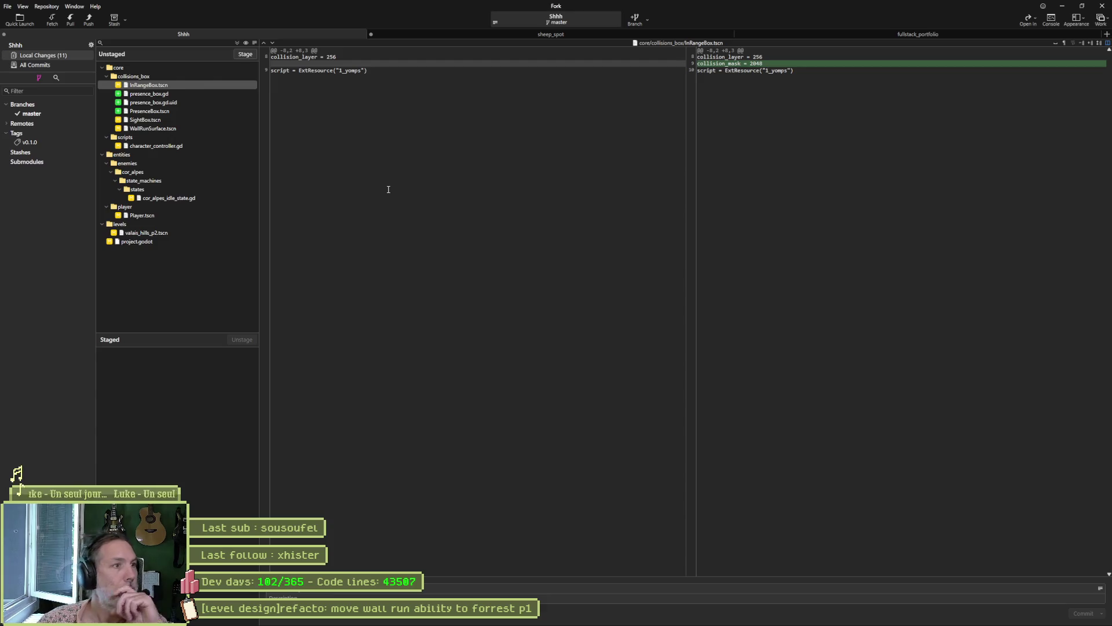
Compare the character_controller.gd and cor_alpes_idle_state.gd diffs in Fork, then return to Godot.
click(171, 146)
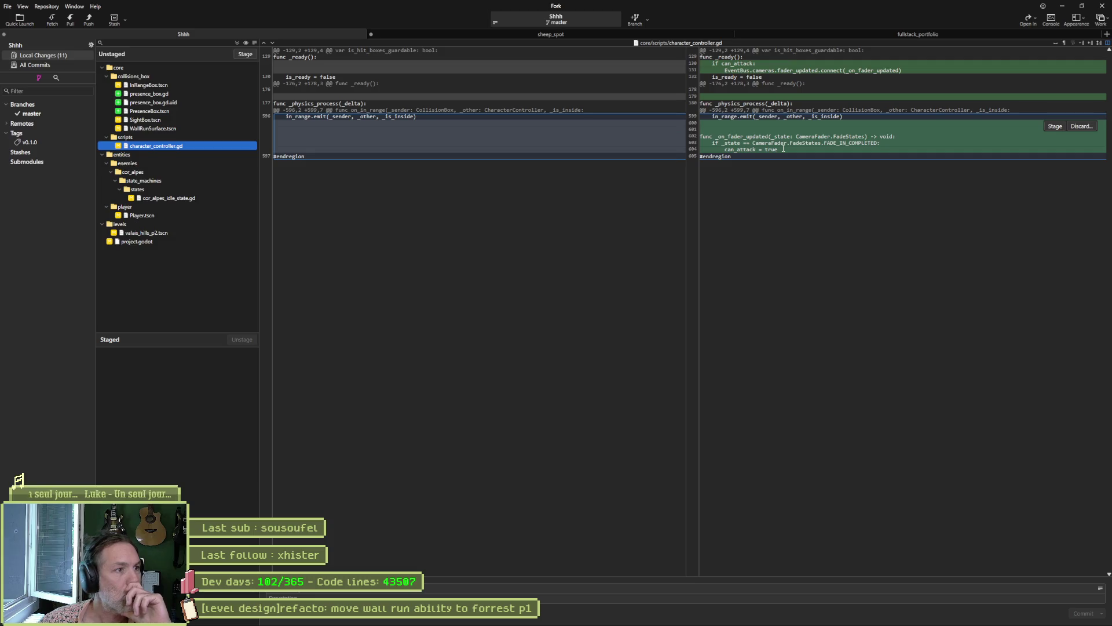
click(183, 200)
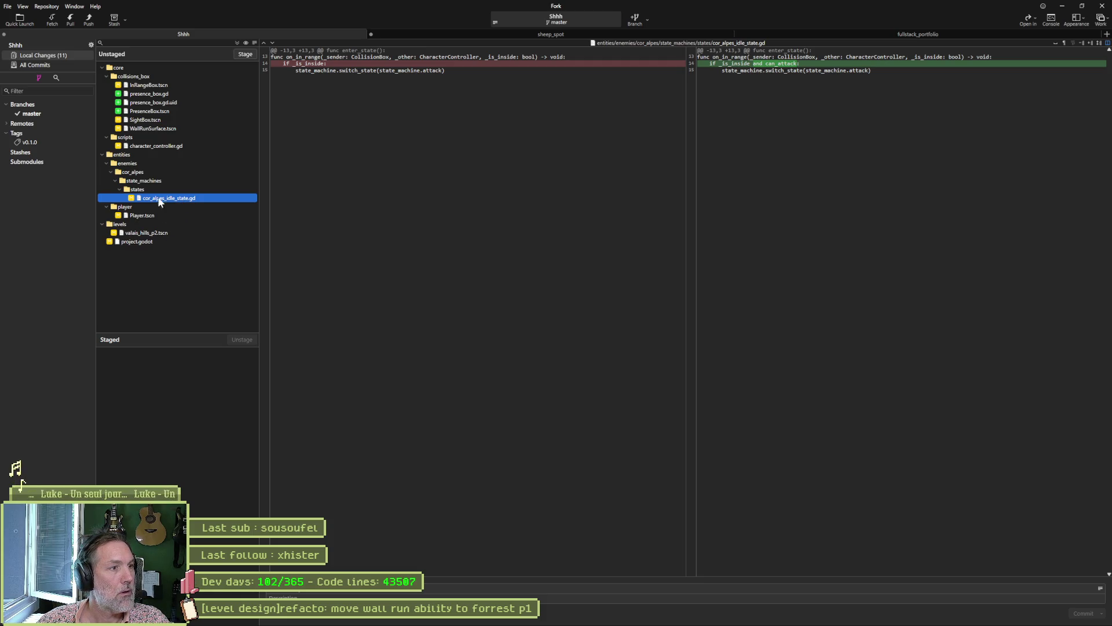
click(157, 145)
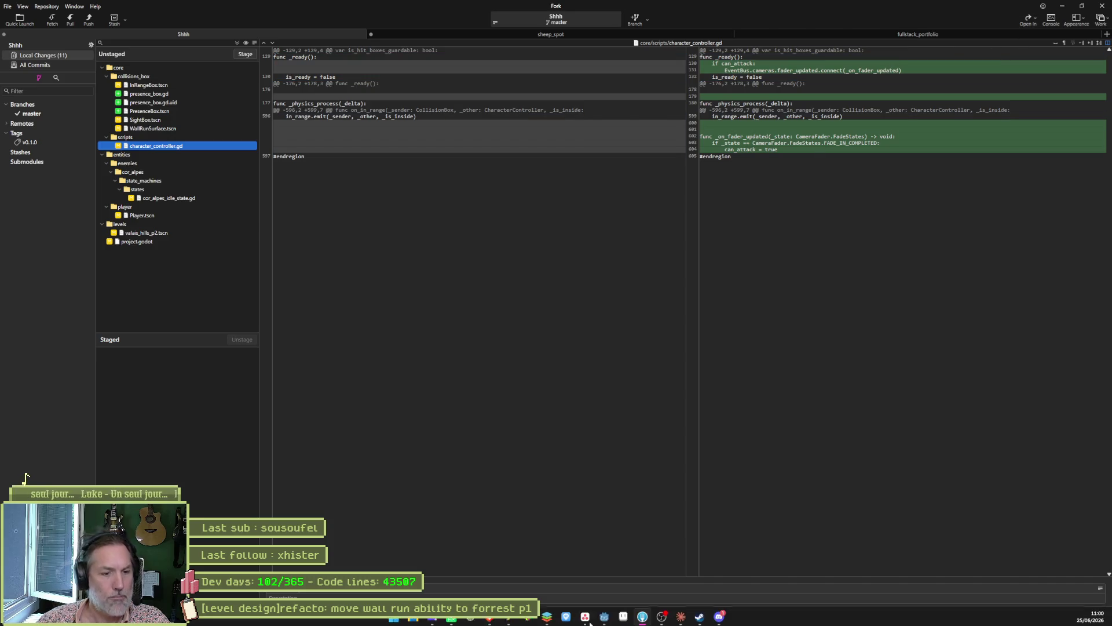
click(603, 617)
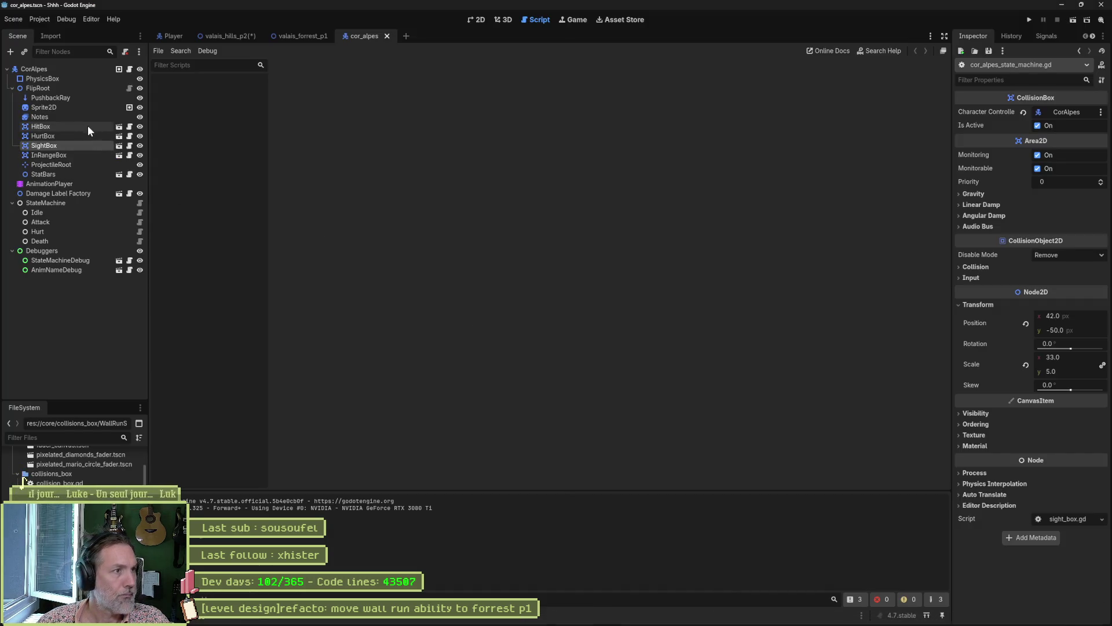
Insert a blank line after _ready's fader_updated connect line (line 131), then show the Player scene.
click(129, 69)
ctrl+click(406, 83)
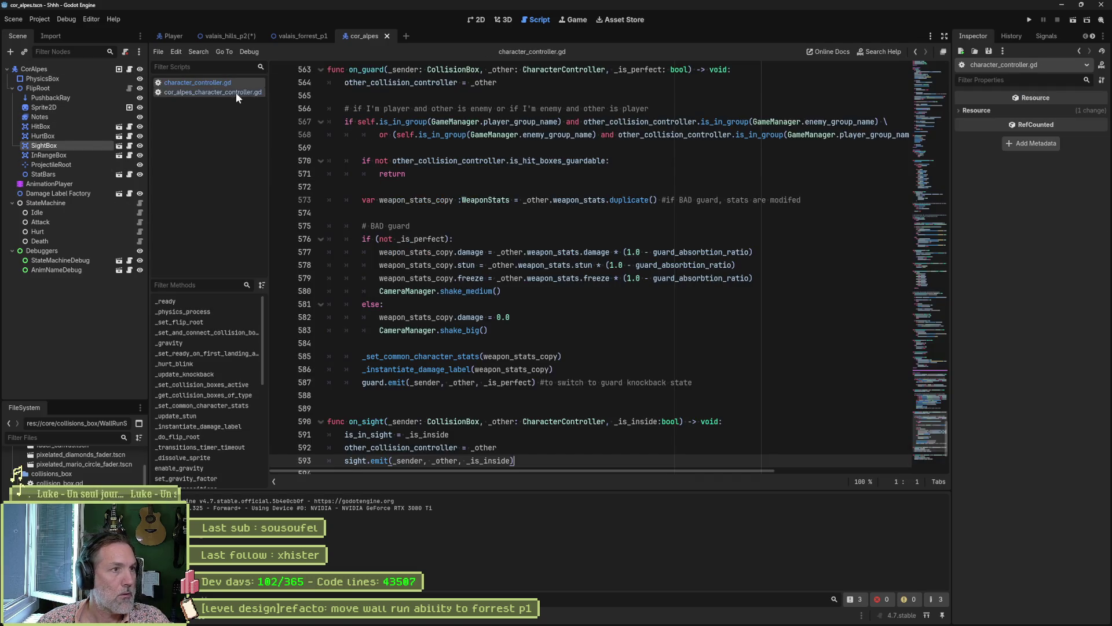
click(188, 301)
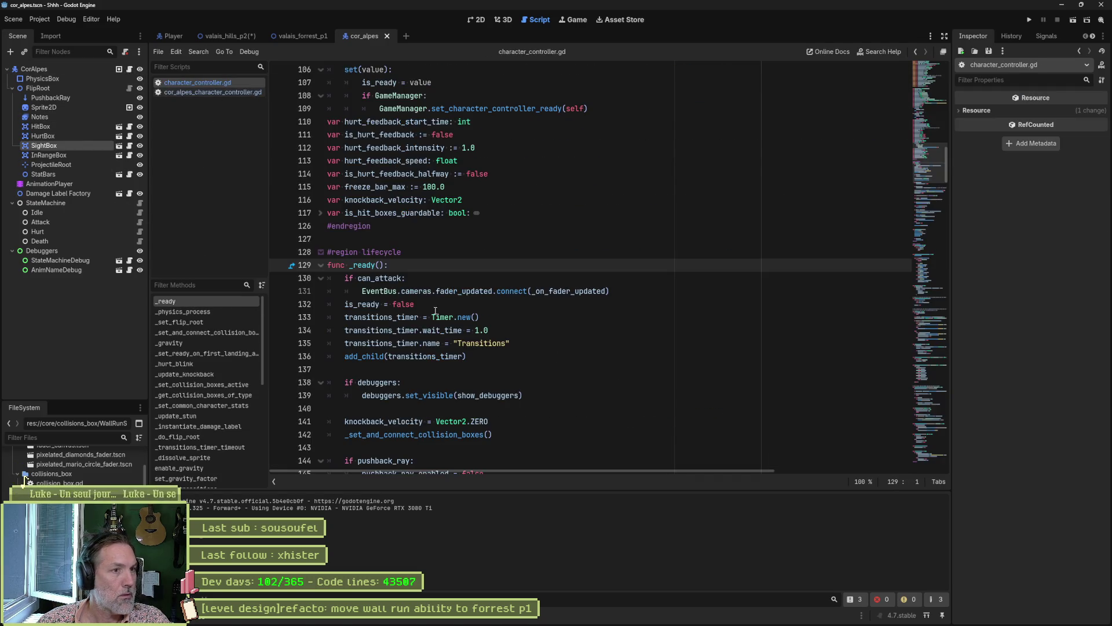
click(610, 291)
key(Return)
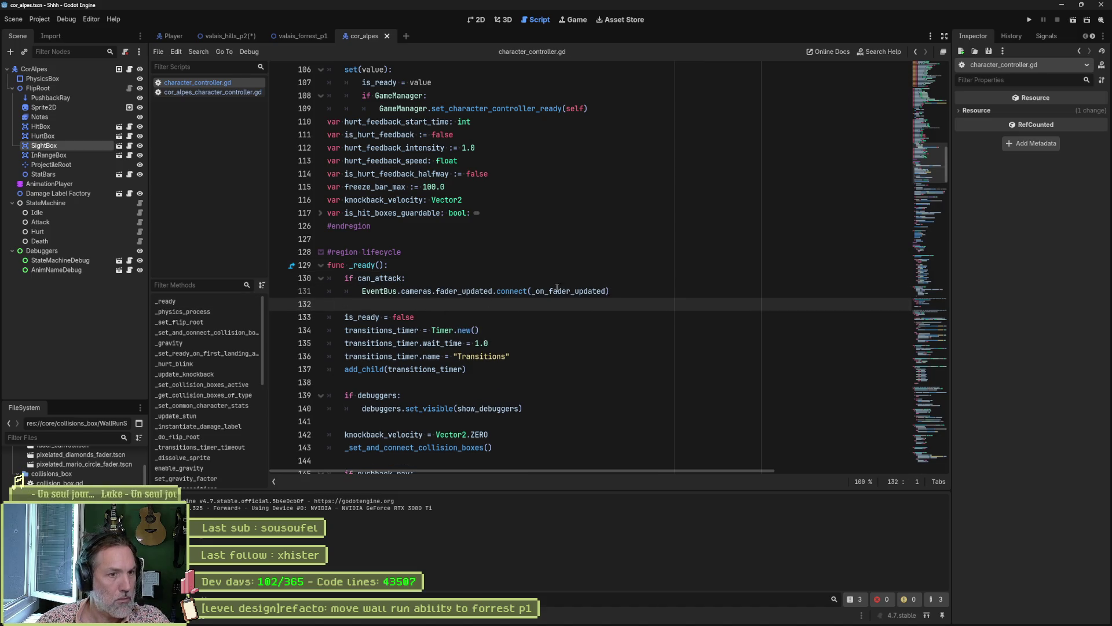
click(575, 291)
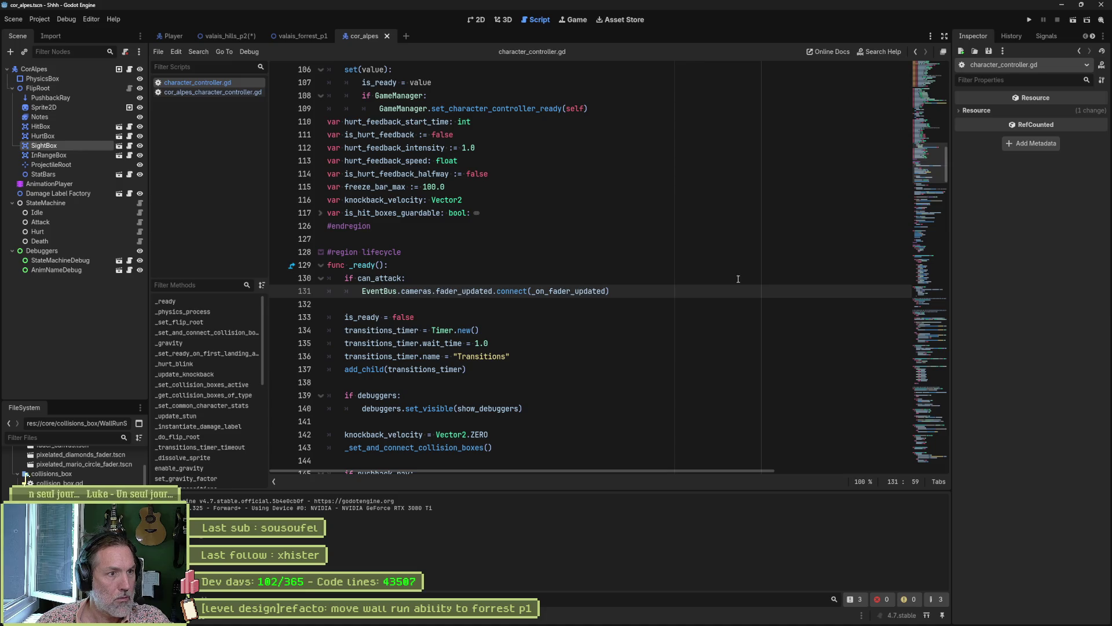
double_click(380, 278)
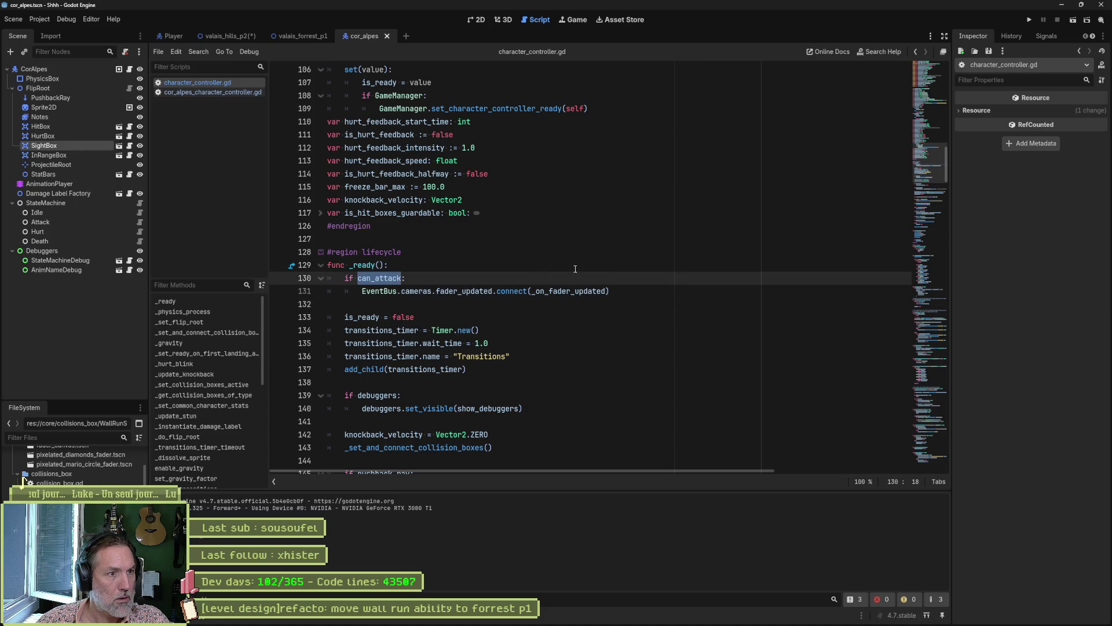
key(End)
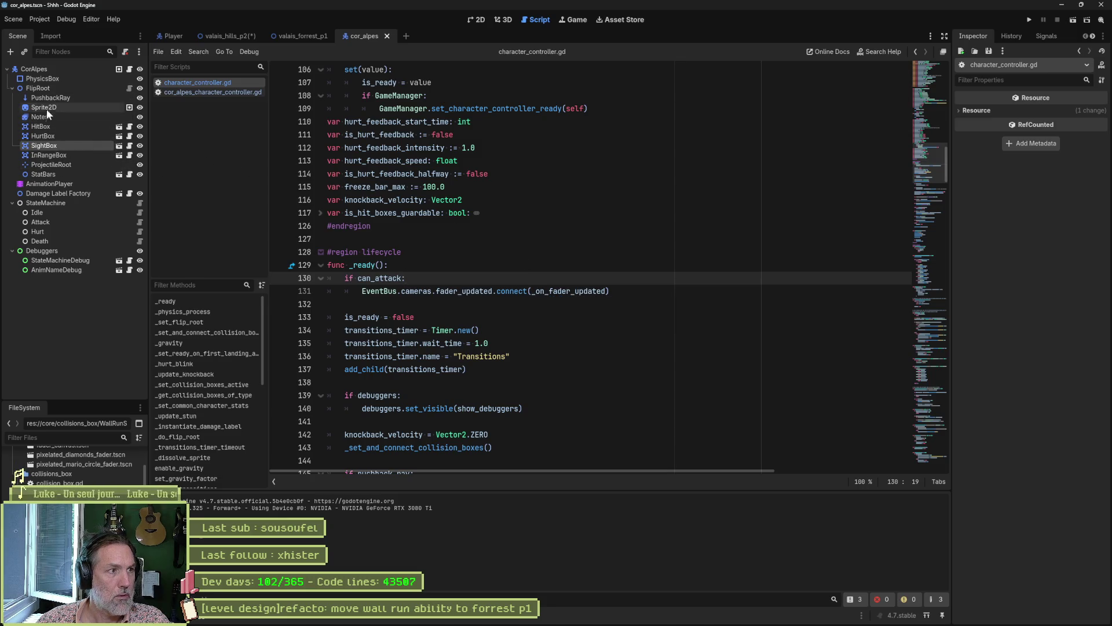
click(169, 39)
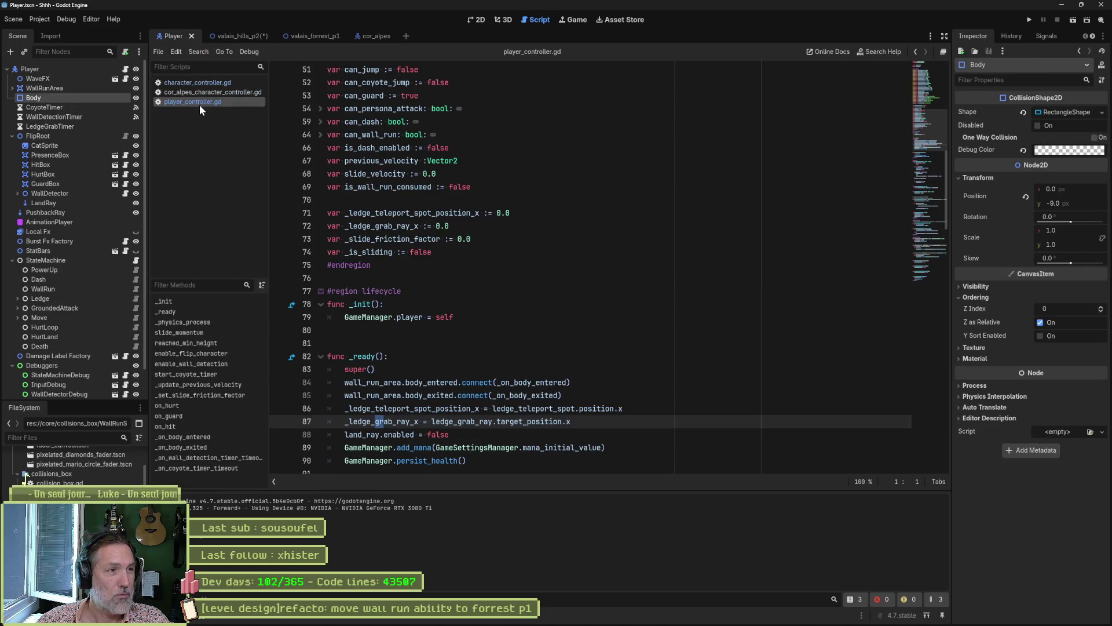
Open player_controller.gd and review its _init and exported variables.
click(125, 71)
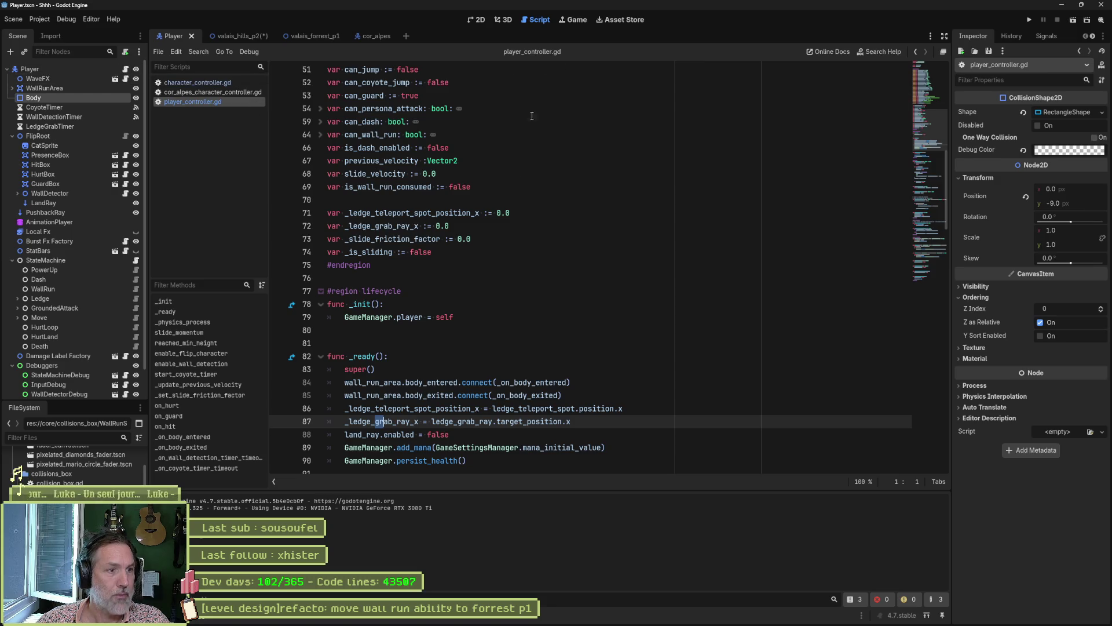
click(486, 311)
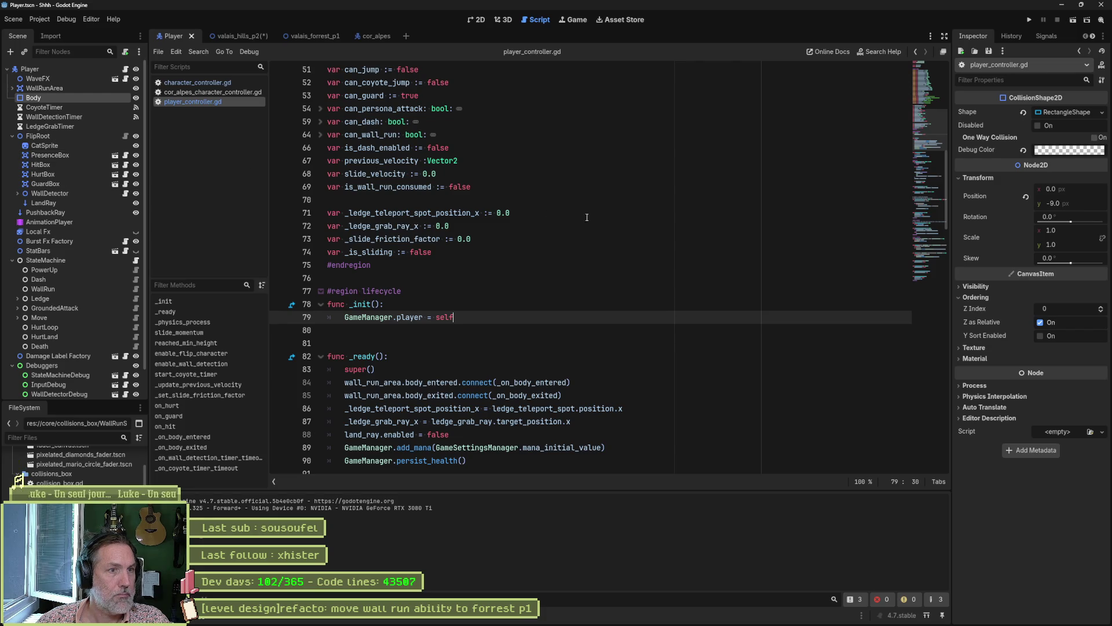
click(922, 106)
drag(922, 106, 915, 81)
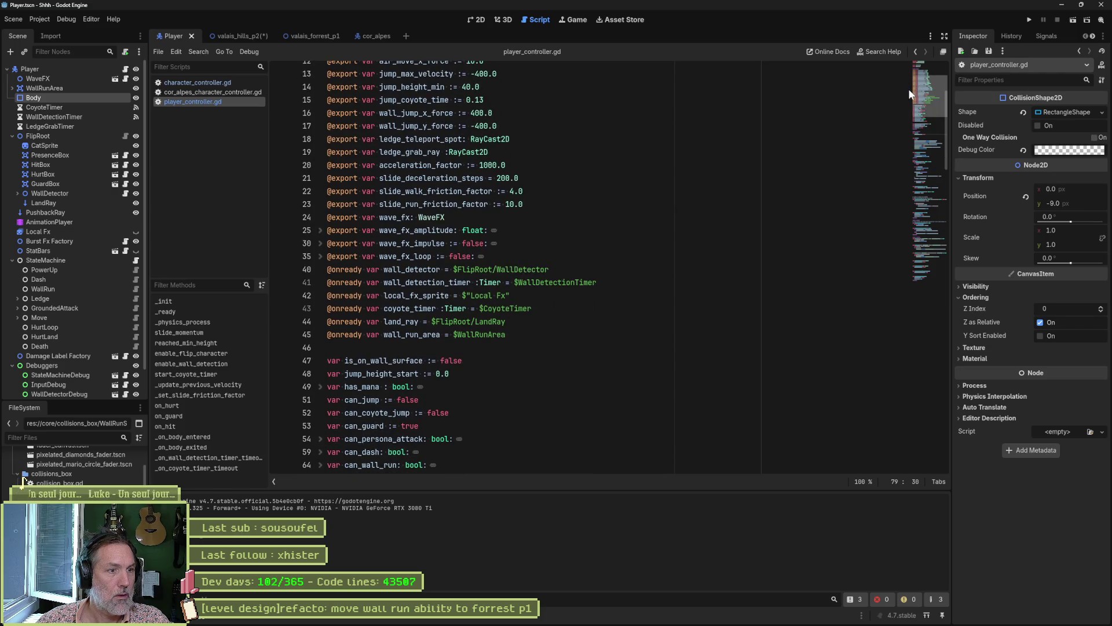
drag(908, 88, 907, 131)
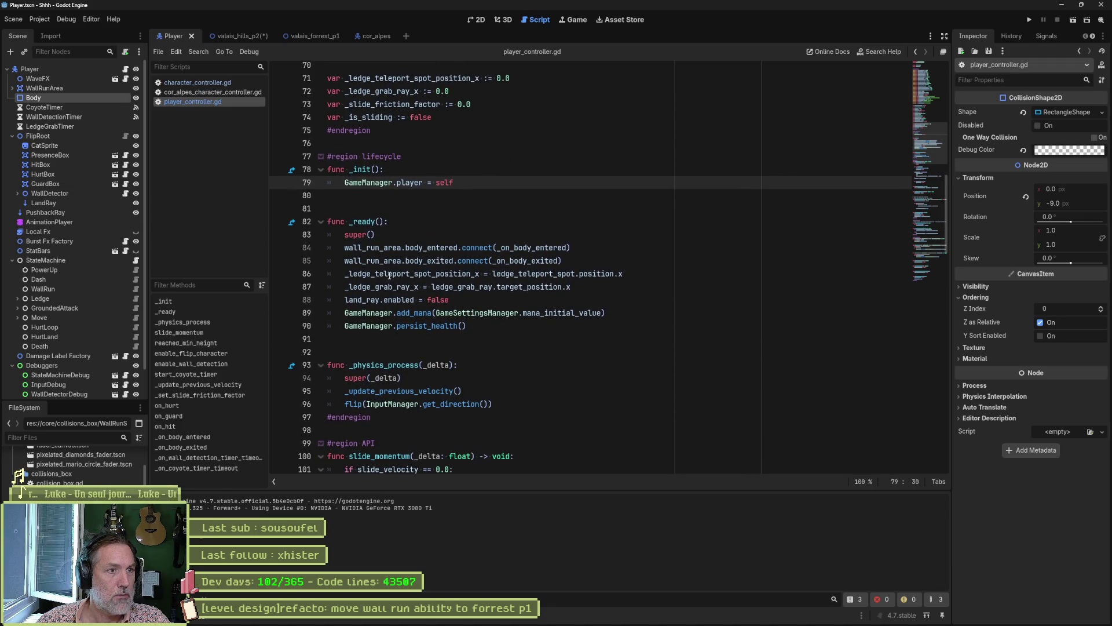
In character_controller.gd, find the _set_and_connect_collision_boxes call on line 143.
click(193, 82)
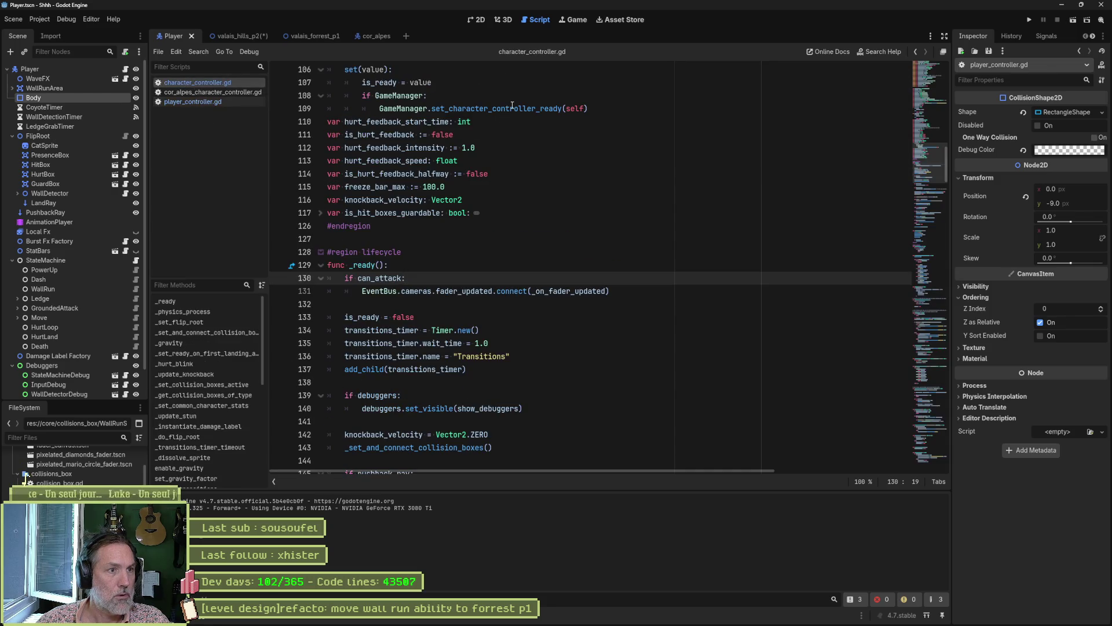
mouse_move(512, 105)
scroll(524, 196, up, 5)
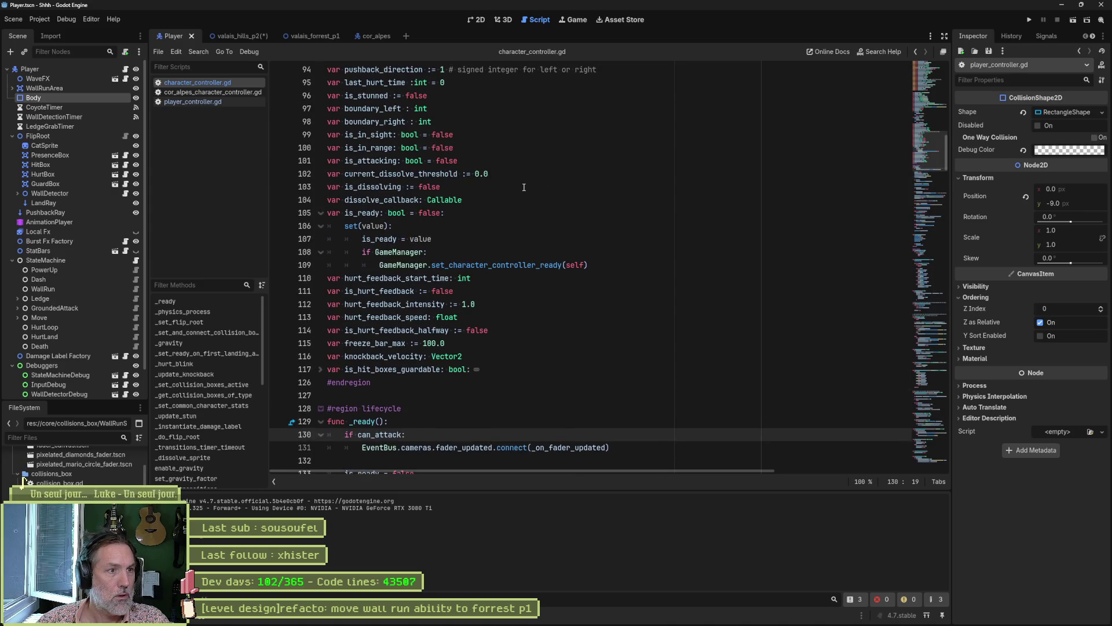
scroll(534, 283, down, 6)
scroll(534, 283, down, 2)
double_click(441, 330)
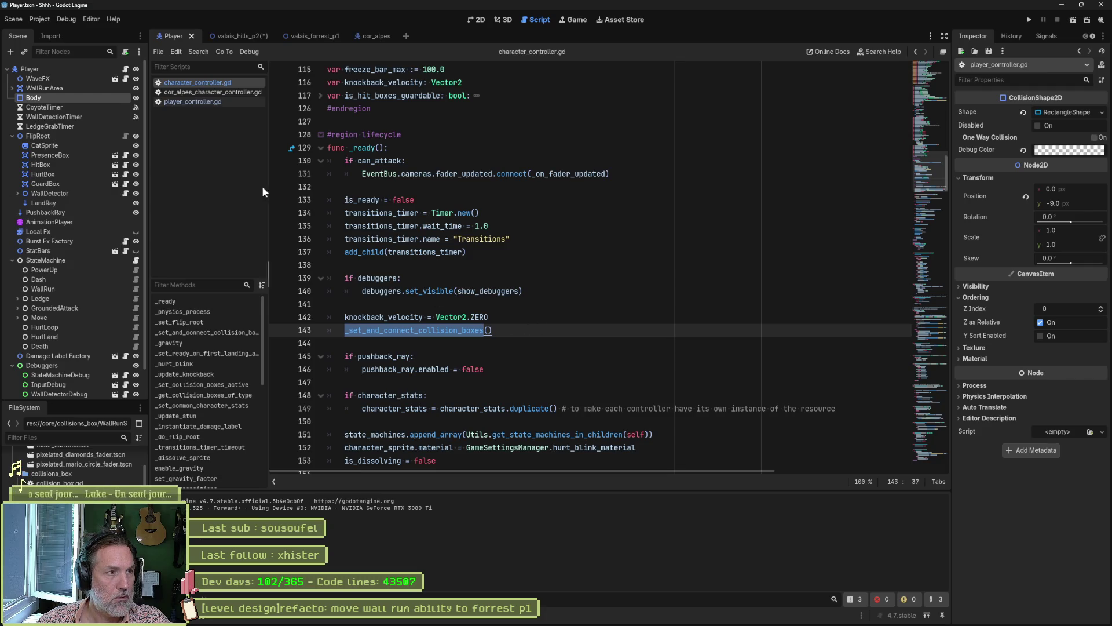
Review the setup lines in player_controller.gd's _ready, then reopen character_controller.gd.
click(203, 102)
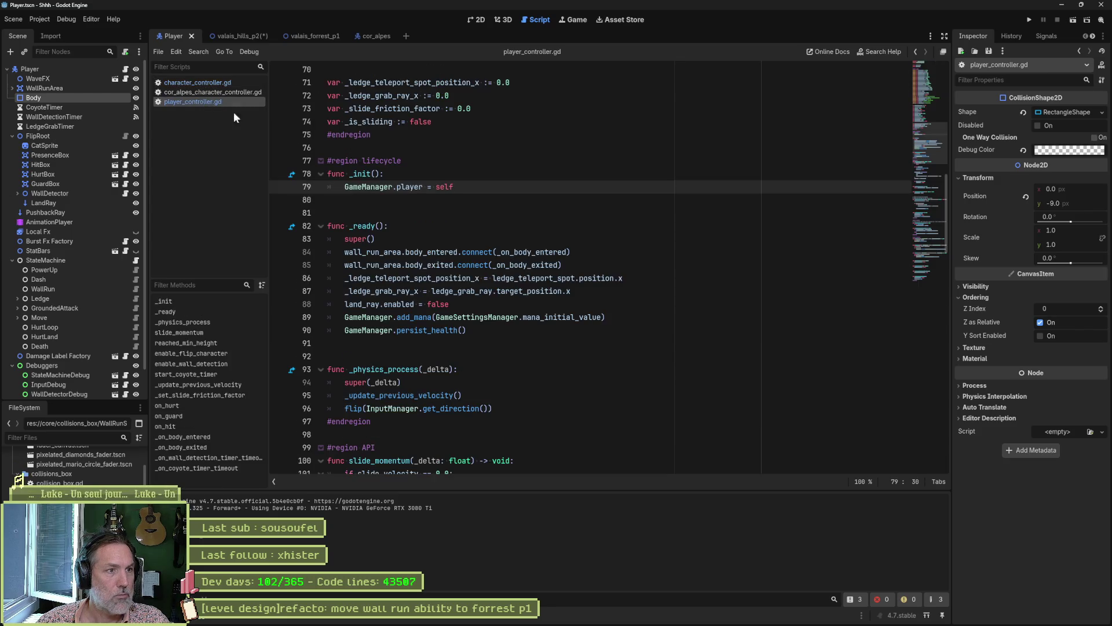
click(383, 239)
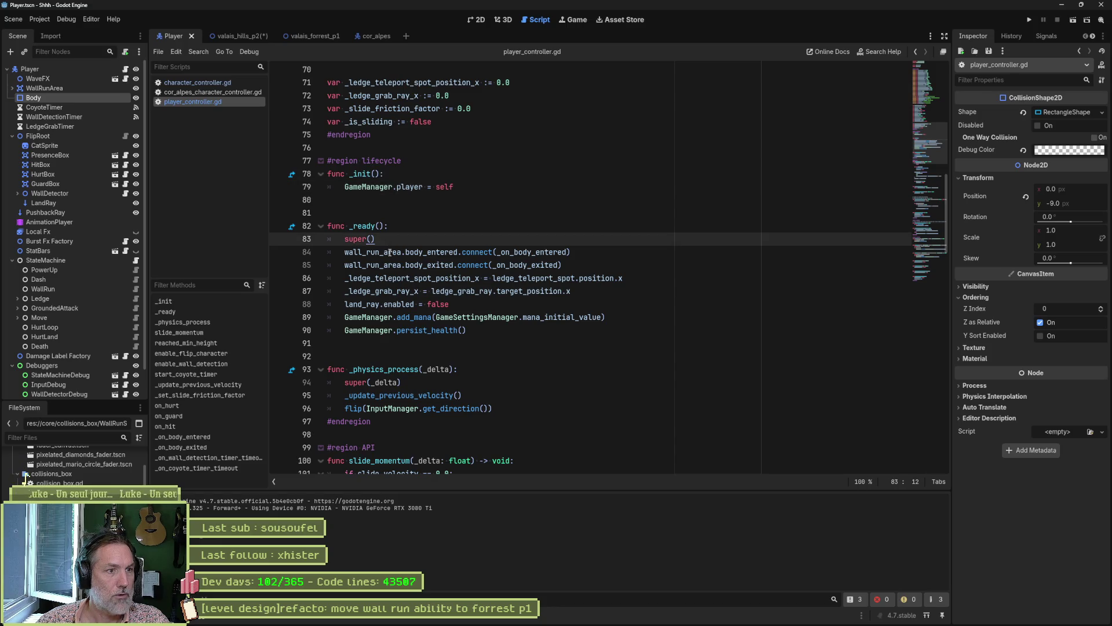
drag(385, 252, 394, 329)
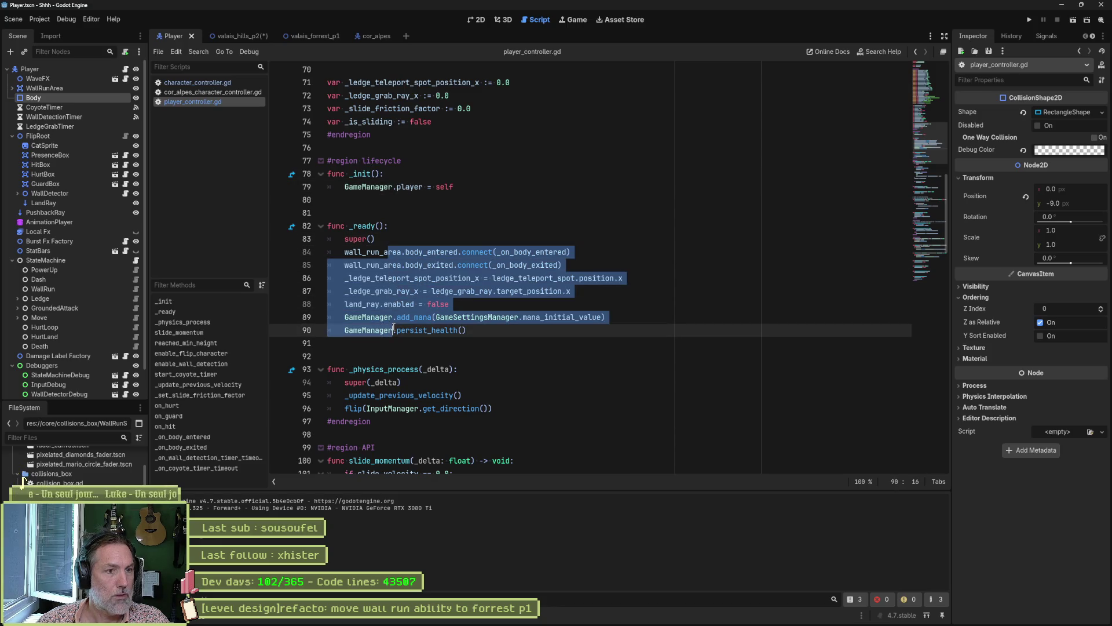
click(377, 238)
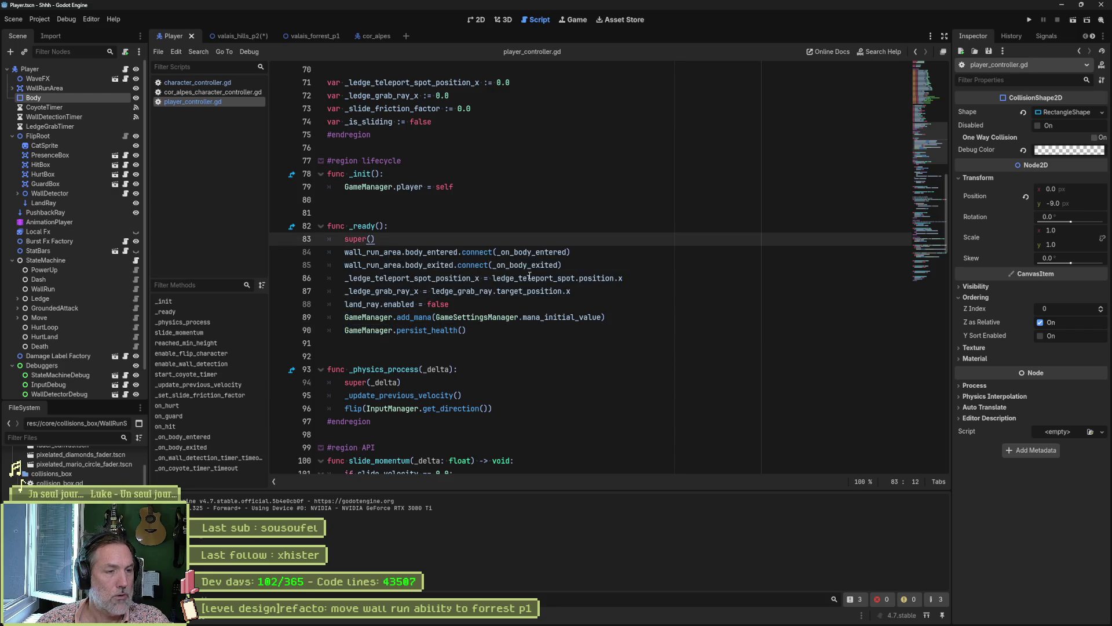
mouse_move(530, 278)
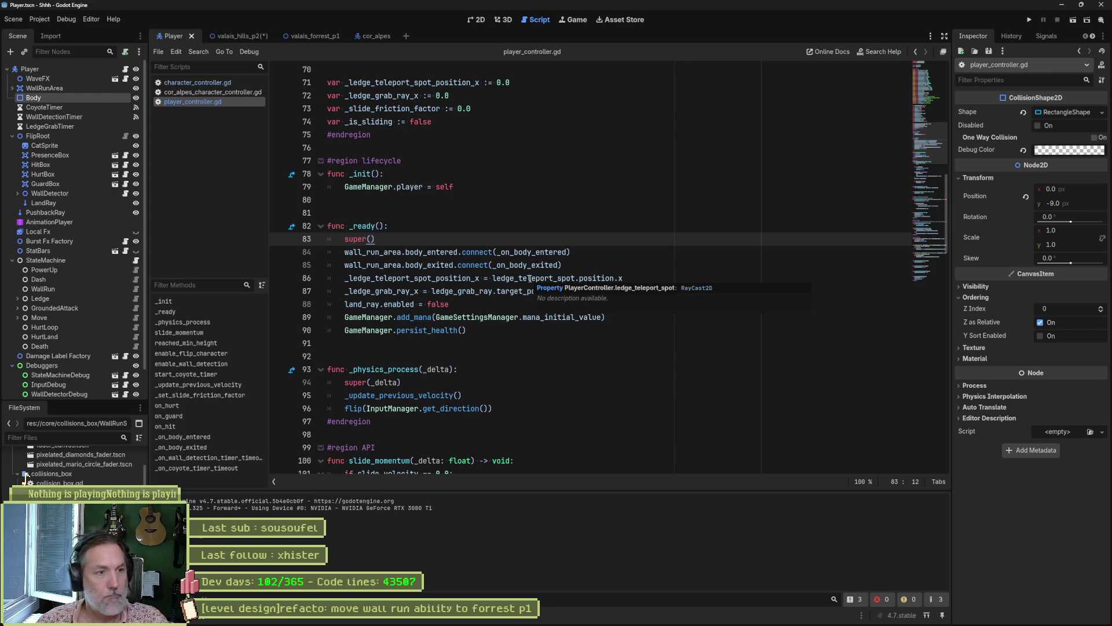
scroll(489, 253, up, 6)
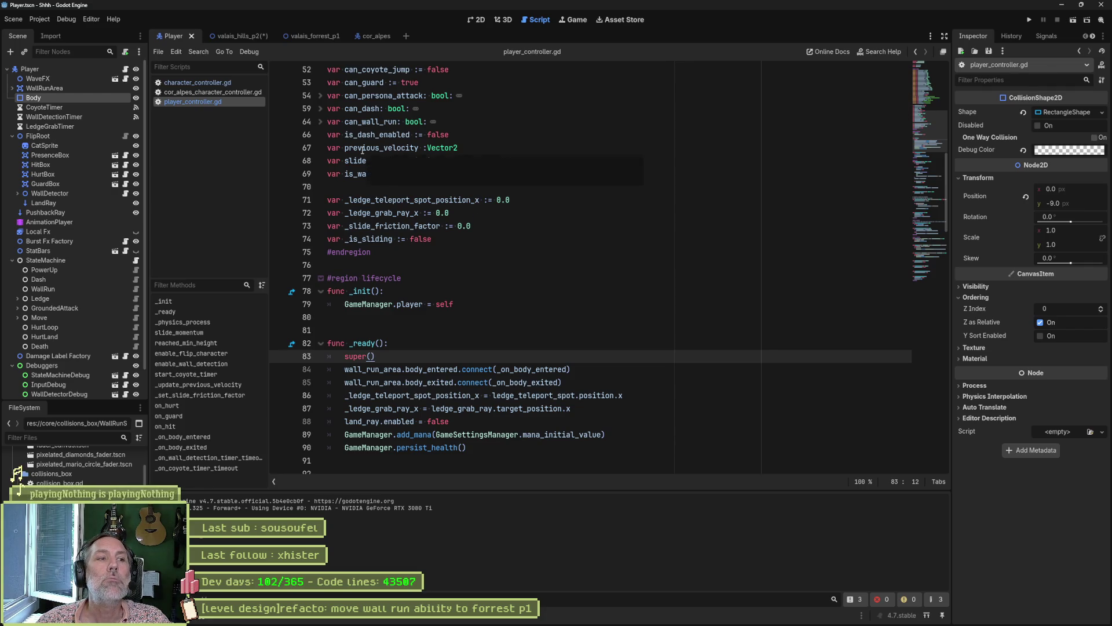
click(211, 84)
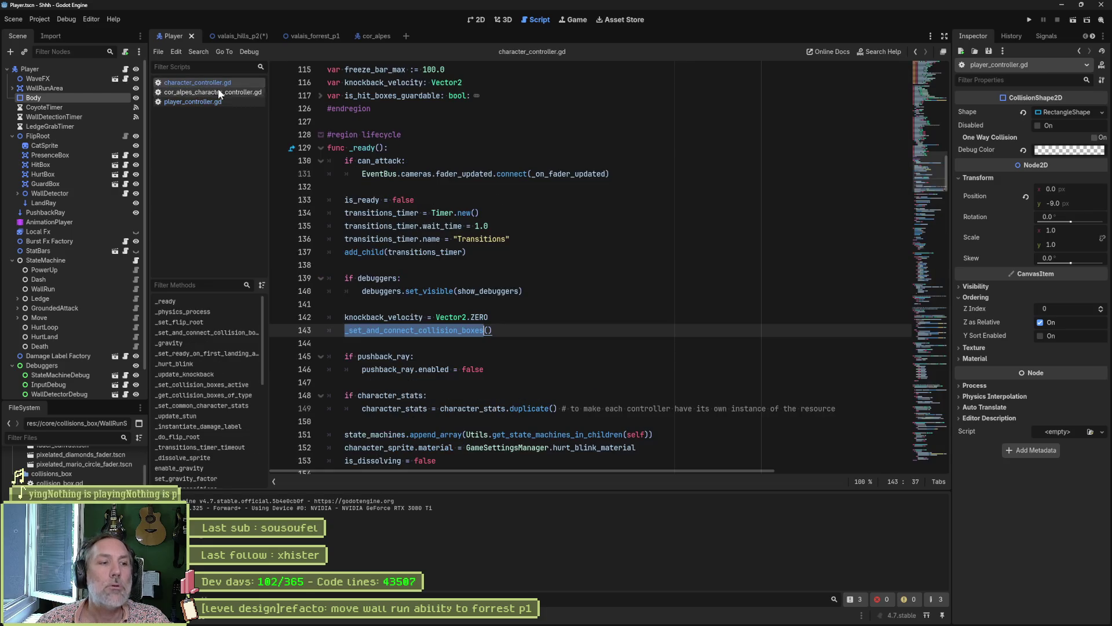
Duplicate the InRangeBox branch in the collision box setup and change its type to PresenceBox.
ctrl+click(453, 332)
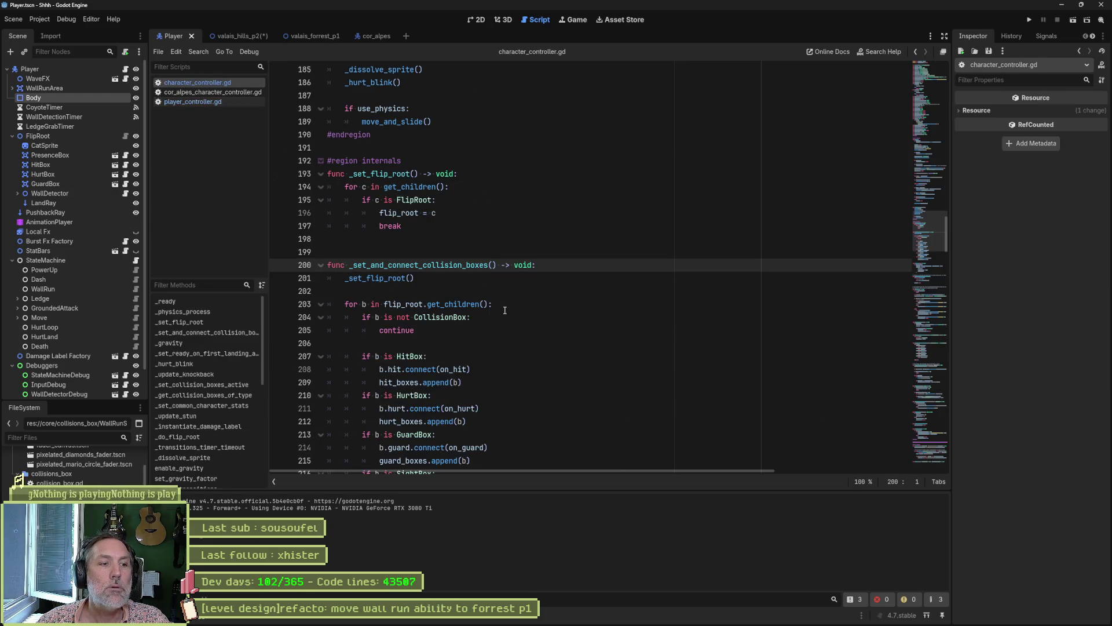
scroll(504, 313, down, 3)
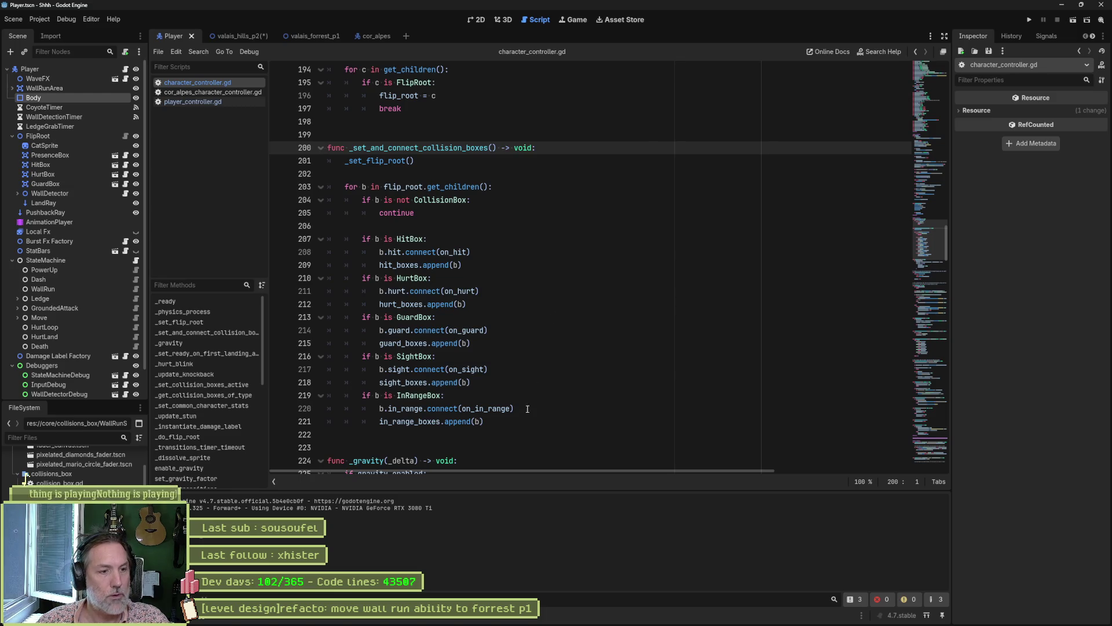
drag(522, 422, 521, 385)
key(ctrl+shift+d)
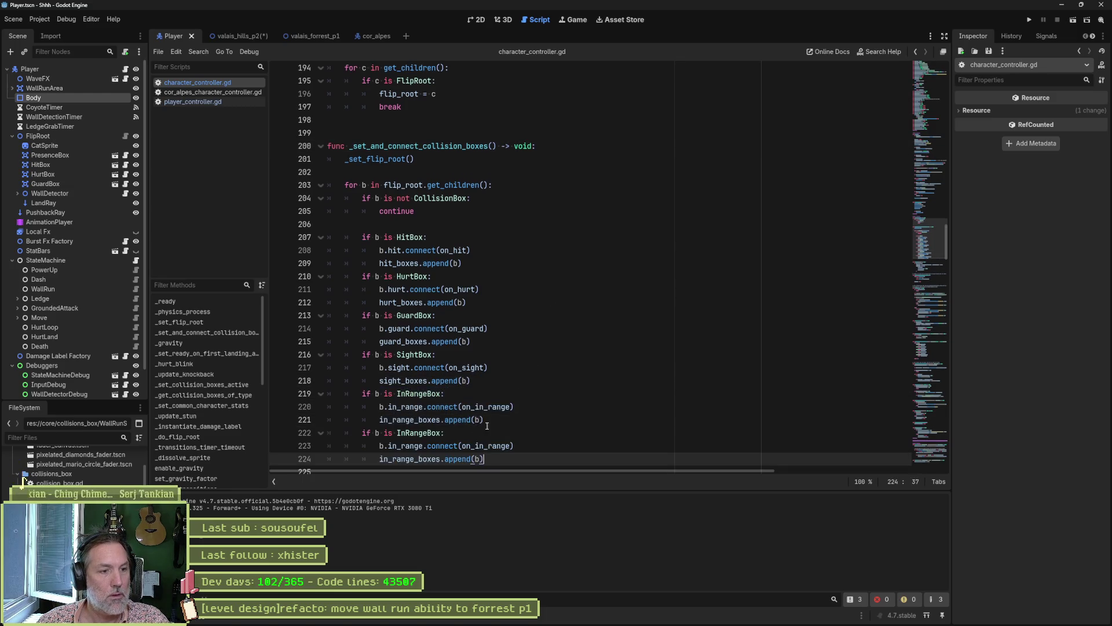
click(434, 432)
double_click(434, 432)
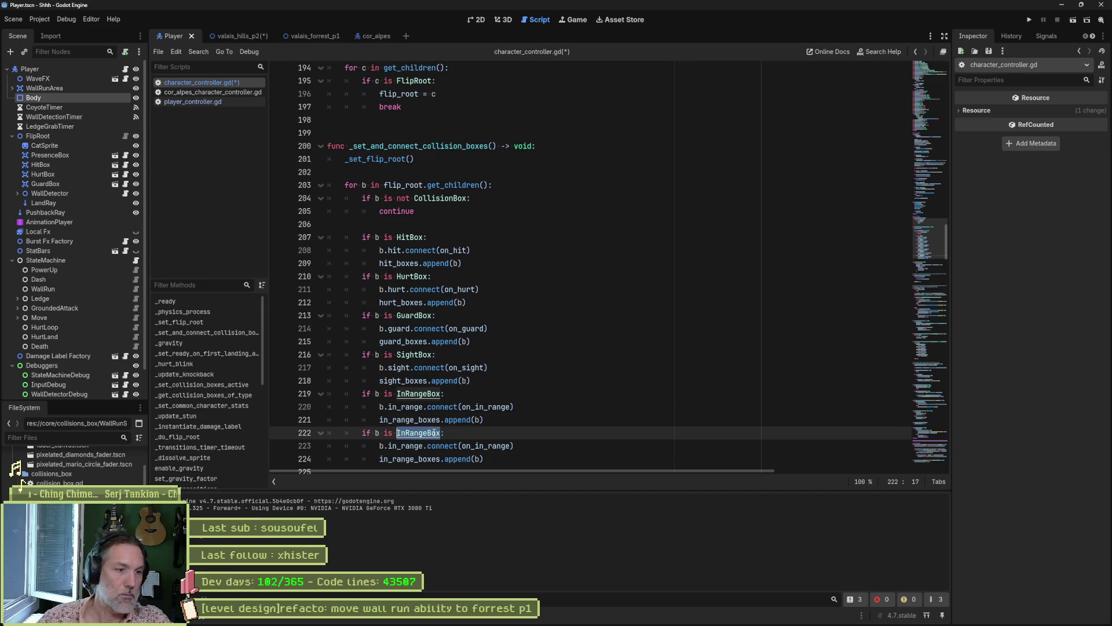
text(Pres)
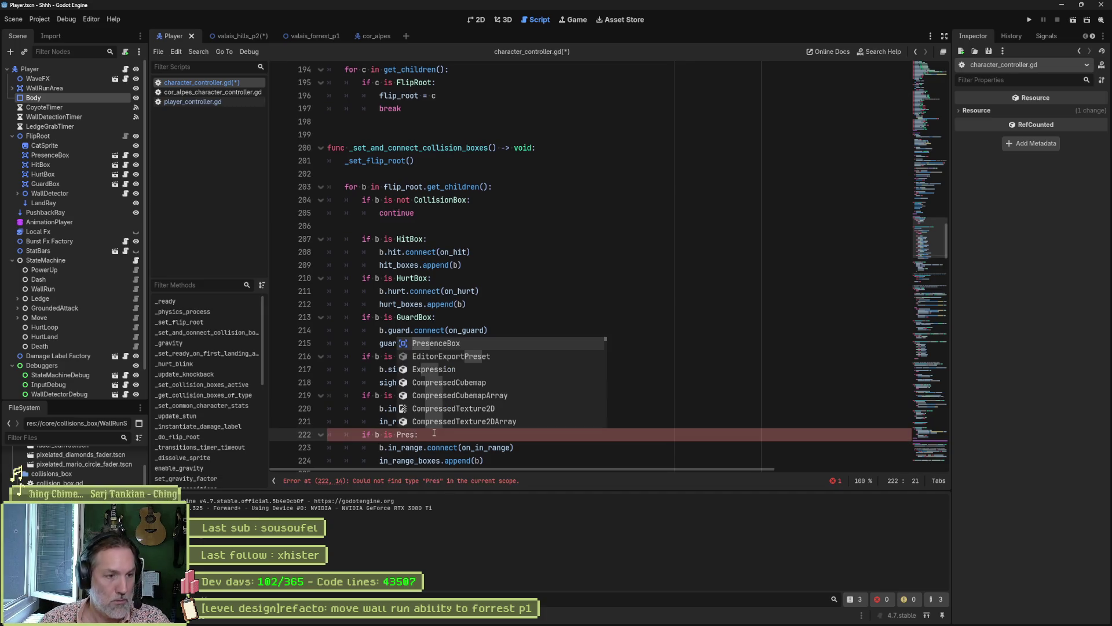
key(Return)
In the PresenceBox branch, connect on_presence and append to presence_boxes.
scroll(434, 430, down, 1)
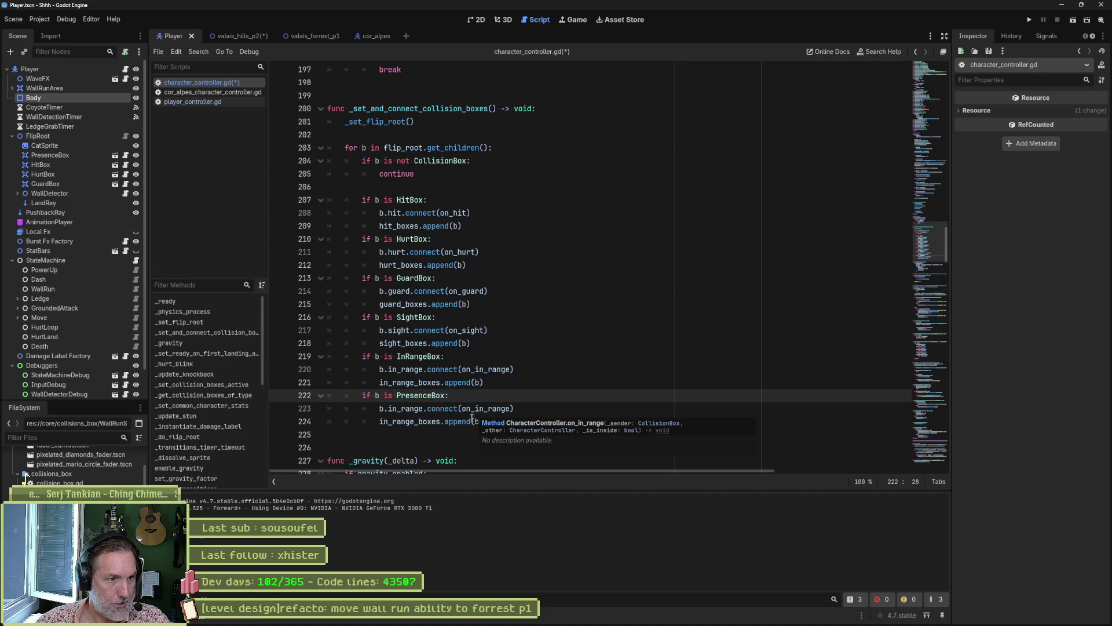
mouse_move(475, 415)
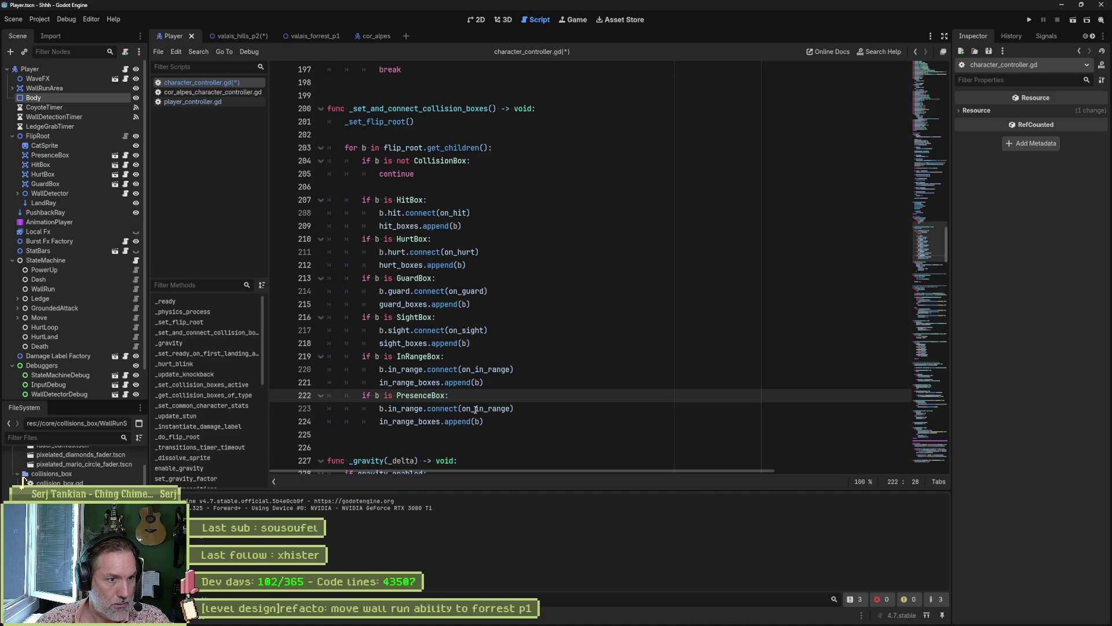
drag(476, 410, 509, 409)
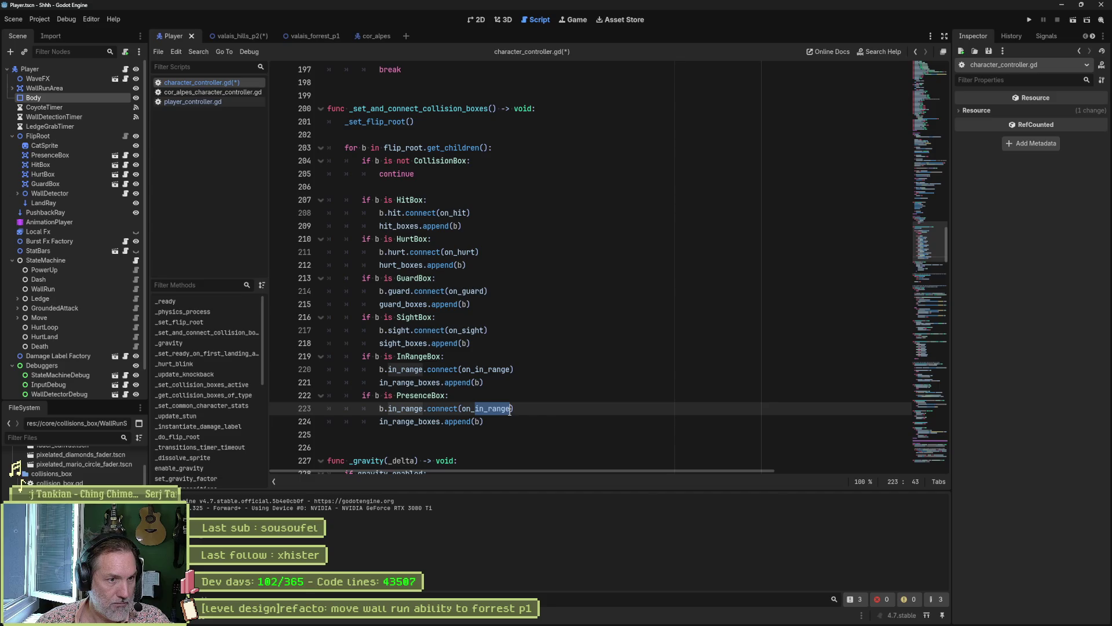
text(presence)
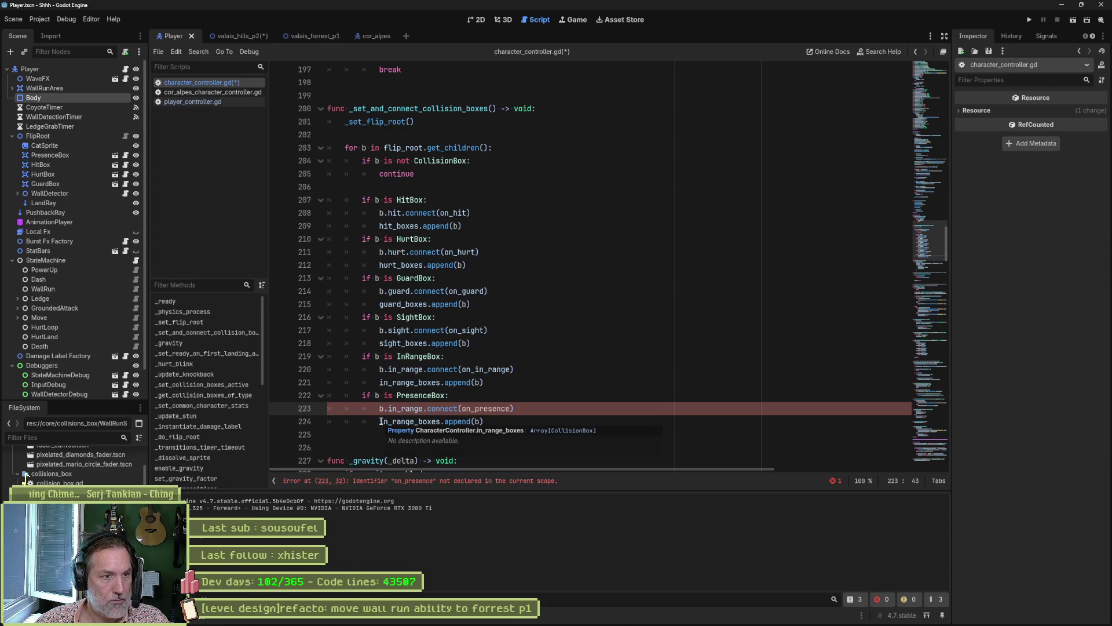
drag(381, 421, 421, 423)
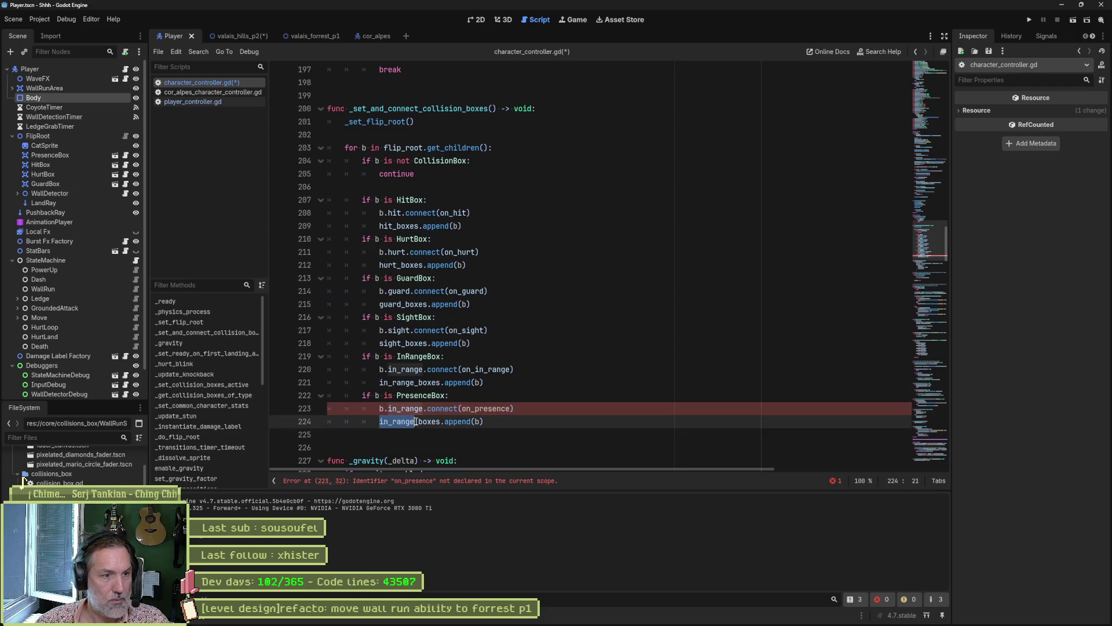
text(prensece)
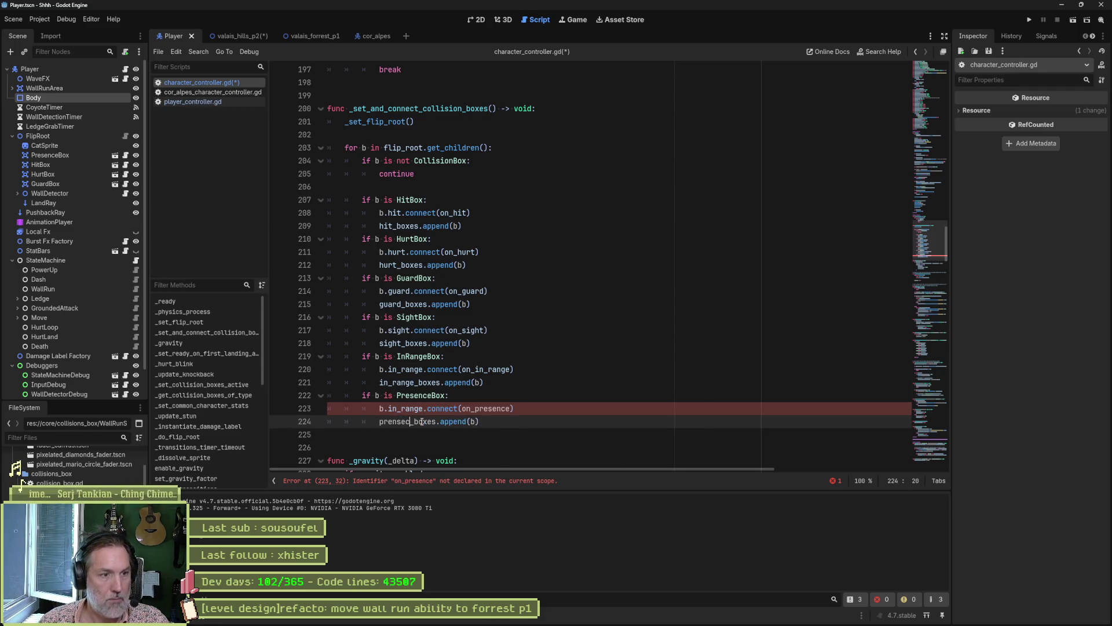
key(BackSpace)
key(BackSpace)
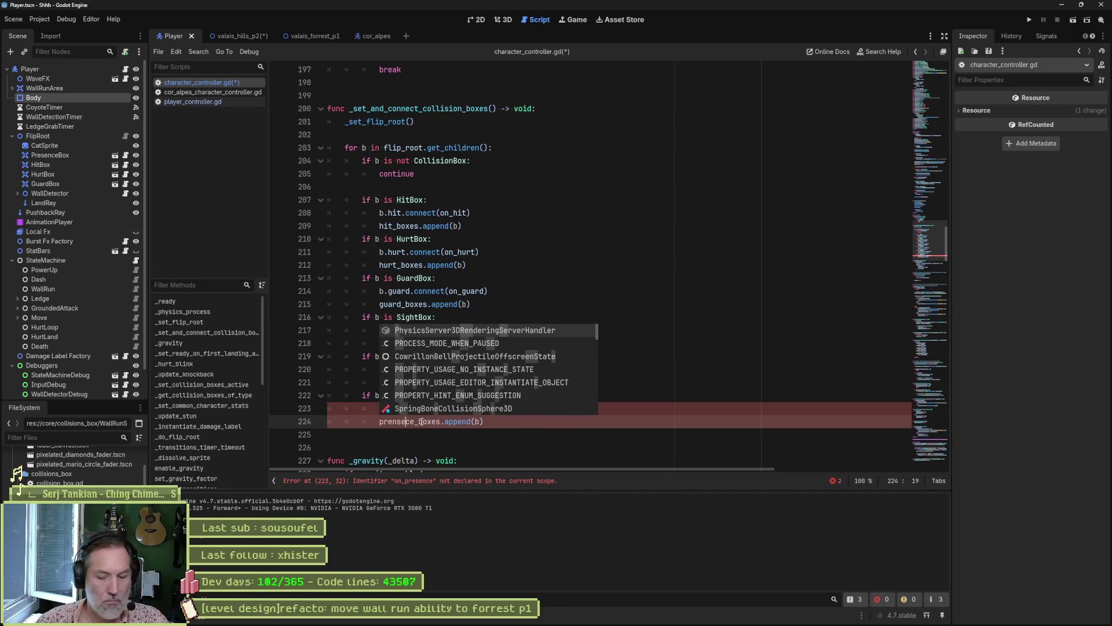
text(nce)
key(Right)
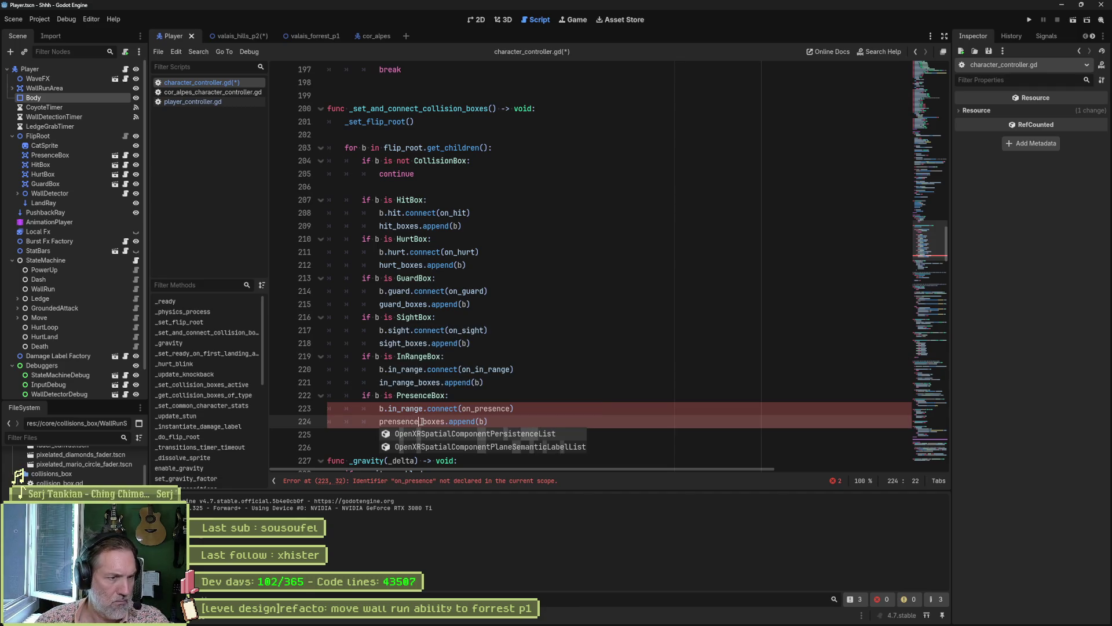
key(Left)
key(Left)
key(Left)
key(BackSpace)
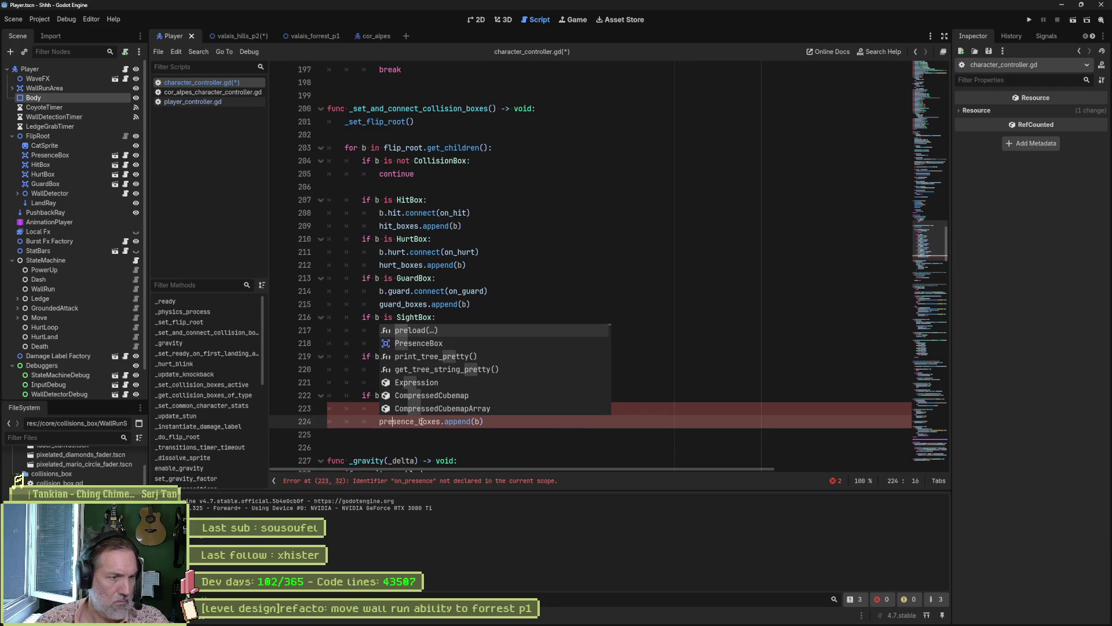
key(Escape)
Declare a presence_boxes array by copying the in_range_boxes declaration.
ctrl+click(410, 382)
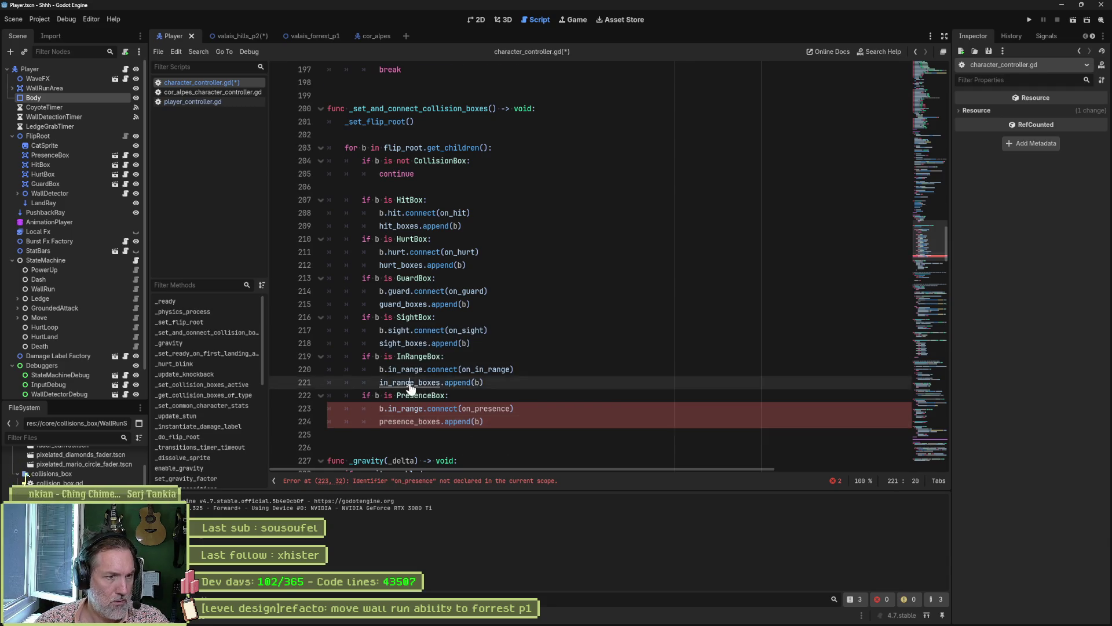
key(shift+End)
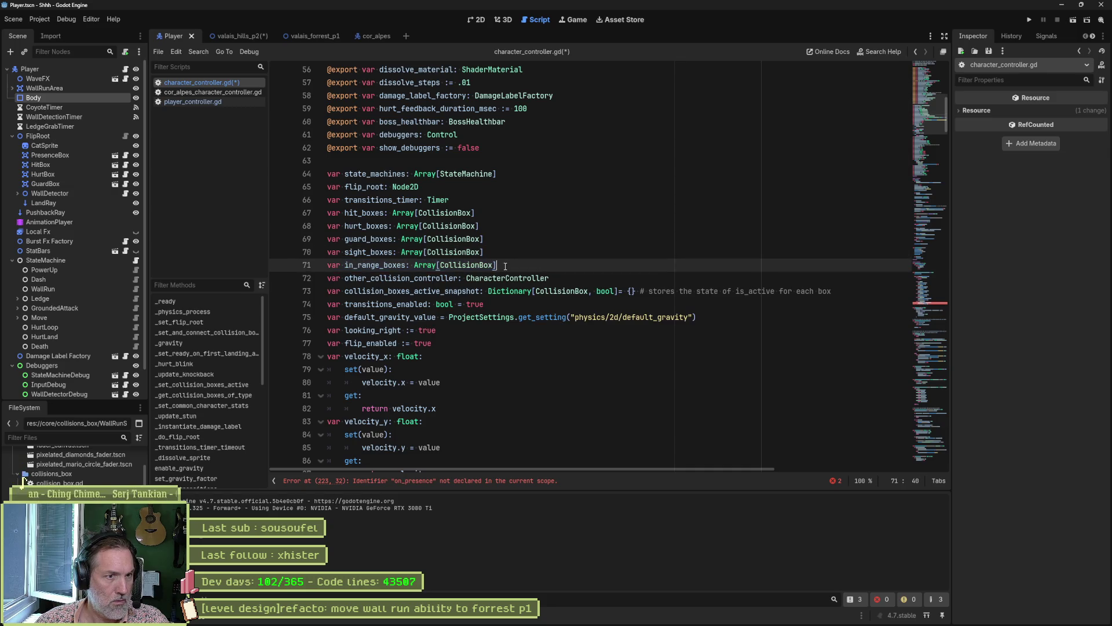
key(ctrl+c)
key(End)
key(Return)
key(ctrl+v)
drag(379, 278, 344, 279)
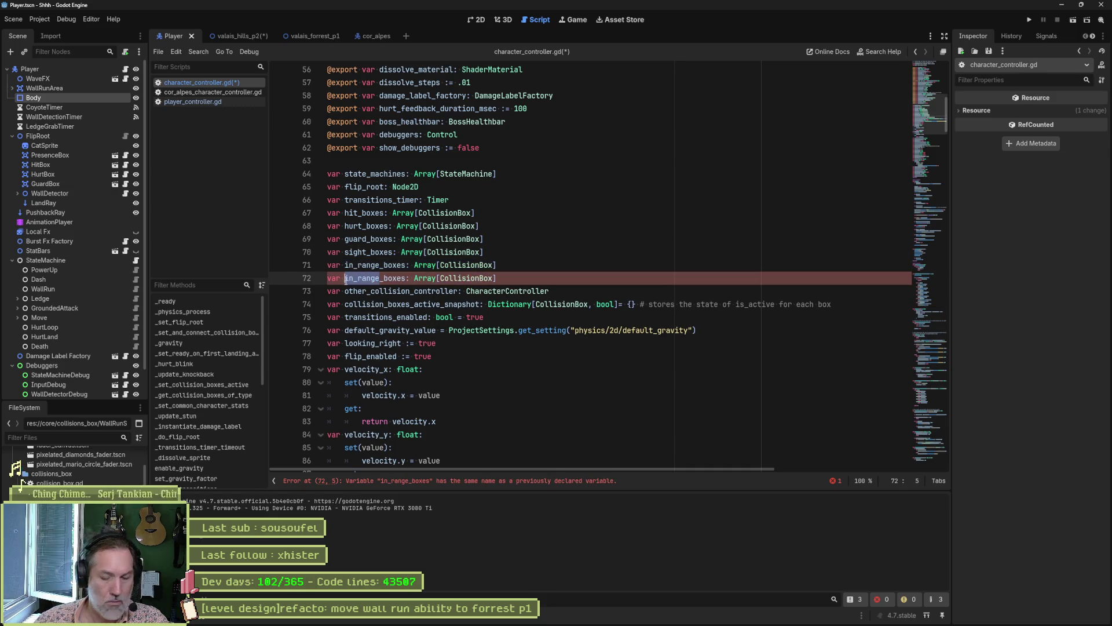
text(presence)
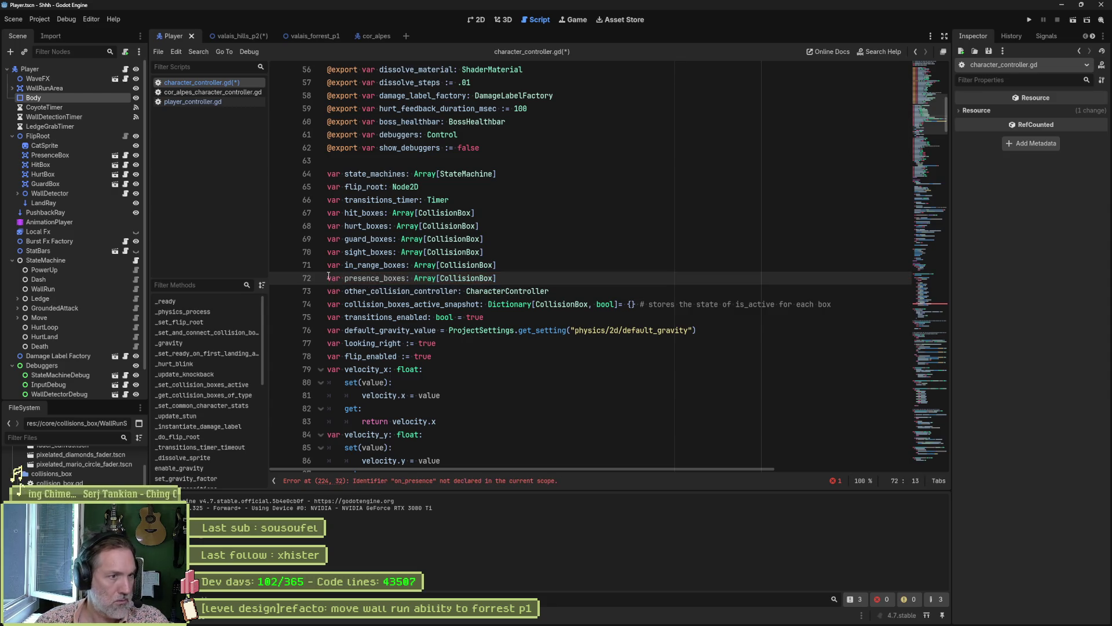
click(486, 482)
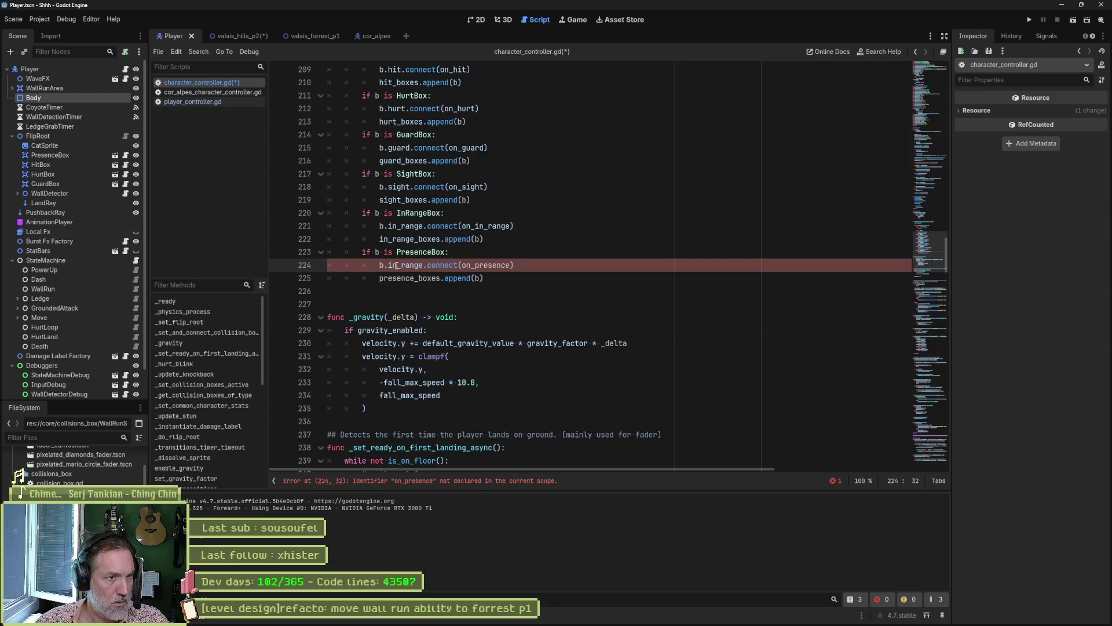
double_click(480, 264)
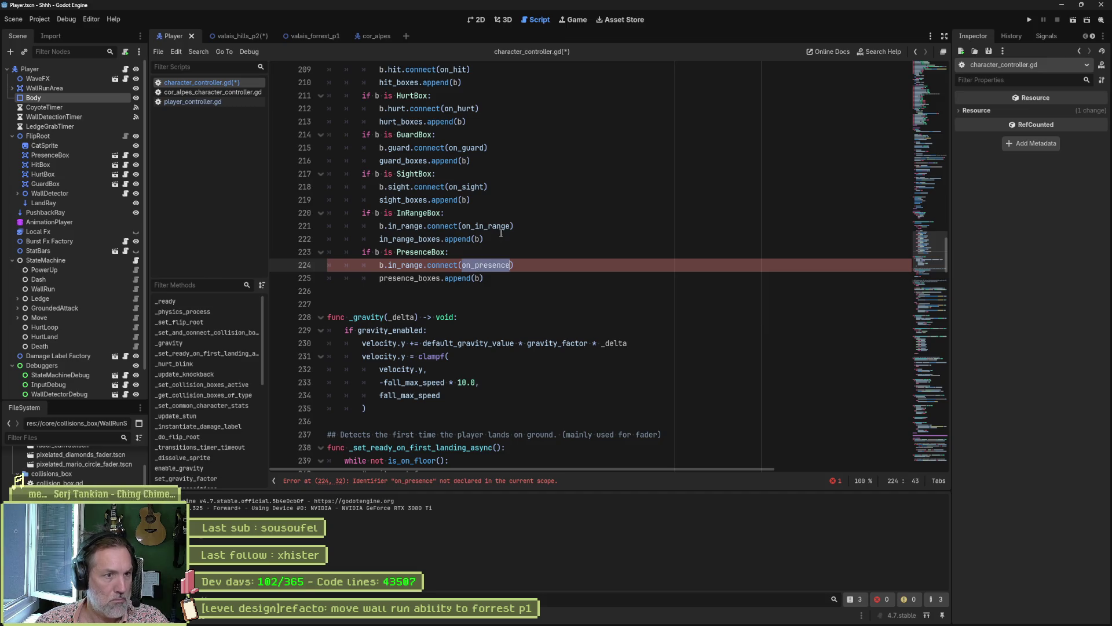
ctrl+click(502, 229)
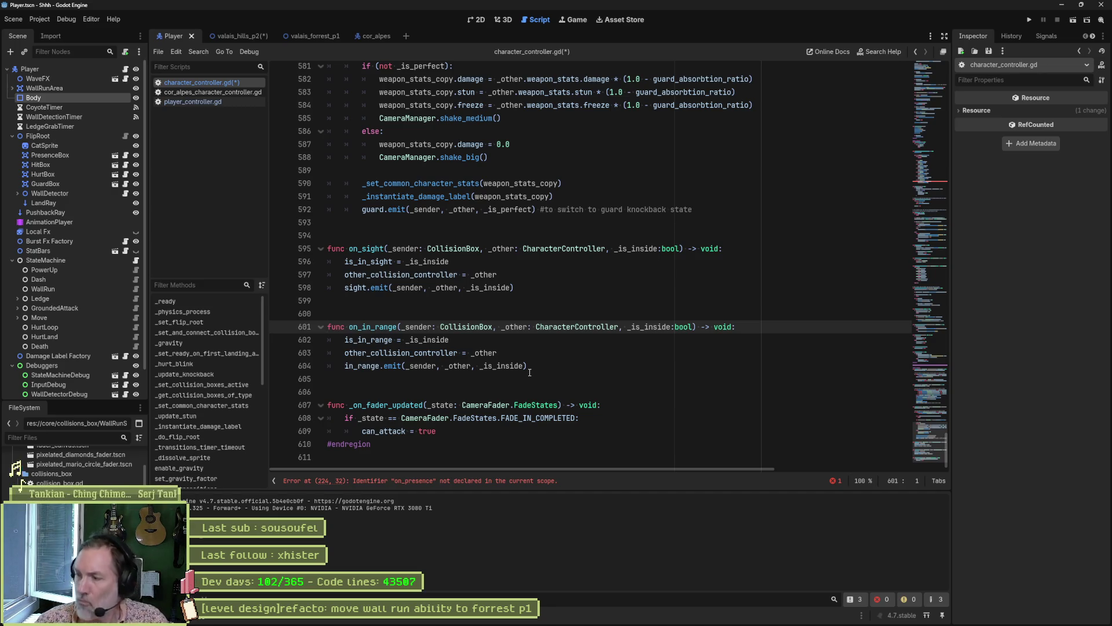
Paste a copy of on_in_range below it and rename it on_presence.
drag(529, 371, 560, 293)
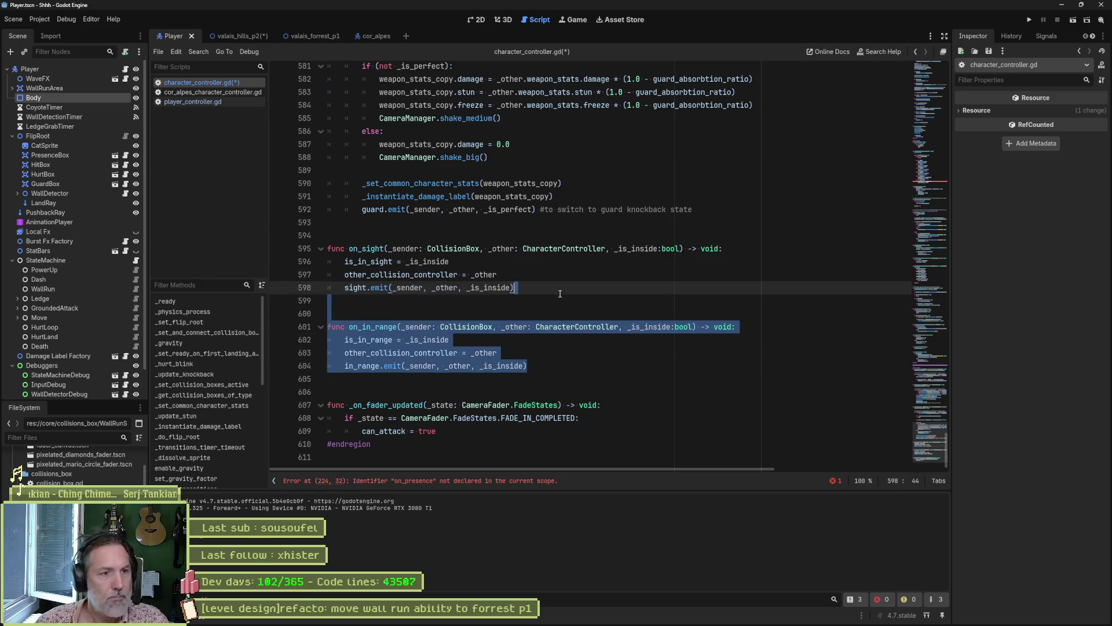
key(ctrl+c)
click(550, 361)
key(ctrl+v)
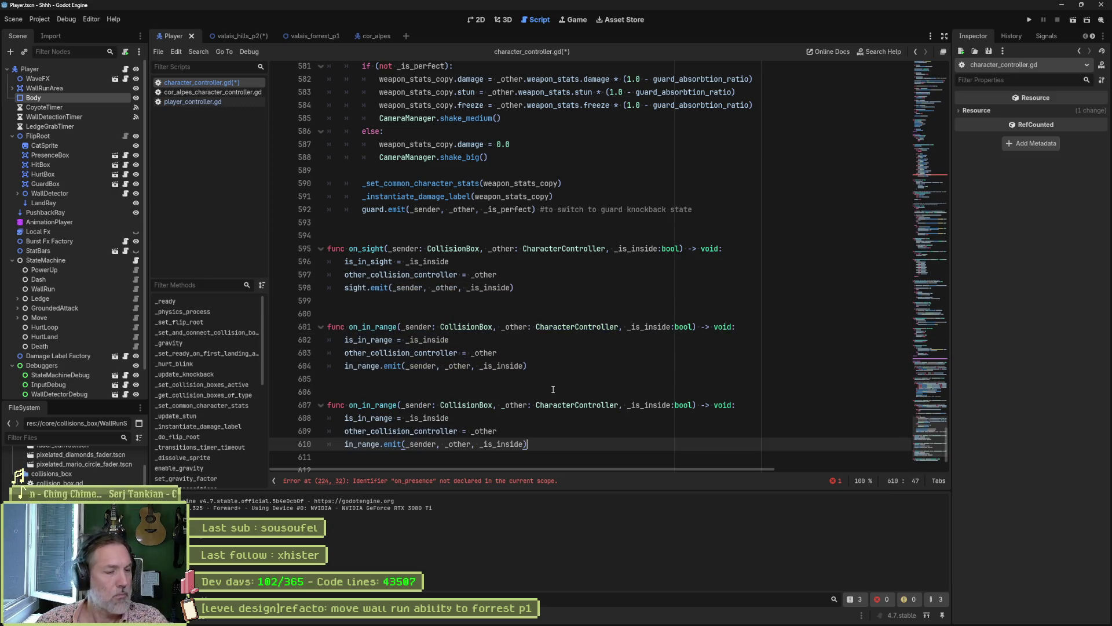
click(370, 405)
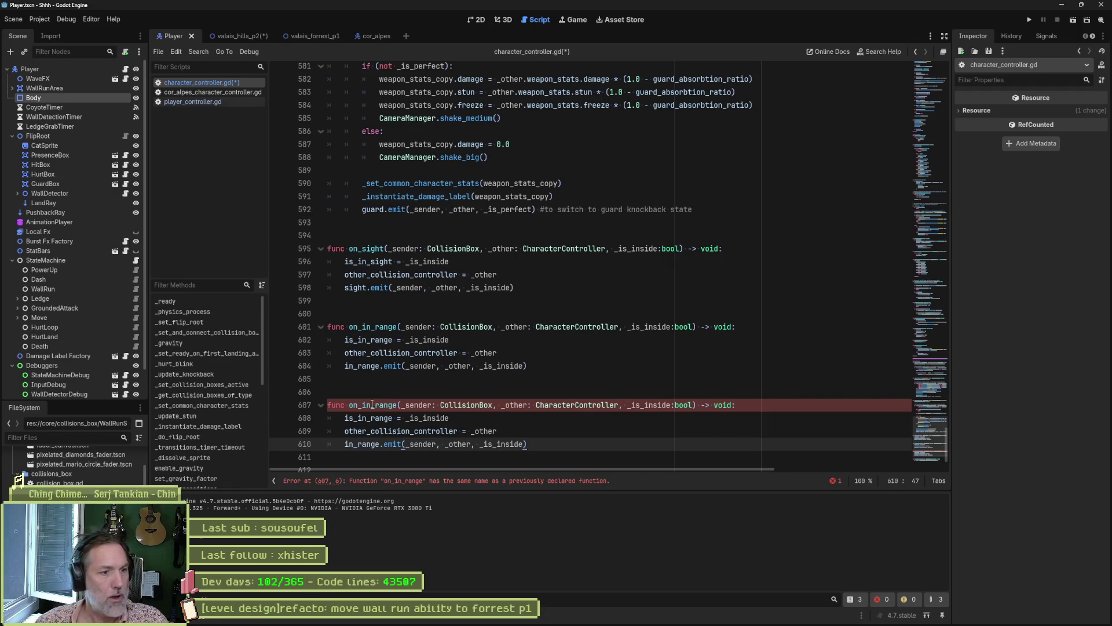
key(Delete)
key(Delete)
key(Delete)
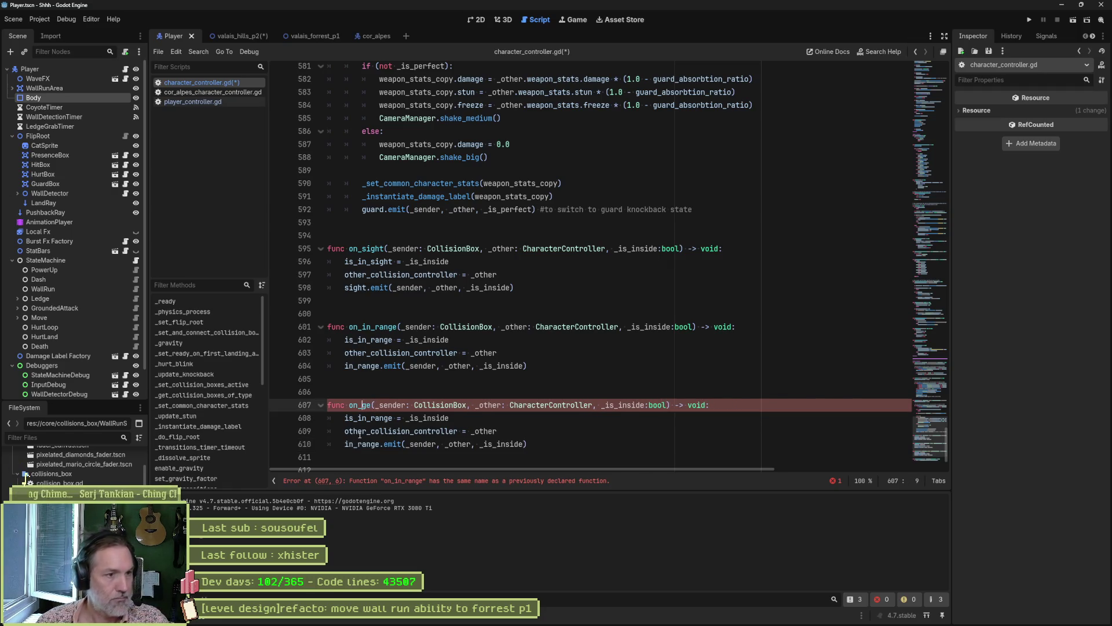
key(BackSpace)
key(BackSpace)
text(presence)
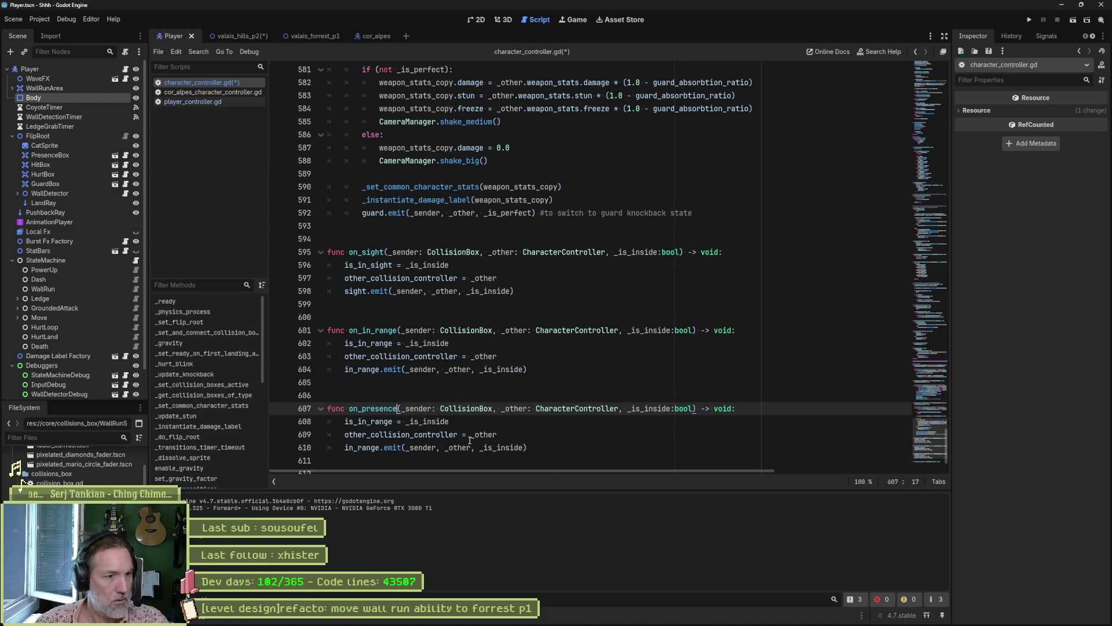
Add an is_present: bool = false declaration beside is_in_range.
ctrl+click(383, 421)
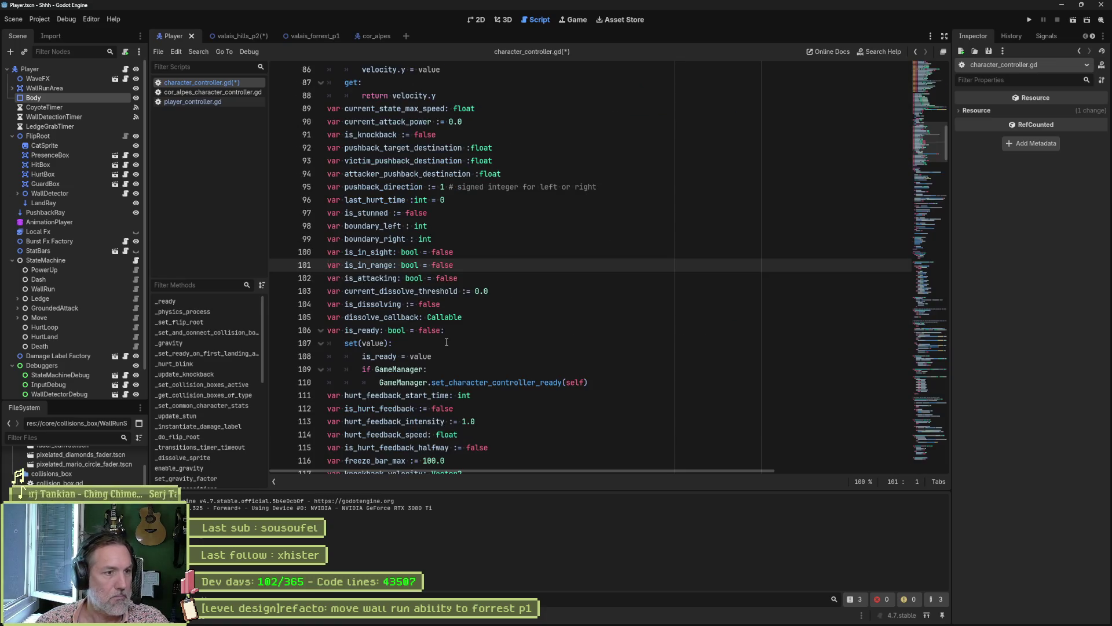
click(449, 266)
key(ctrl+shift+d)
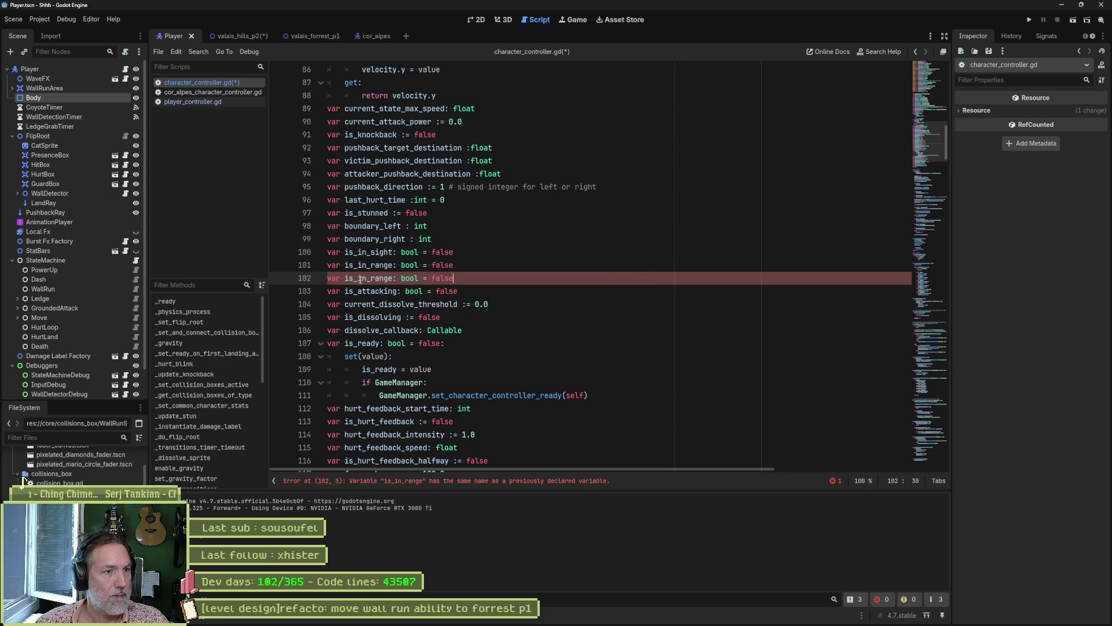
drag(357, 278, 394, 279)
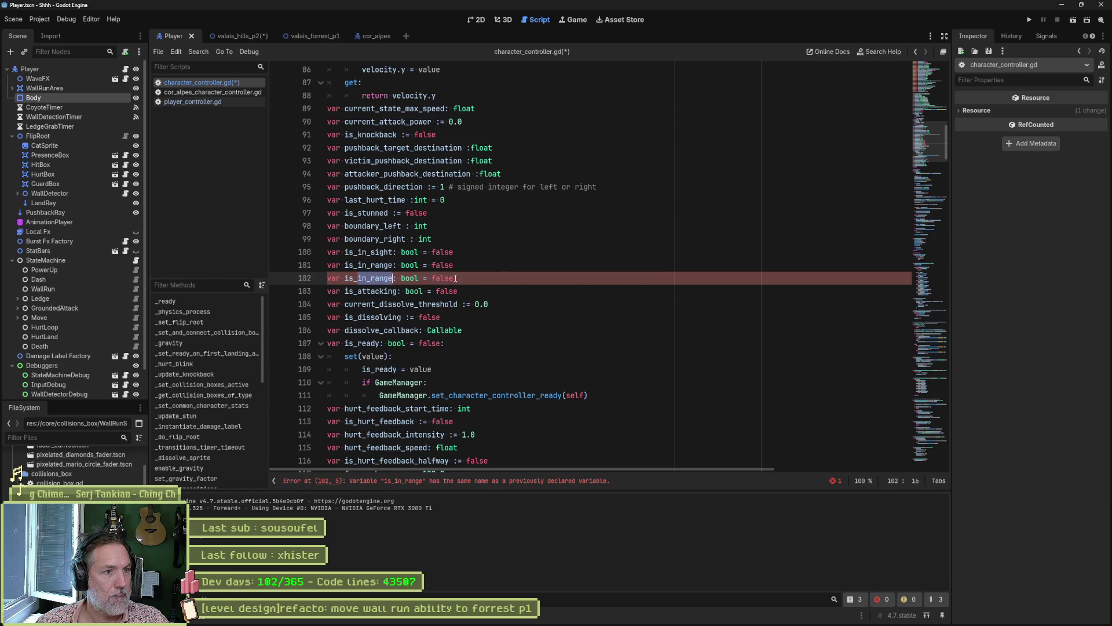
text(present)
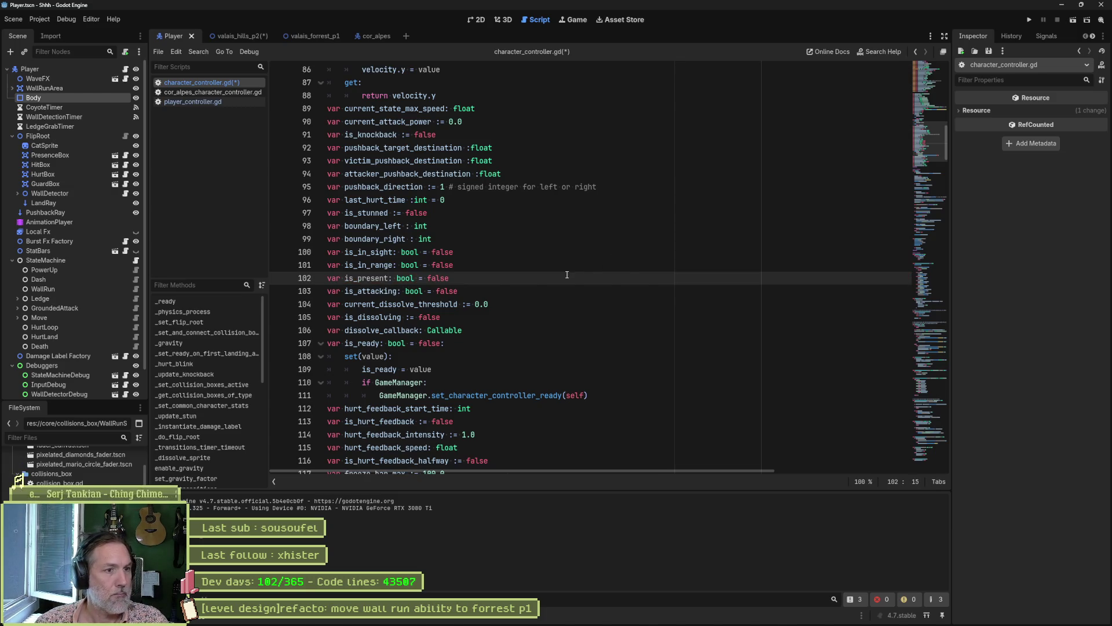
key(ctrl+shift+Left)
Make on_presence set is_present and call presence.emit instead of the in_range versions.
key(alt+Left)
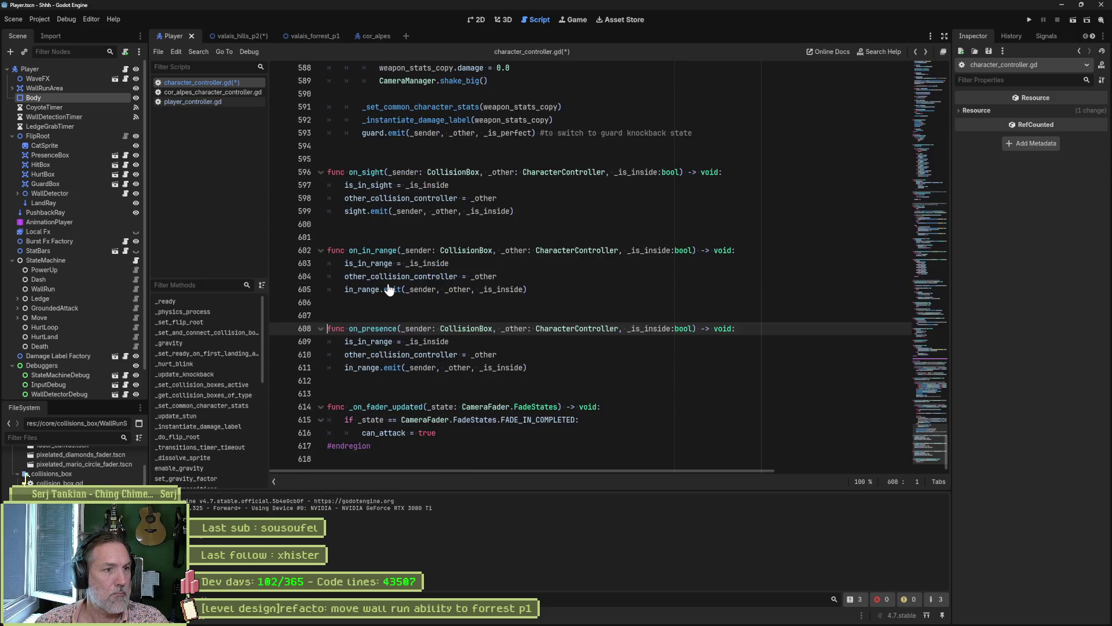
click(393, 341)
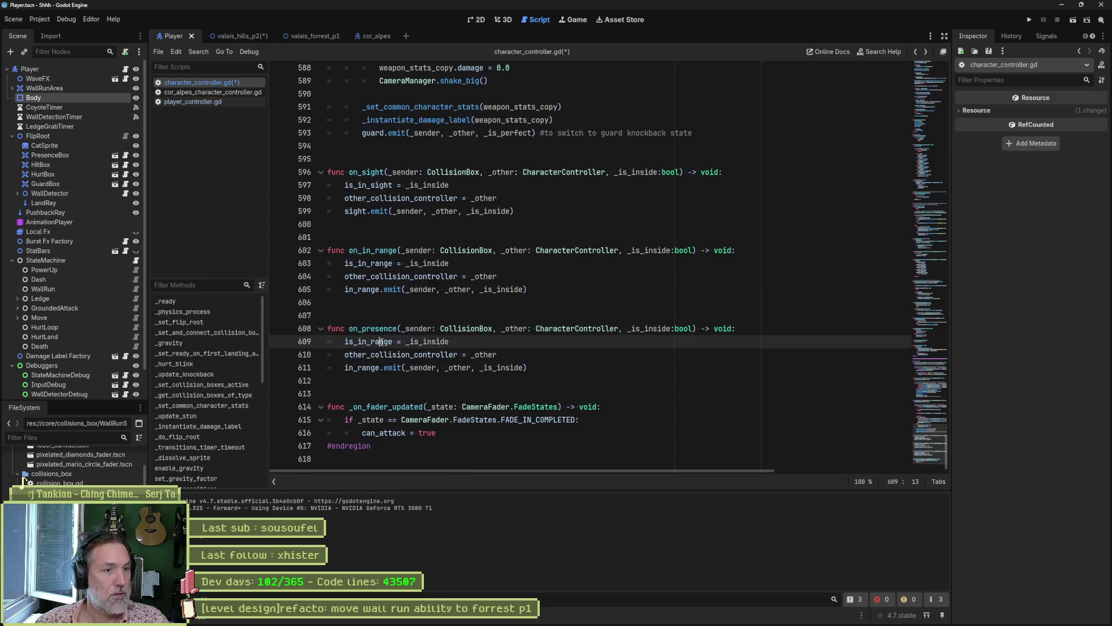
double_click(393, 342)
key(ctrl+v)
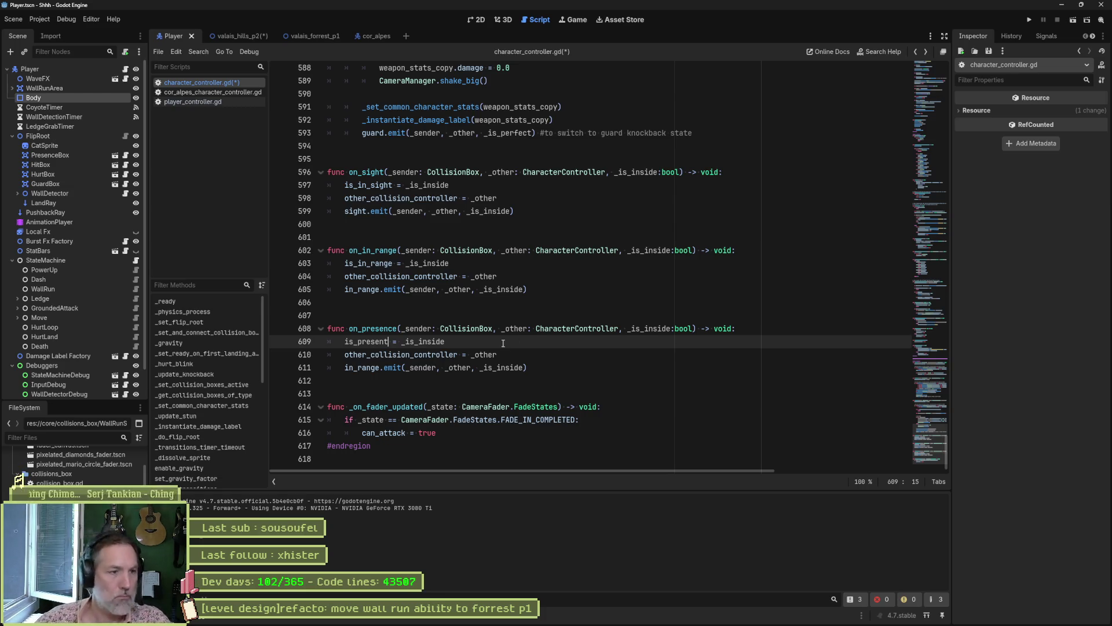
double_click(365, 367)
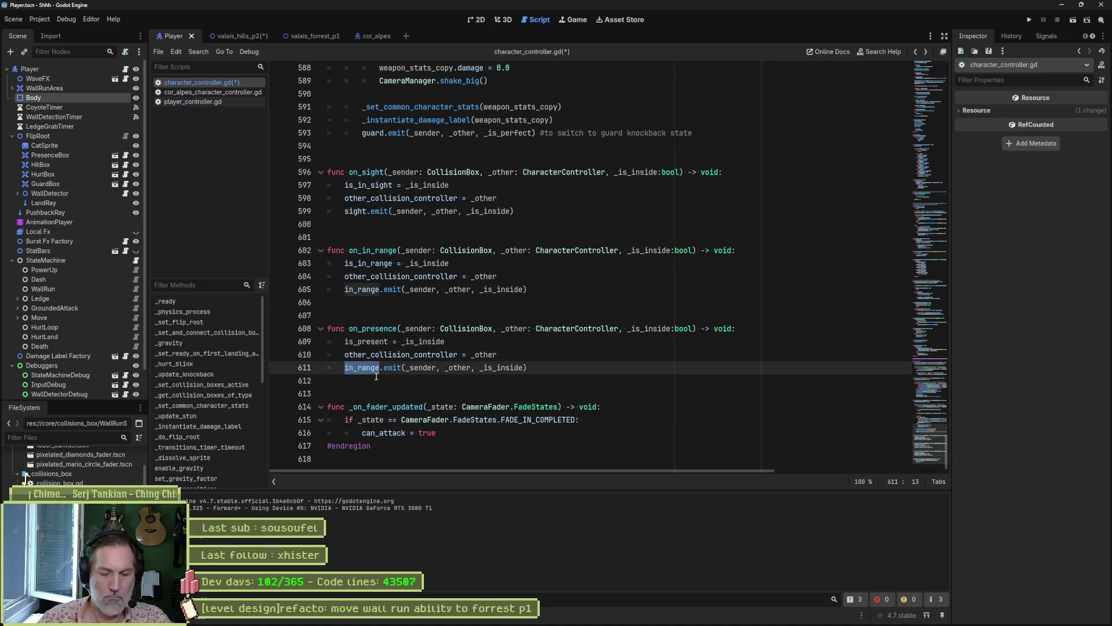
text(p)
click(369, 237)
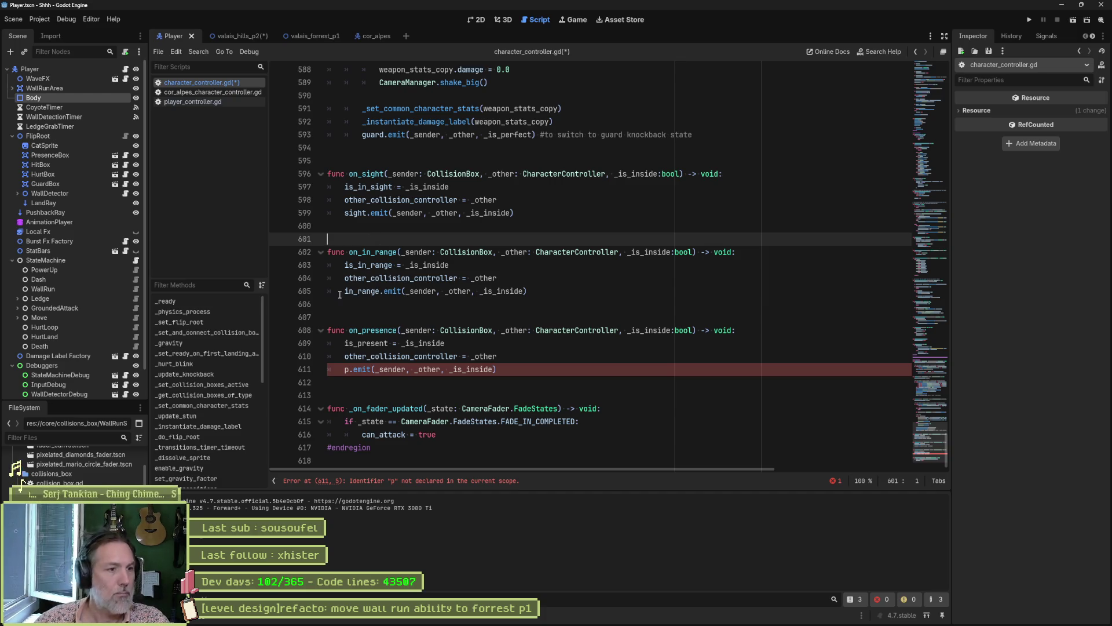
click(345, 371)
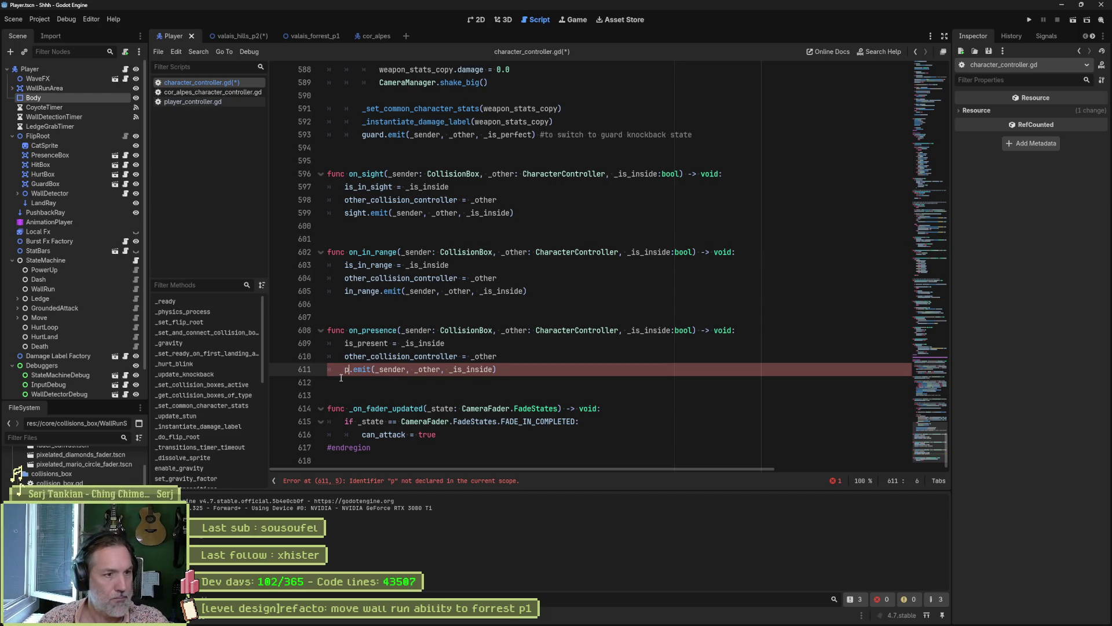
text(resence)
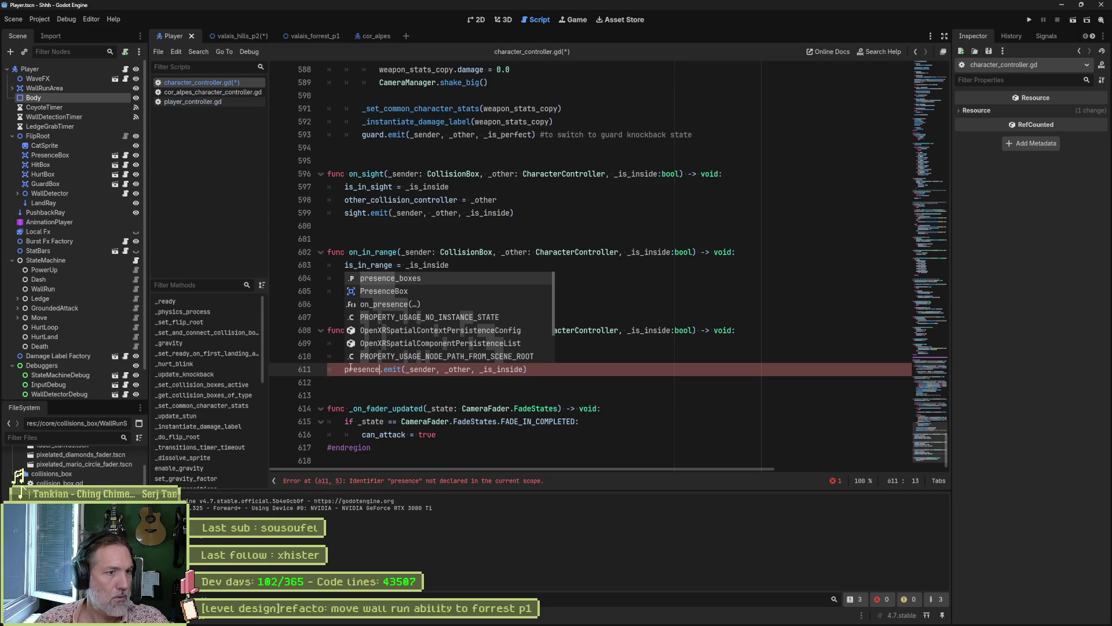
ctrl+click(354, 368)
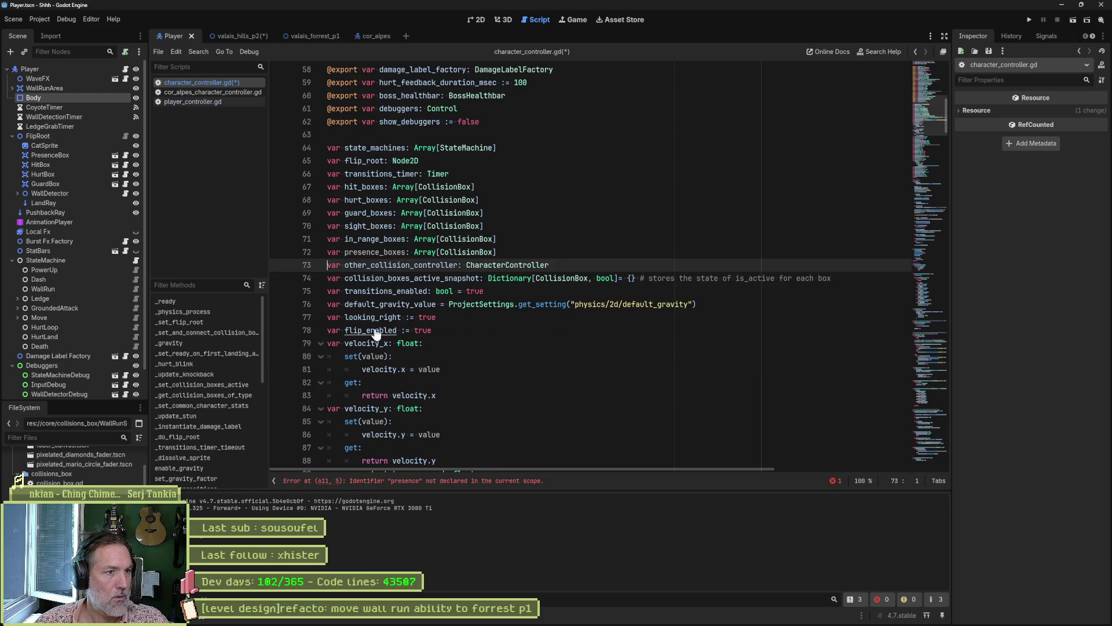
scroll(488, 200, up, 9)
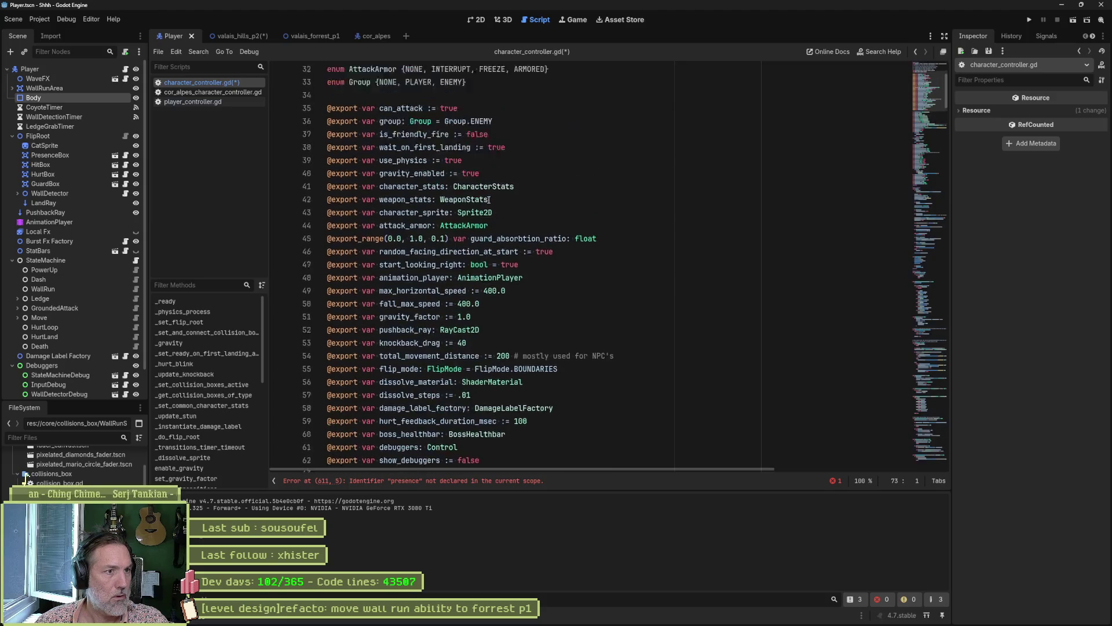
scroll(490, 200, up, 4)
click(326, 109)
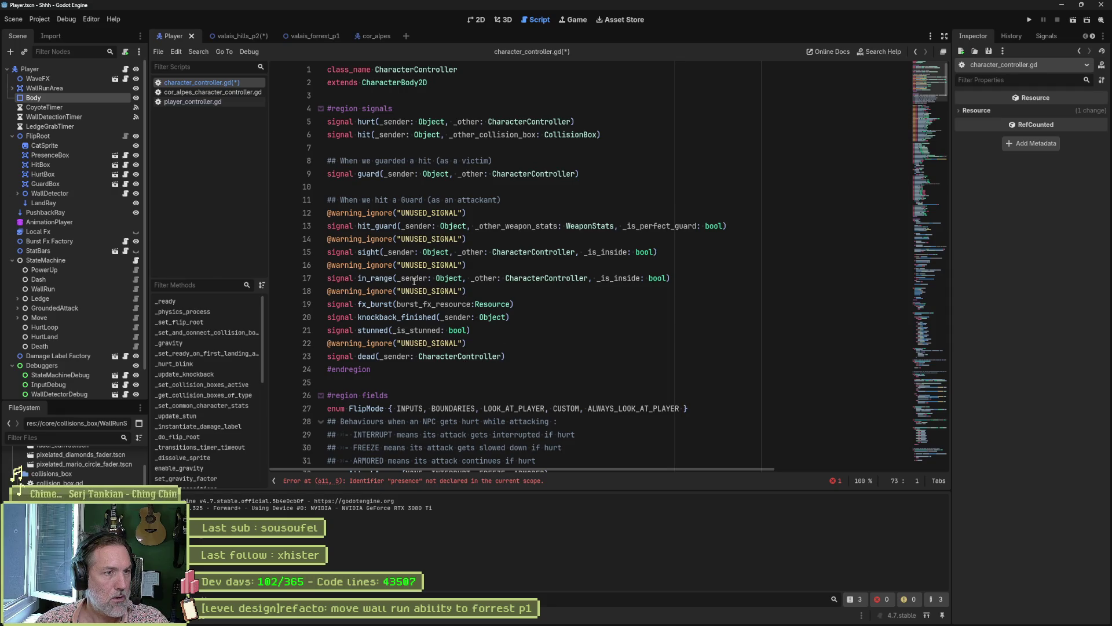
click(665, 278)
key(Return)
key(Return)
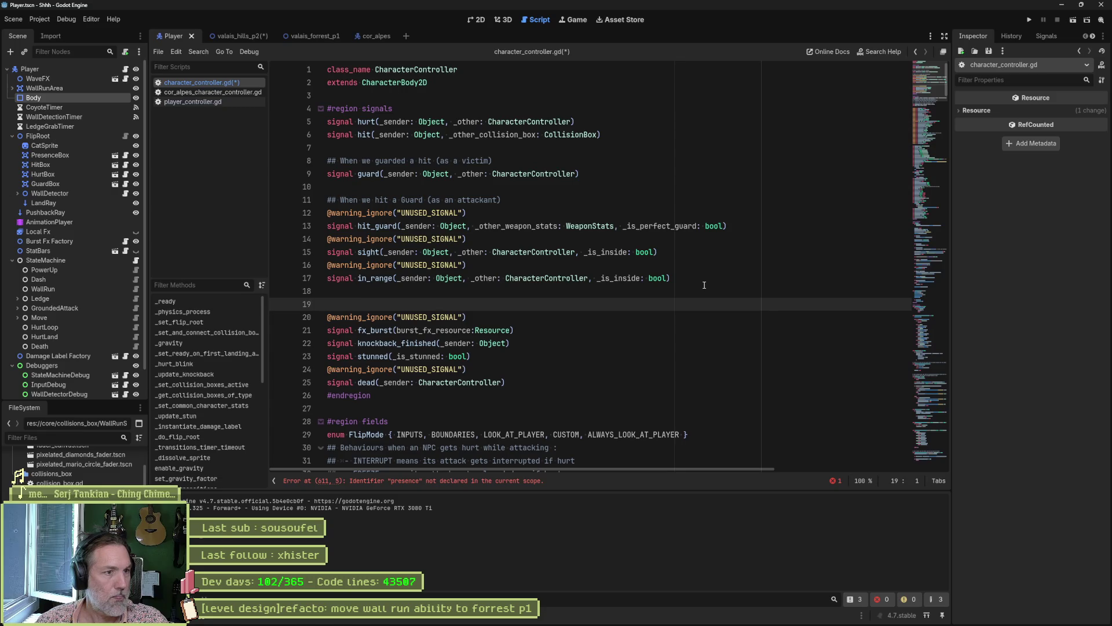
text(presence)
drag(689, 274, 687, 257)
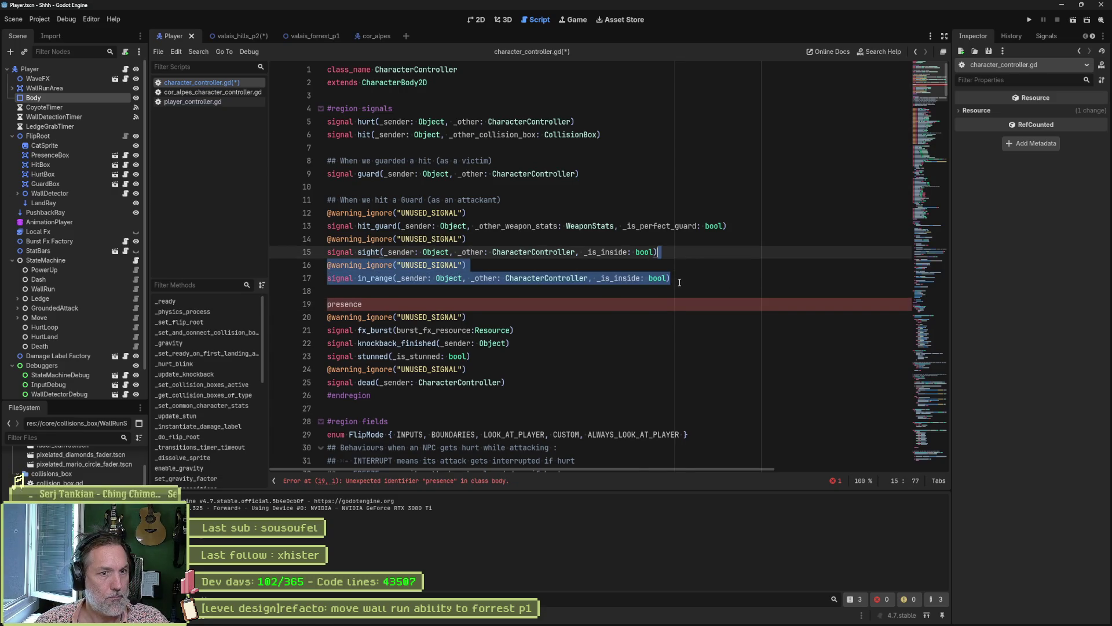
key(ctrl+shift+d)
Rename the copied signal to presence, remove leftover blank lines, and save the script.
double_click(344, 330)
key(ctrl+x)
double_click(375, 304)
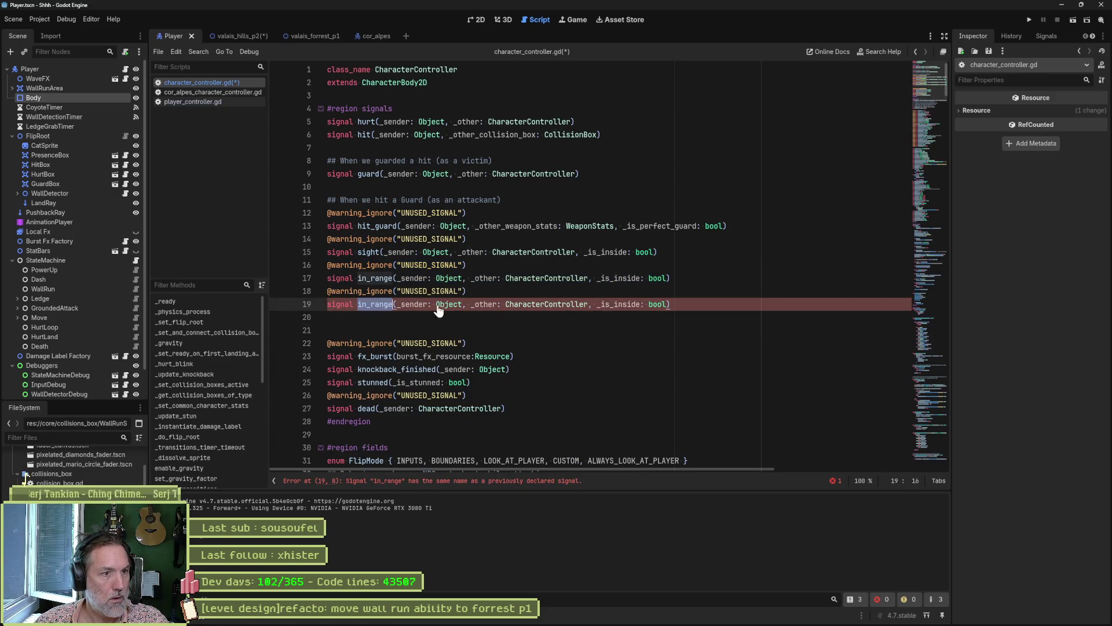
key(ctrl+v)
click(593, 317)
key(Delete)
key(Delete)
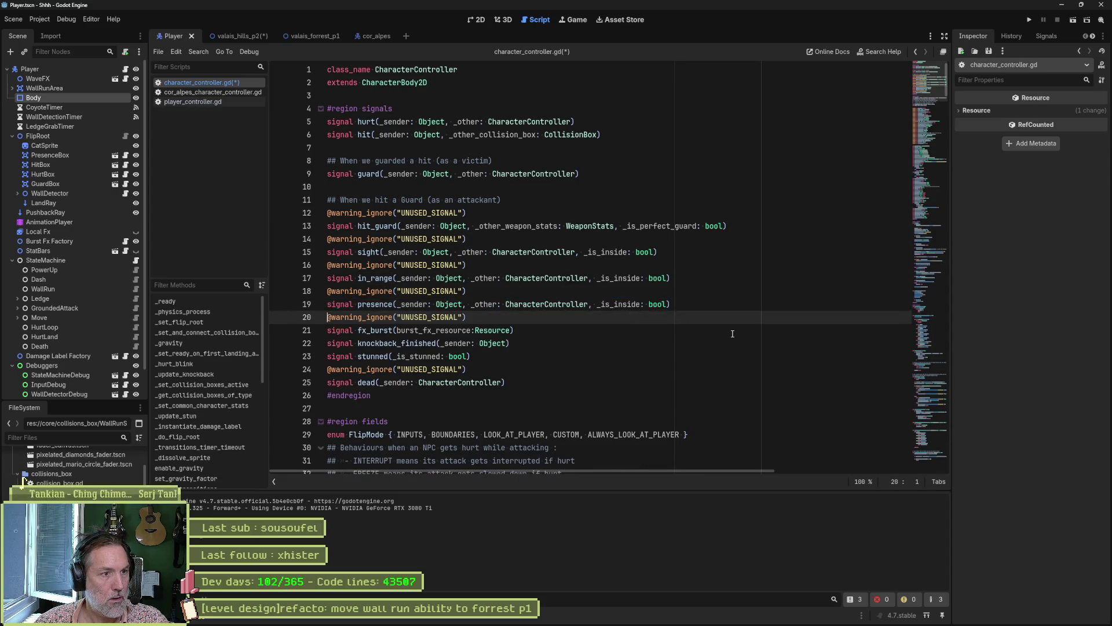
key(ctrl+s)
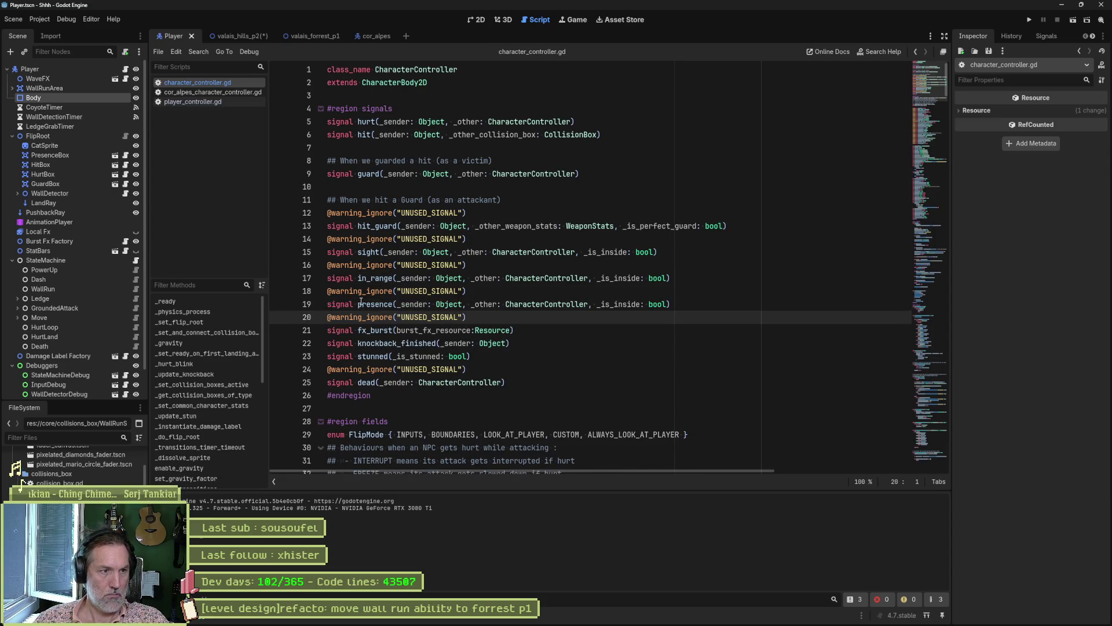
Jump to _set_and_connect_collision_boxes and place the caret after presence_boxes.append(b).
click(927, 333)
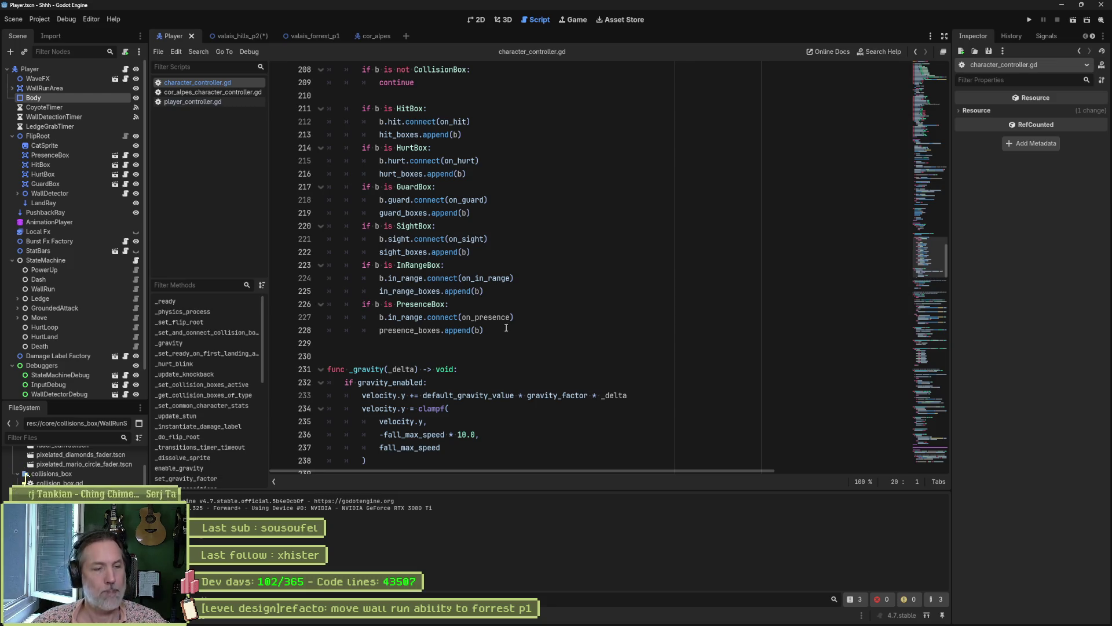
click(523, 330)
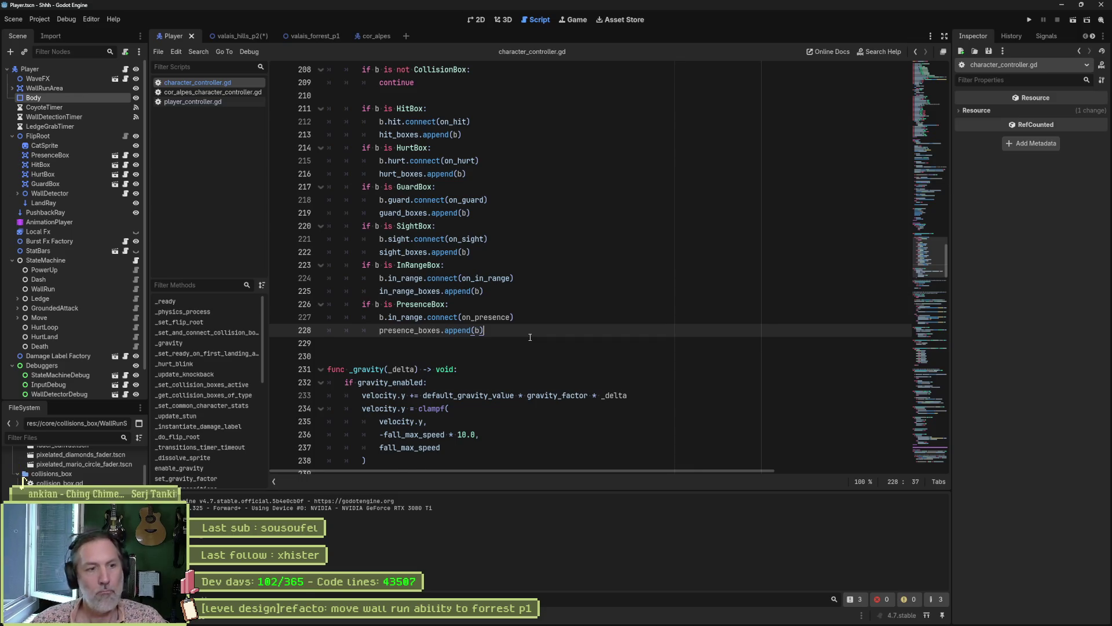
Type set_collision_boxes_active(CollisionBox.Type. on a new line and open the Type enum in collision_box.gd.
key(Return)
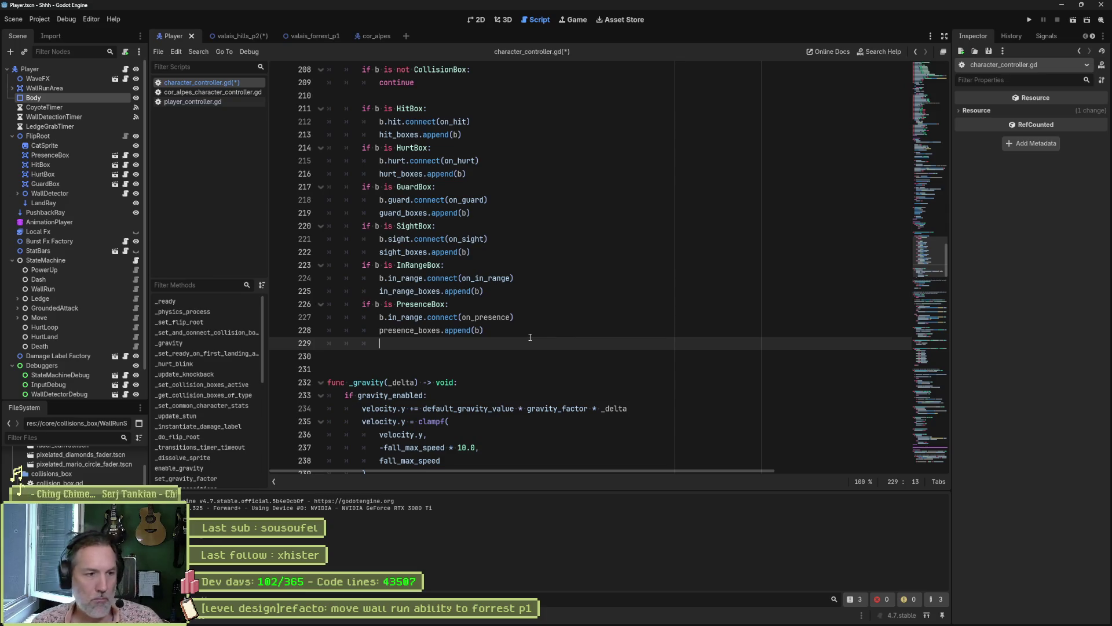
text(dea)
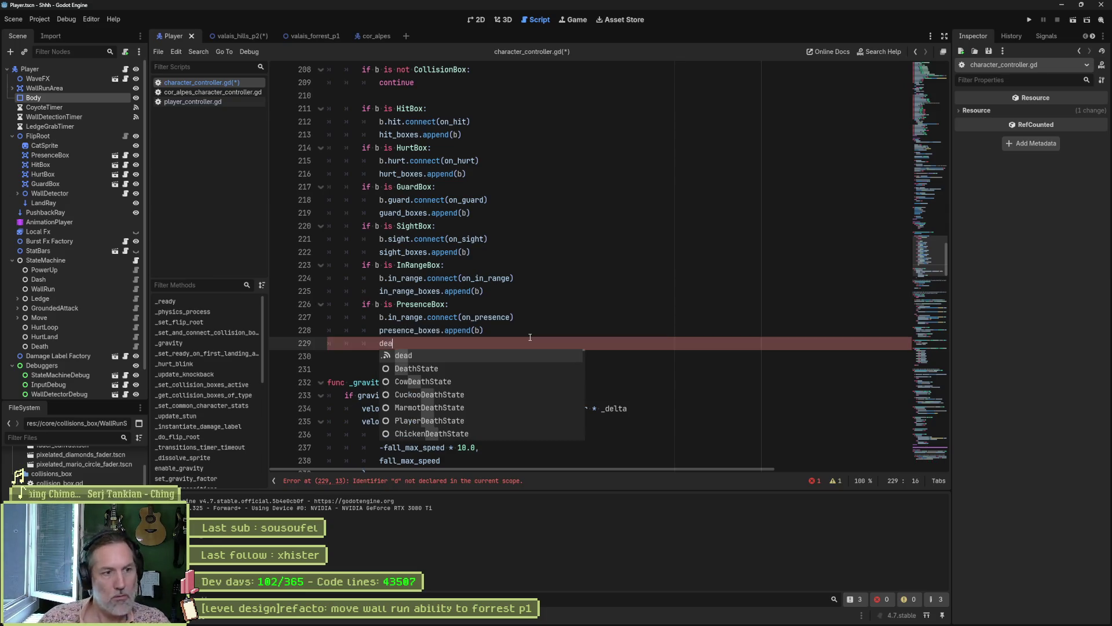
key(BackSpace)
key(BackSpace)
key(BackSpace)
text(set_c)
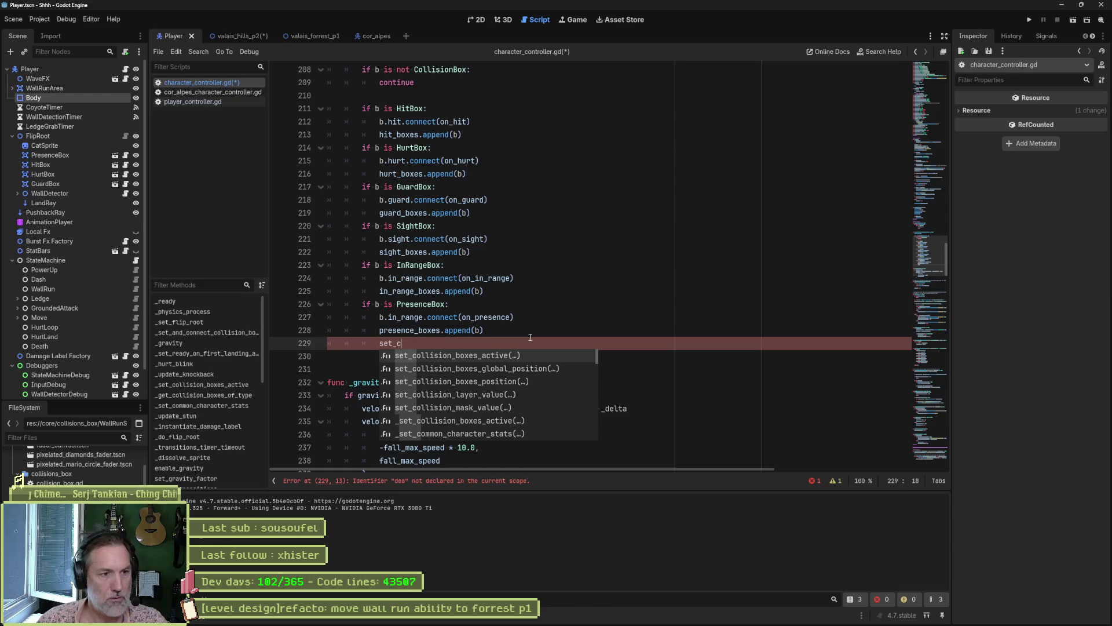
key(Return)
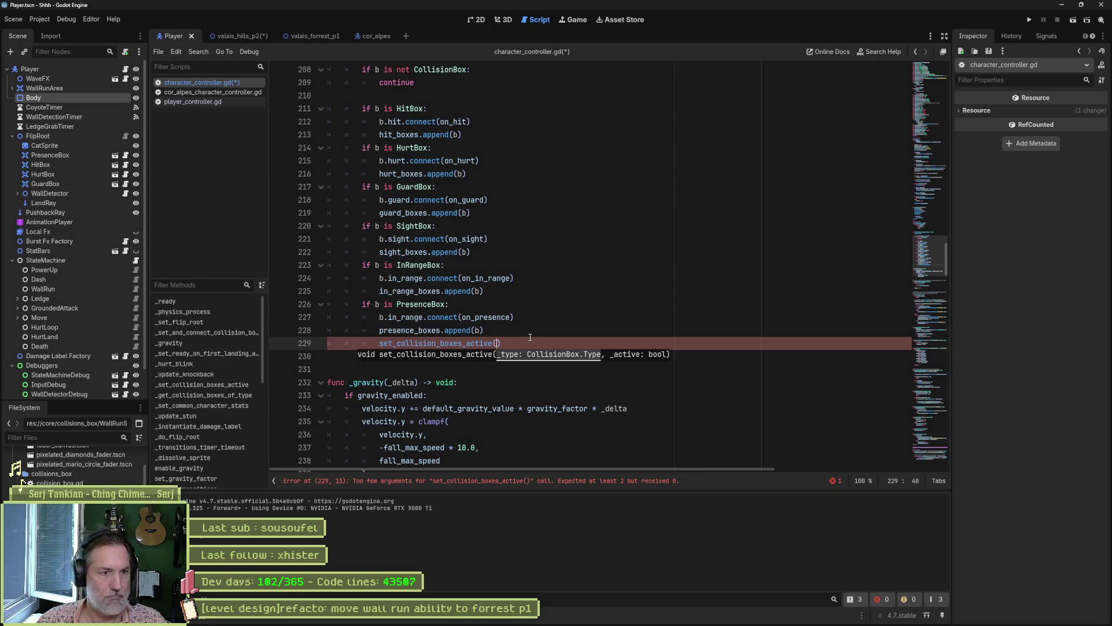
text(Colli)
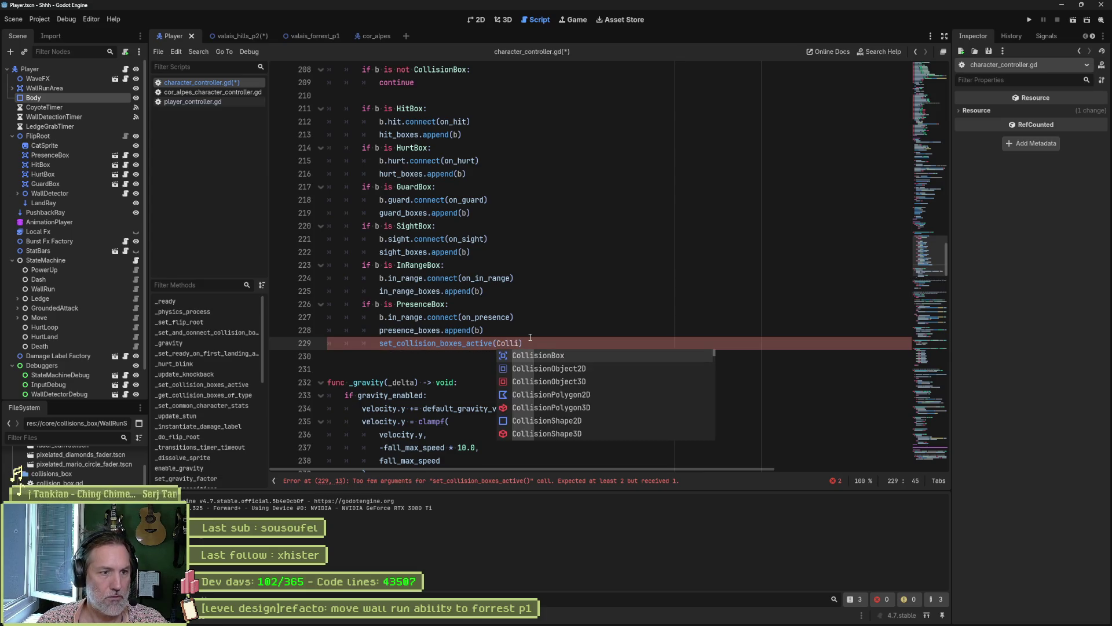
key(Return)
text(.)
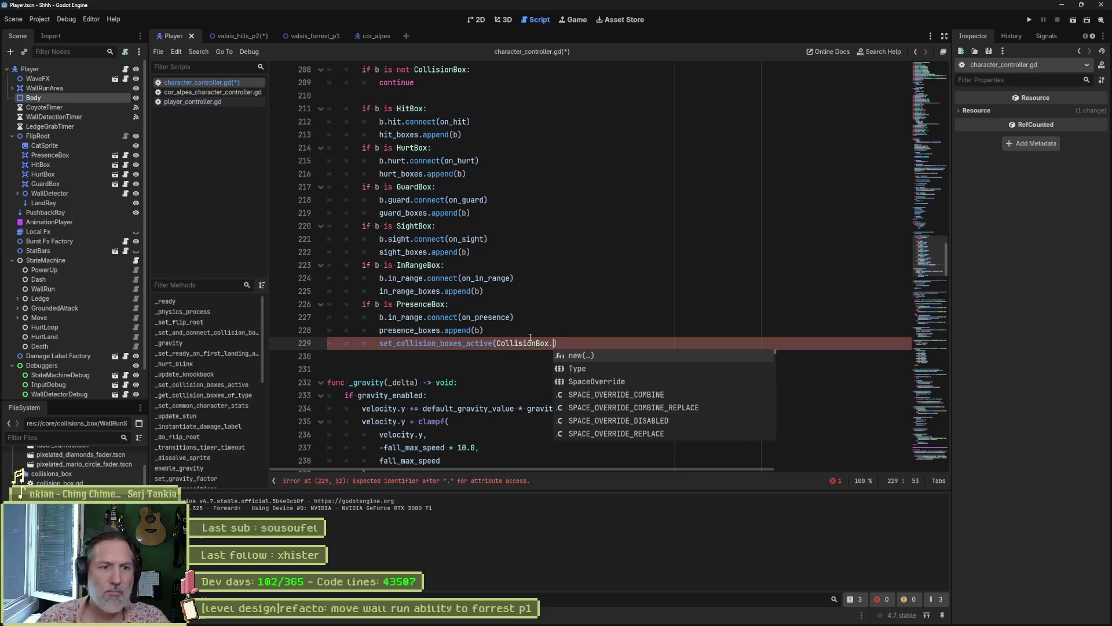
text(Type.)
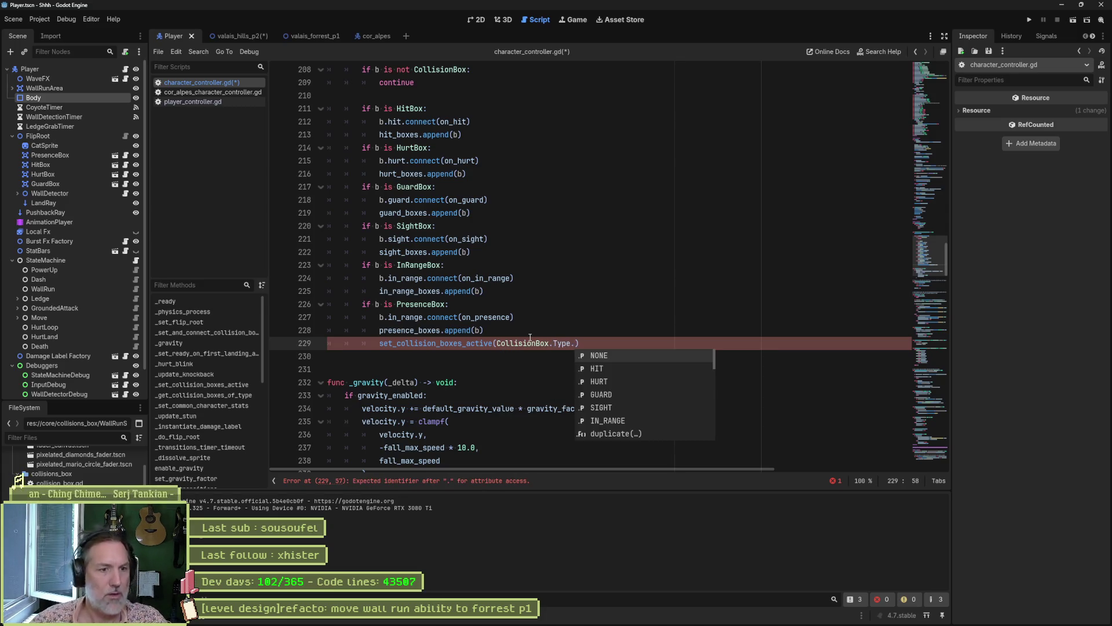
ctrl+click(562, 342)
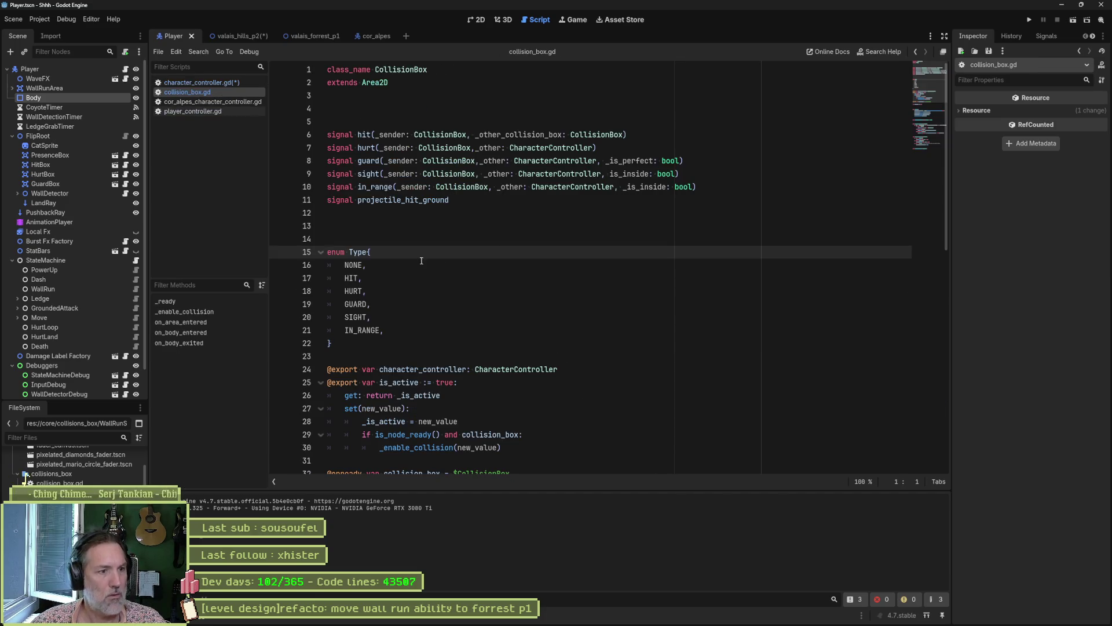
Add PRESENCE after IN_RANGE in the CollisionBox Type enum and save collision_box.gd.
click(385, 331)
key(Return)
text(P)
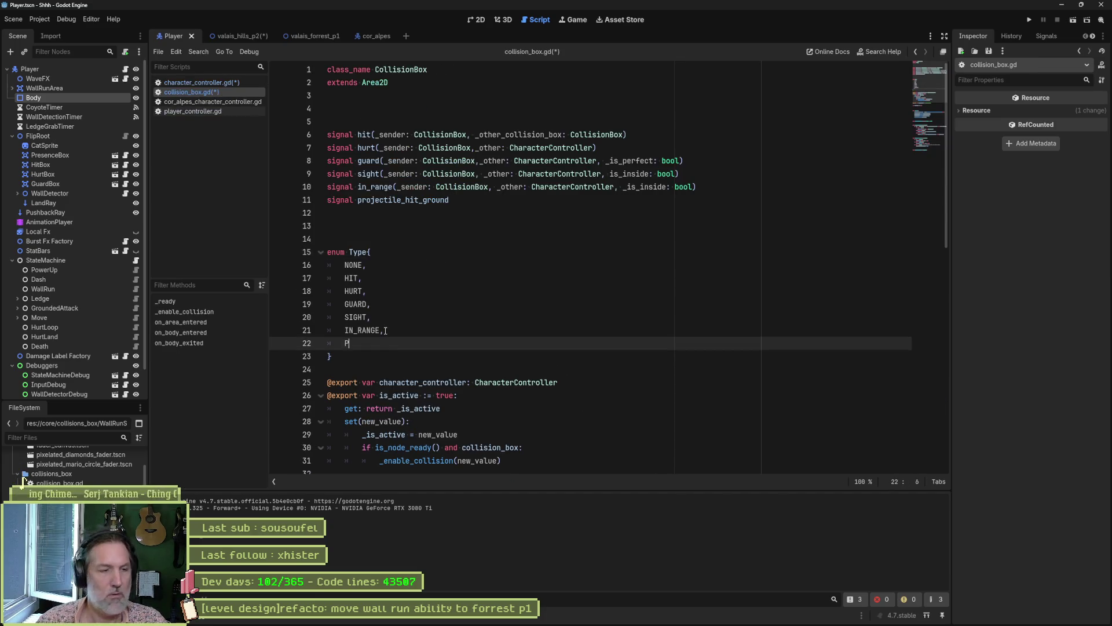
text(RESENCE)
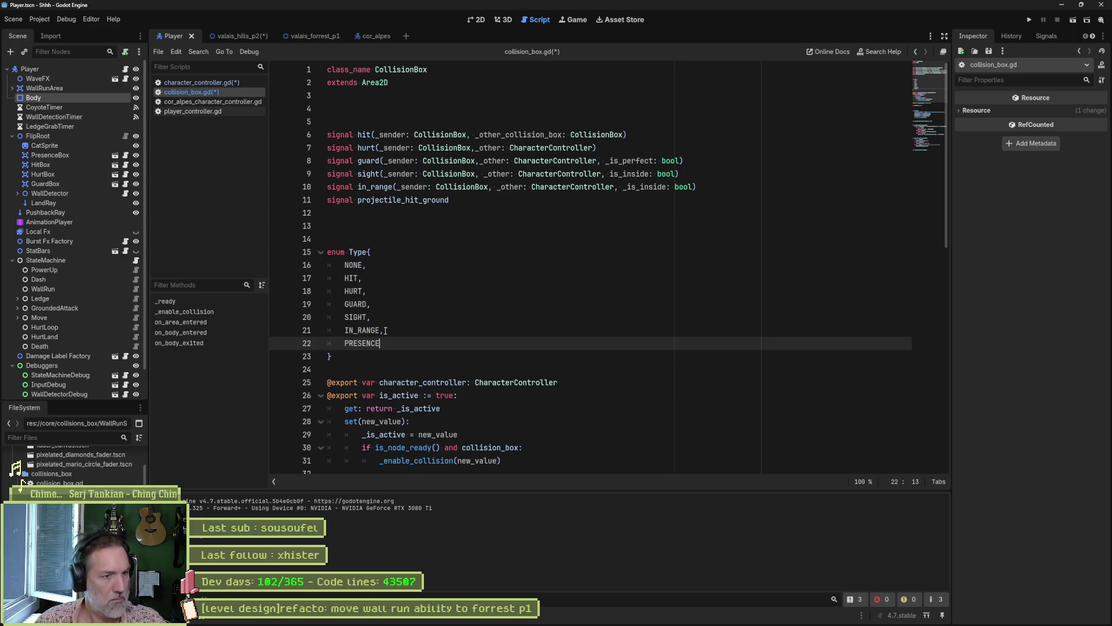
text(,)
key(ctrl+s)
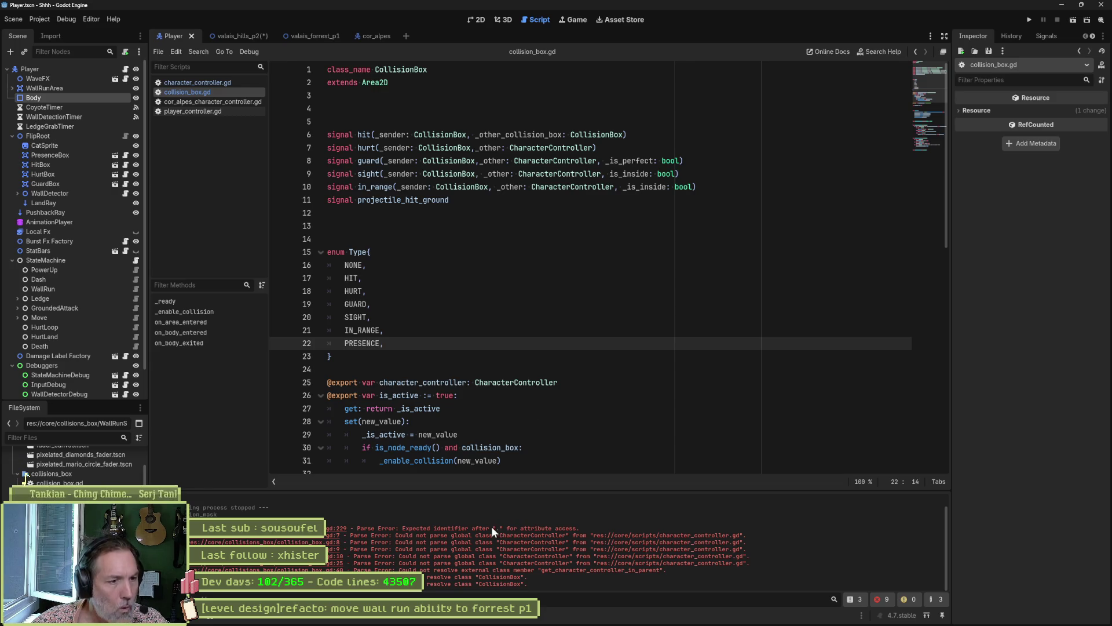
Make line 229 call set_collision_boxes_active(CollisionBox.Type.PRESENCE, false) and save character_controller.gd.
click(336, 528)
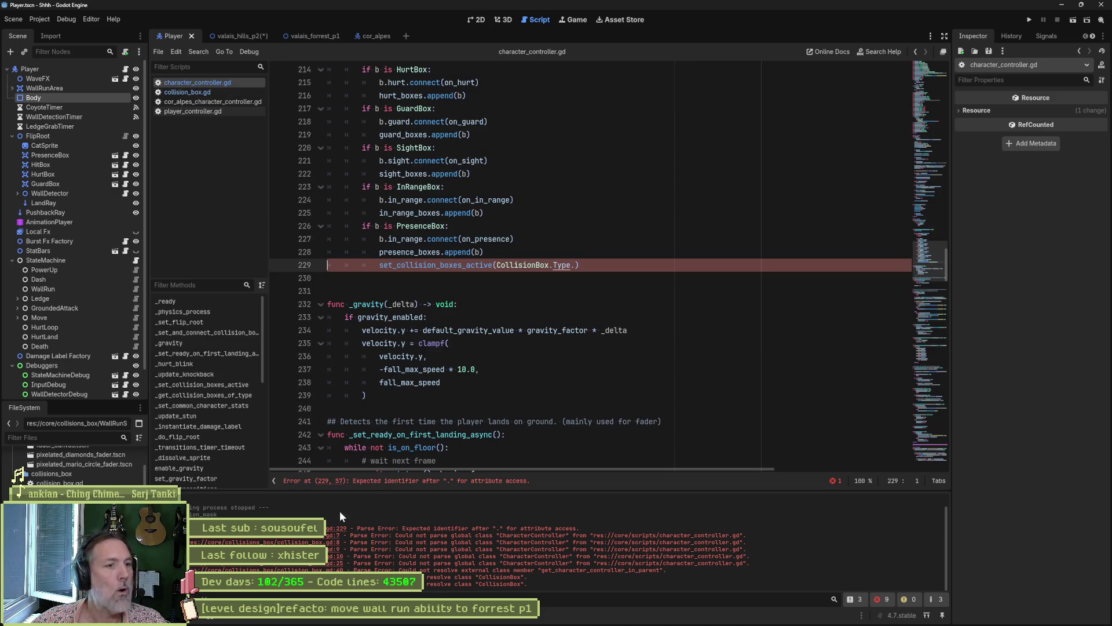
click(577, 264)
key(Left)
key(ctrl+space)
key(Down)
key(Down)
key(Down)
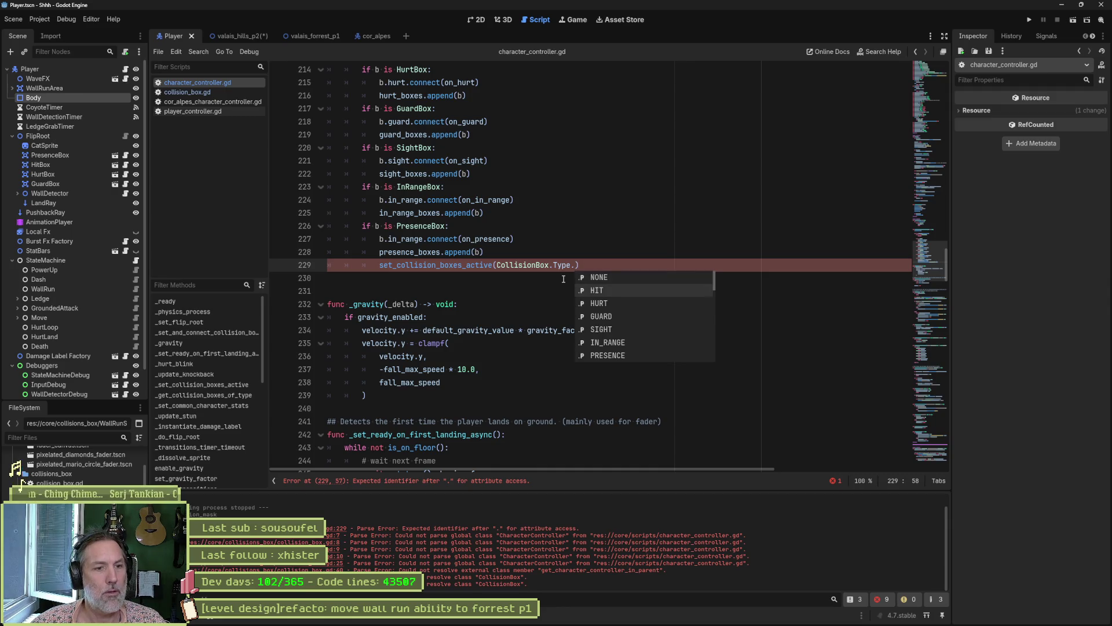
key(Down)
key(Return)
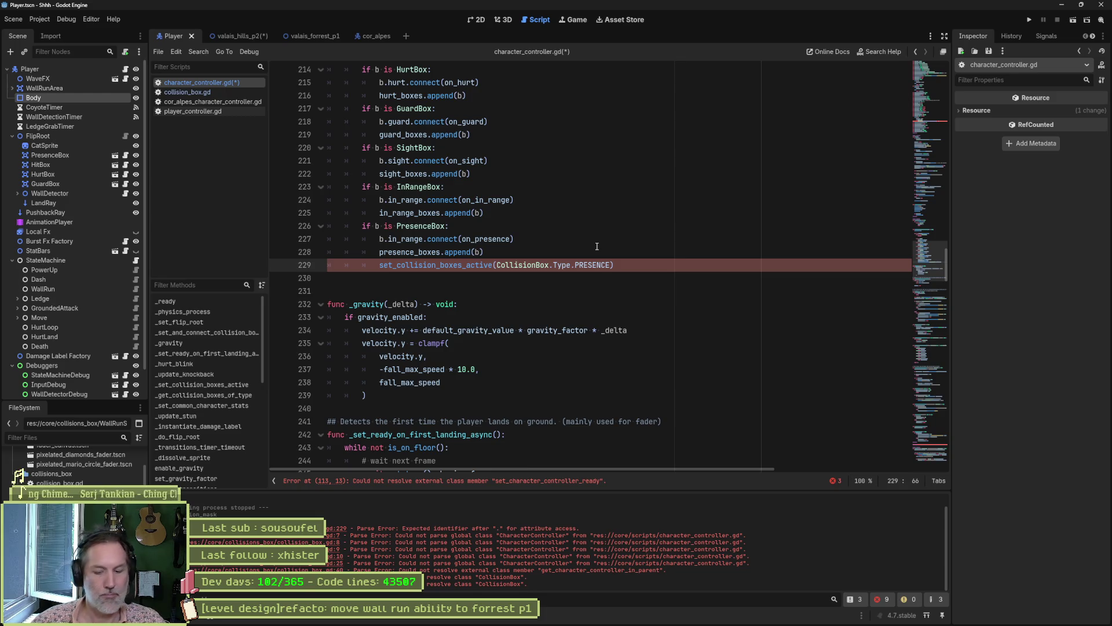
text(, FALSE)
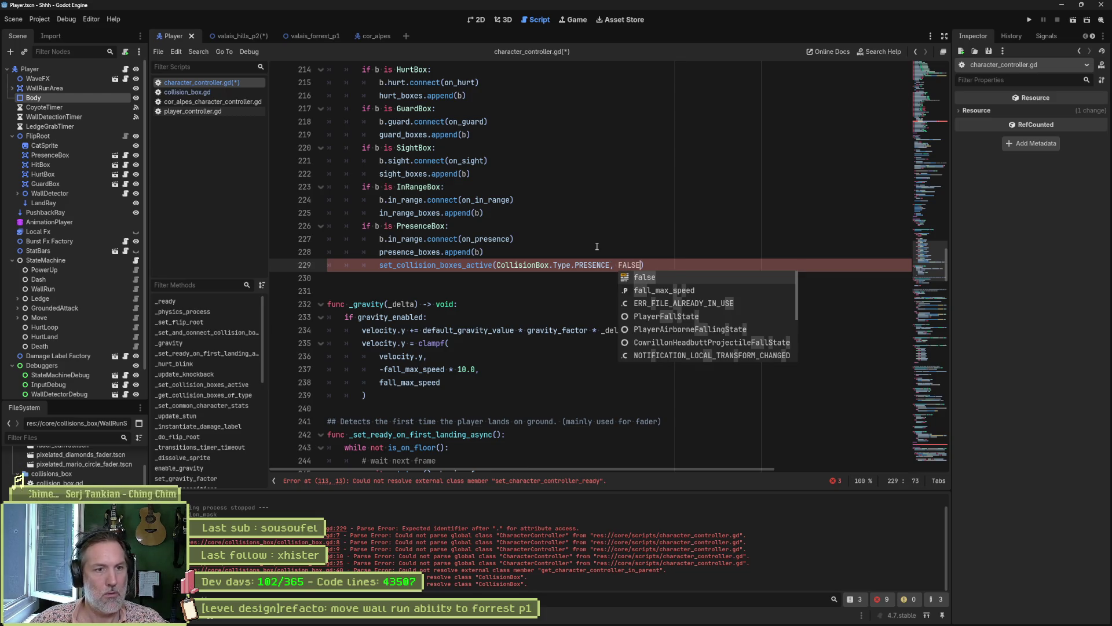
key(Return)
key(ctrl+s)
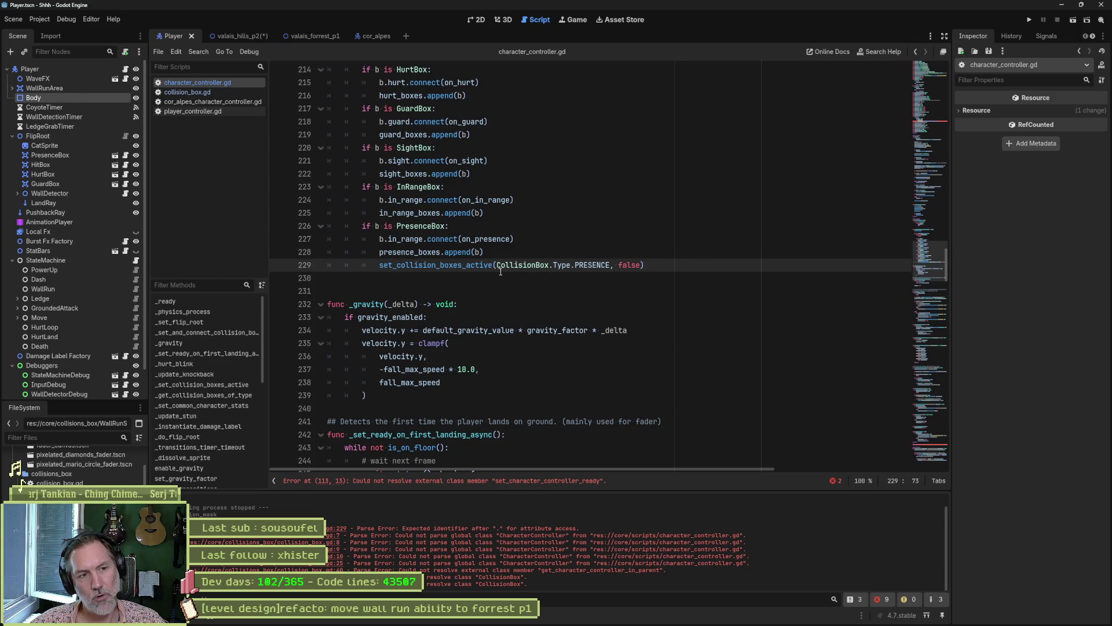
triple_click(402, 249)
key(End)
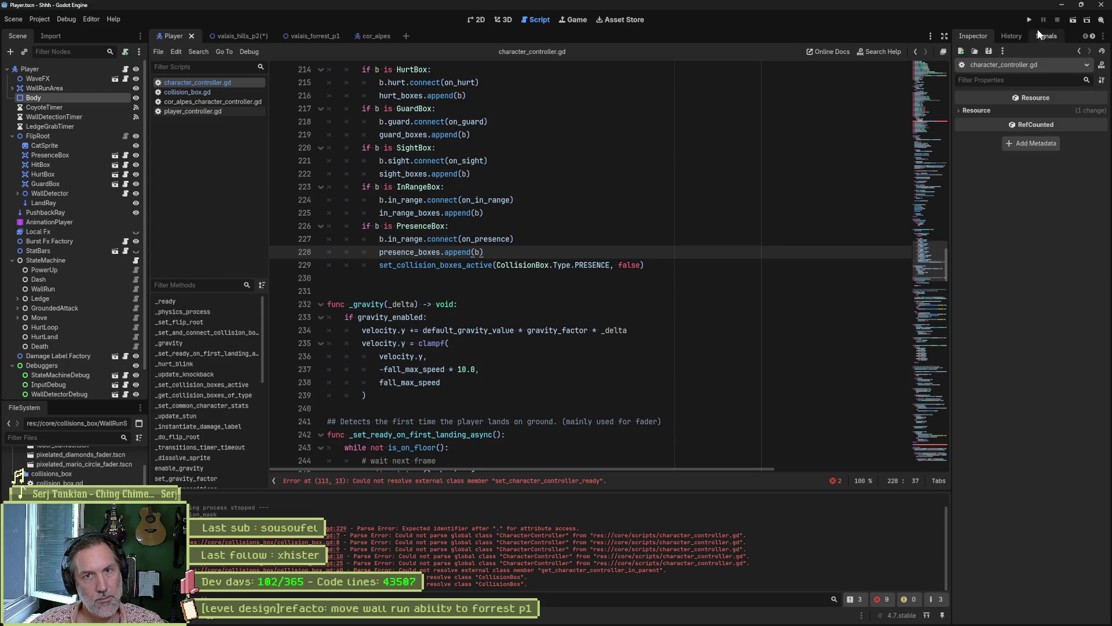
Run and pause the game, inspect the Player's live PresenceBox in Presence Boxes, then stop.
key(F5)
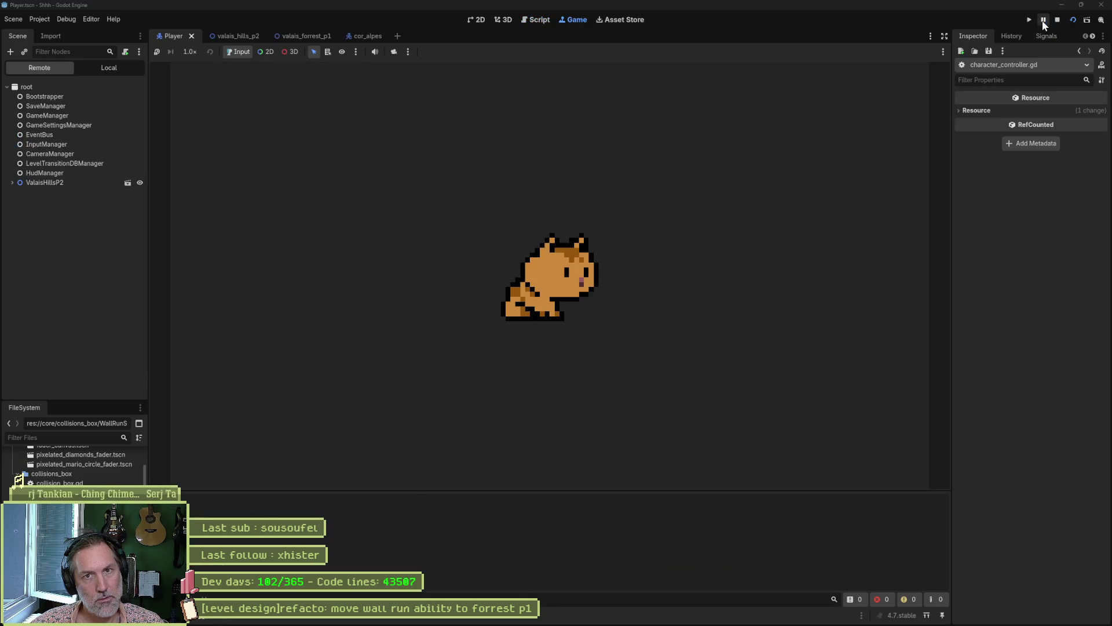
click(1043, 19)
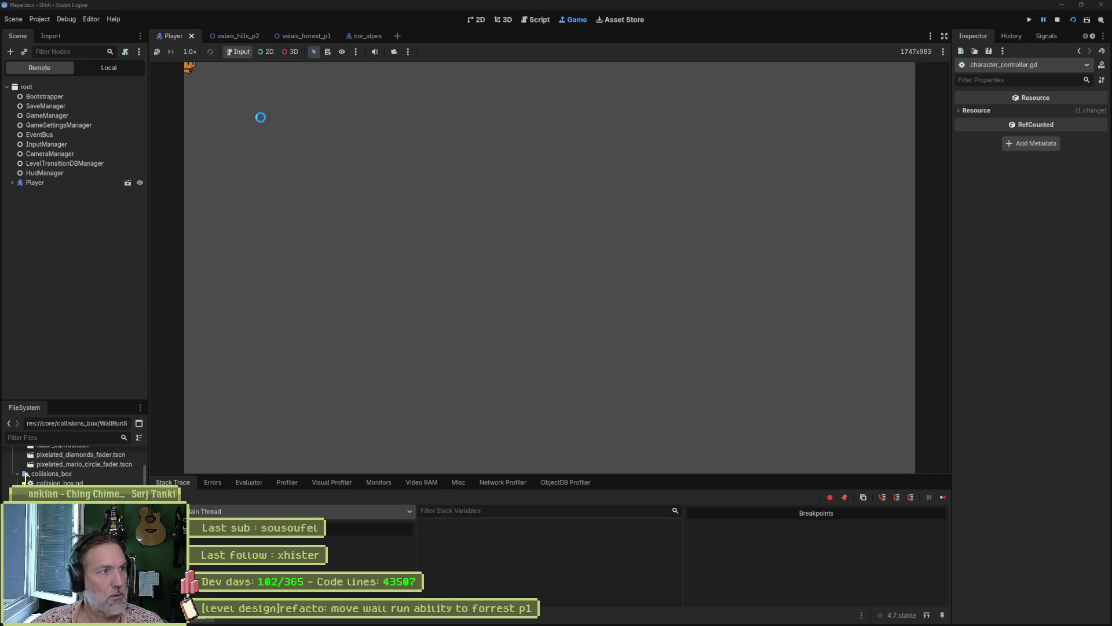
click(35, 182)
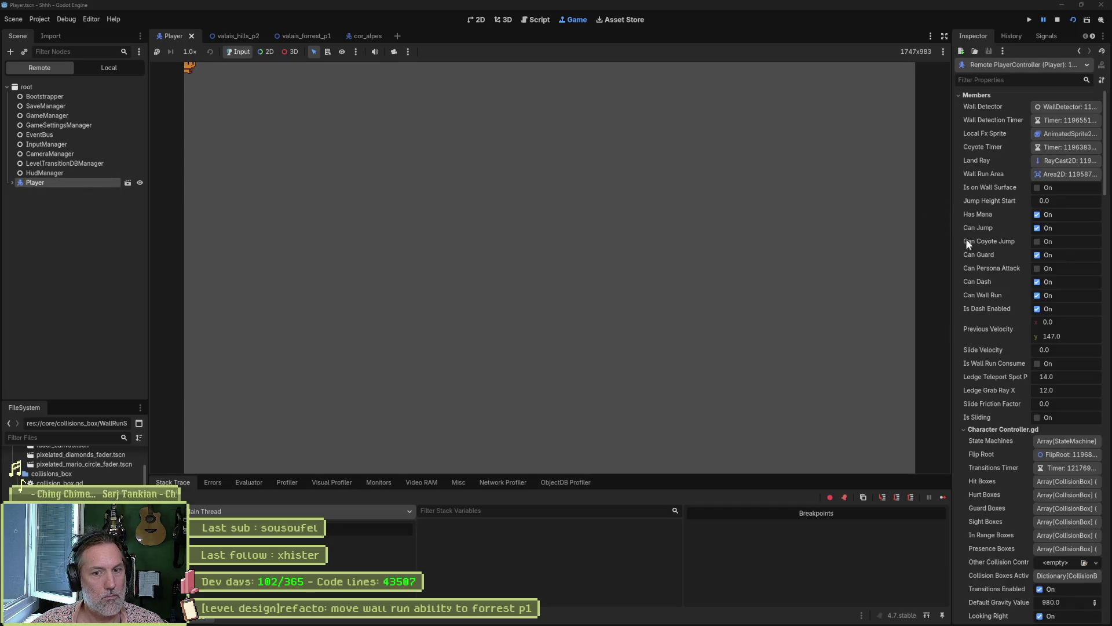
click(1062, 549)
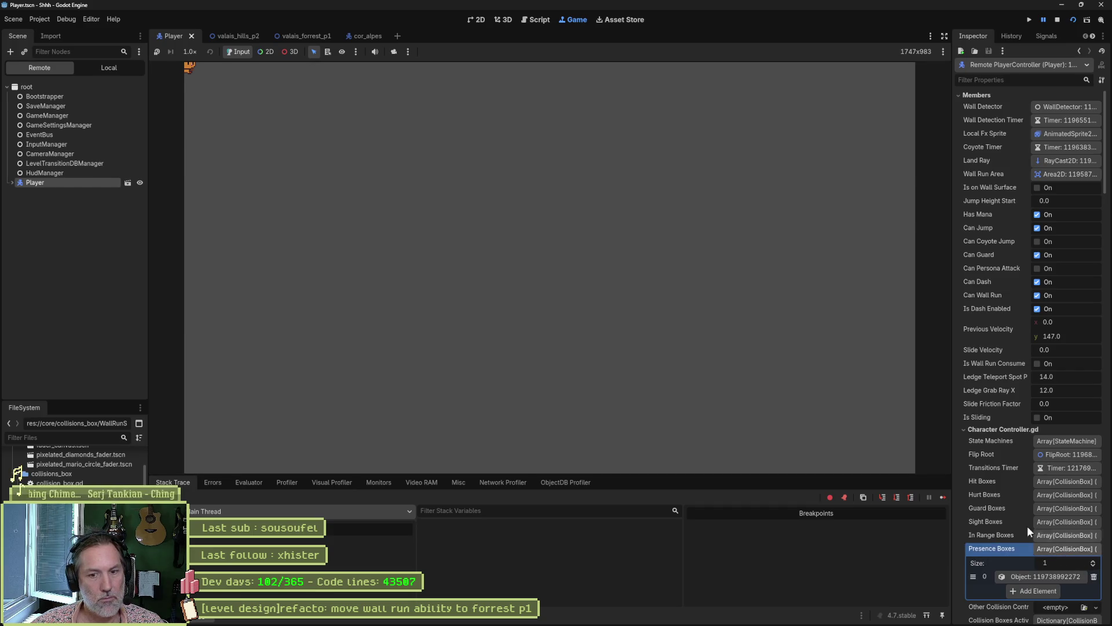
click(1051, 579)
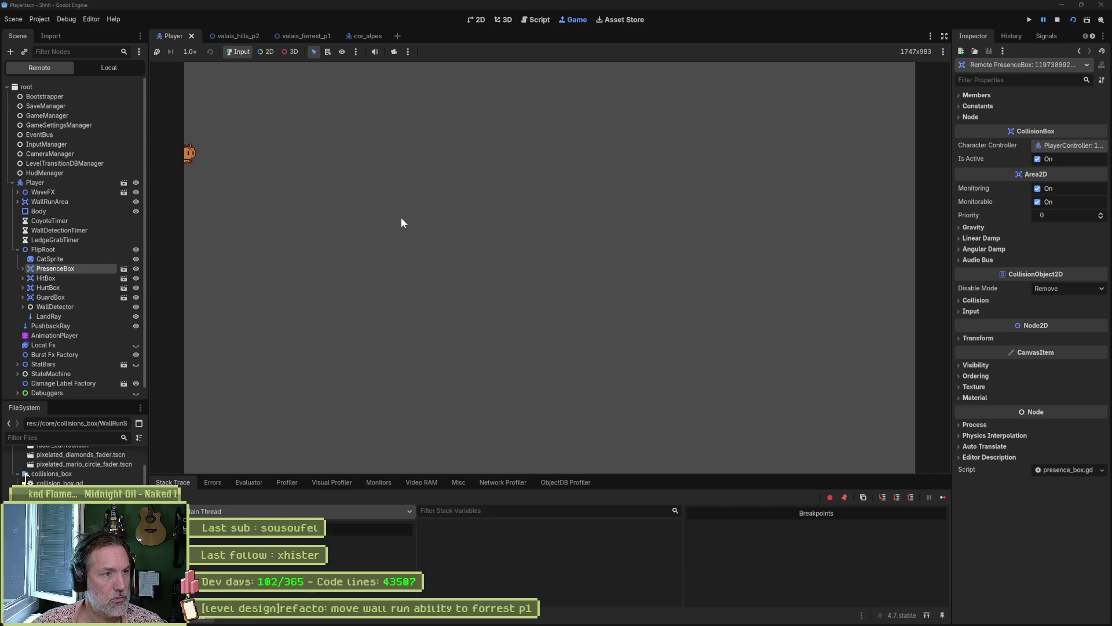
click(1052, 22)
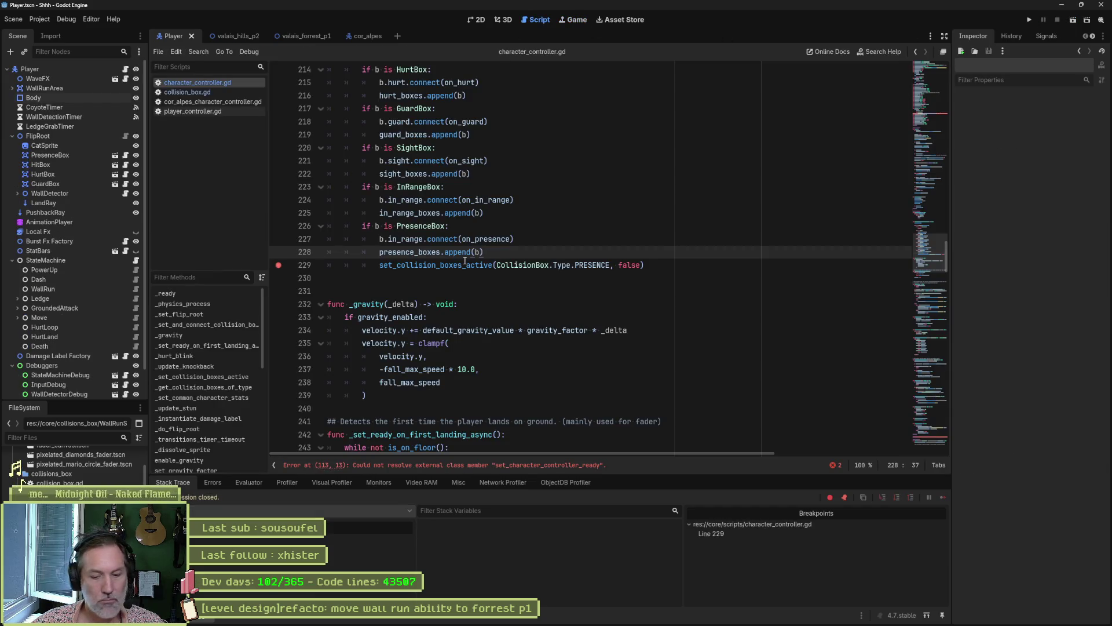
Run to the line 229 breakpoint and inspect the presence_boxes array and its PresenceBox.
key(F6)
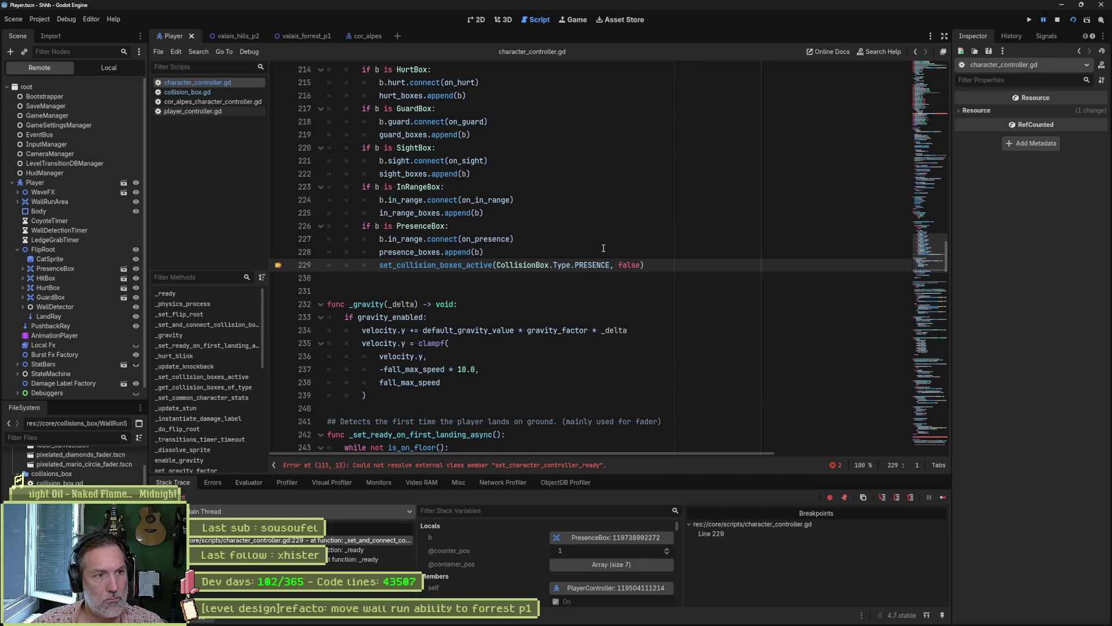
double_click(410, 253)
key(ctrl+c)
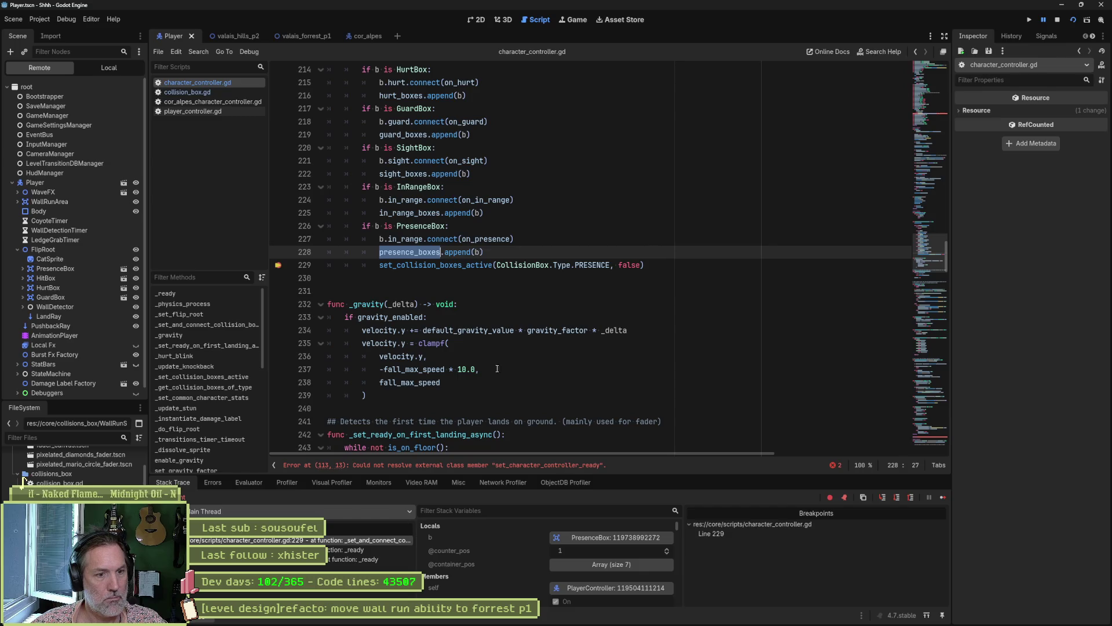
click(579, 514)
key(ctrl+v)
click(608, 537)
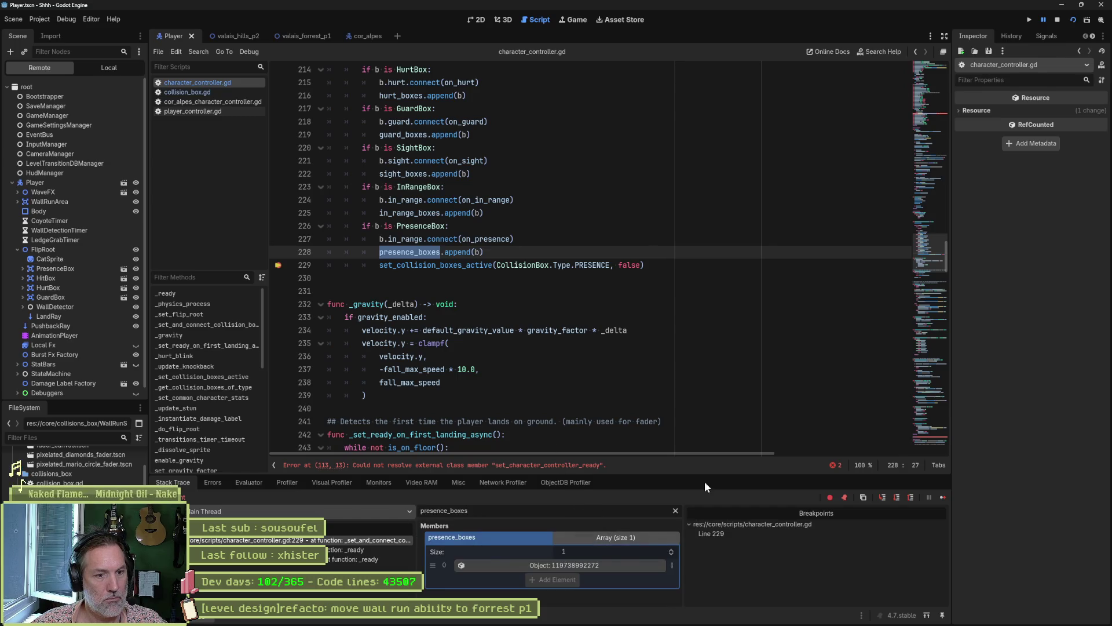
click(601, 567)
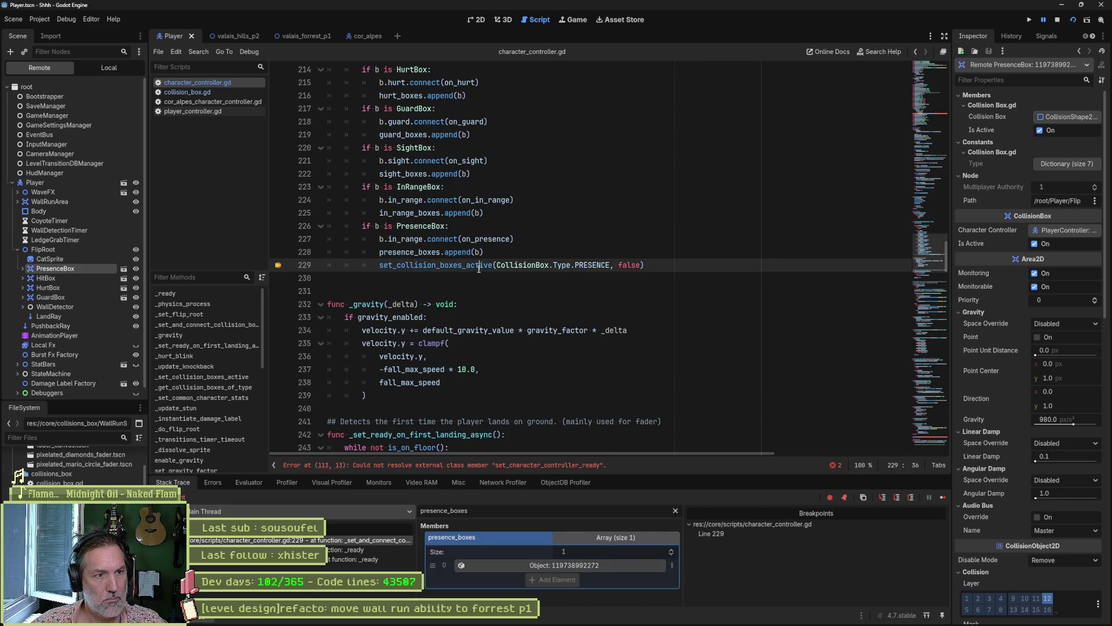
Break on line 433 of set_collision_boxes_active, see boxes is empty, open _get_collision_boxes_of_type, stop debugging.
ctrl+click(388, 264)
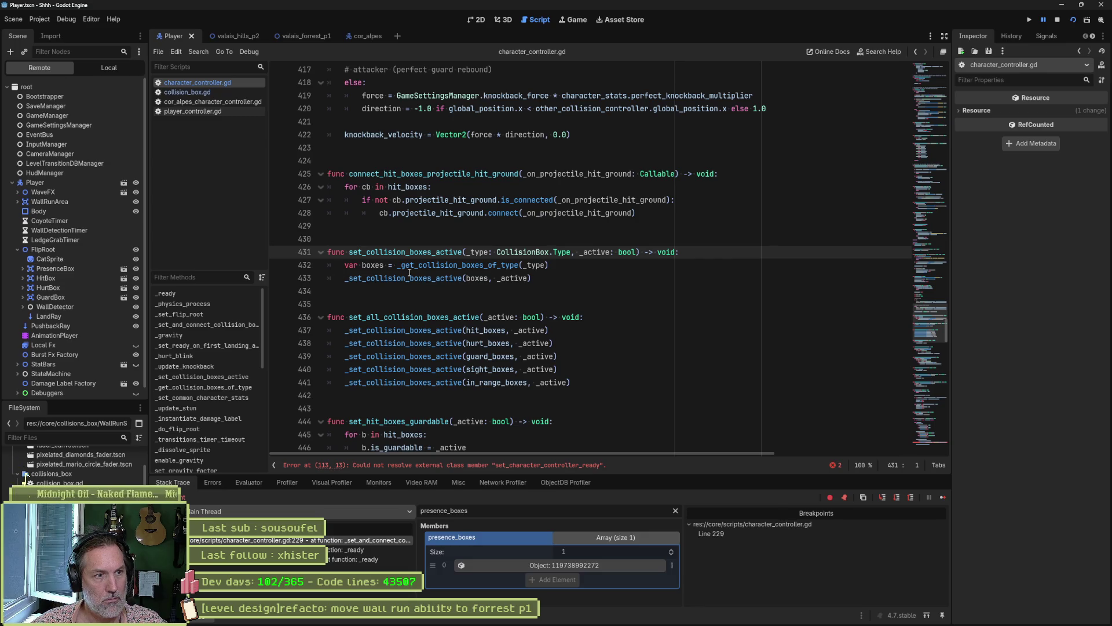
mouse_move(421, 284)
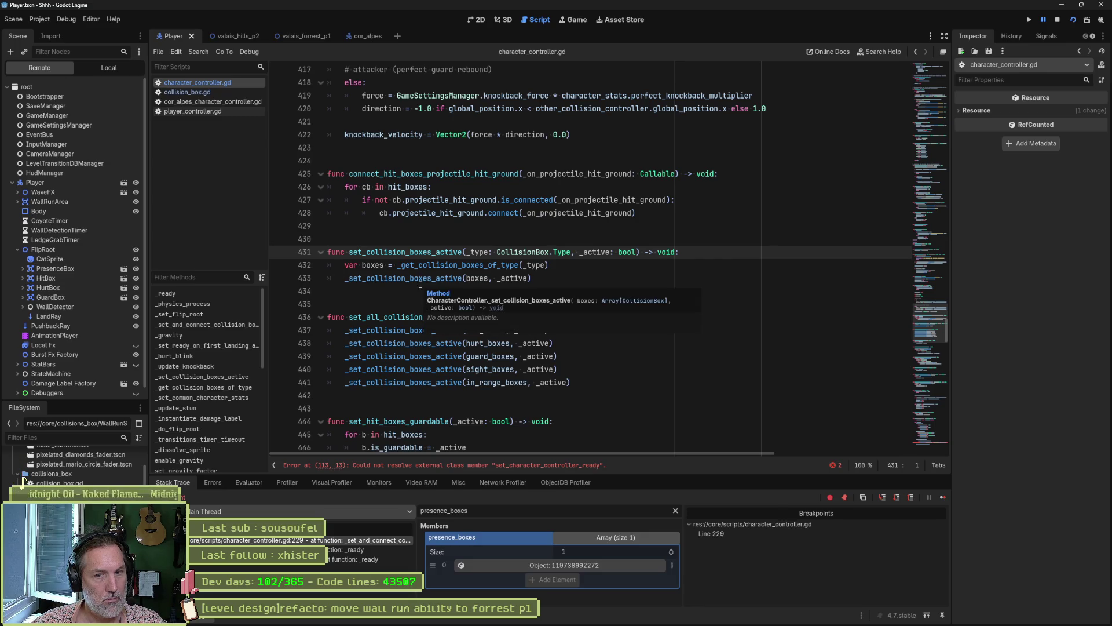
click(279, 278)
click(943, 496)
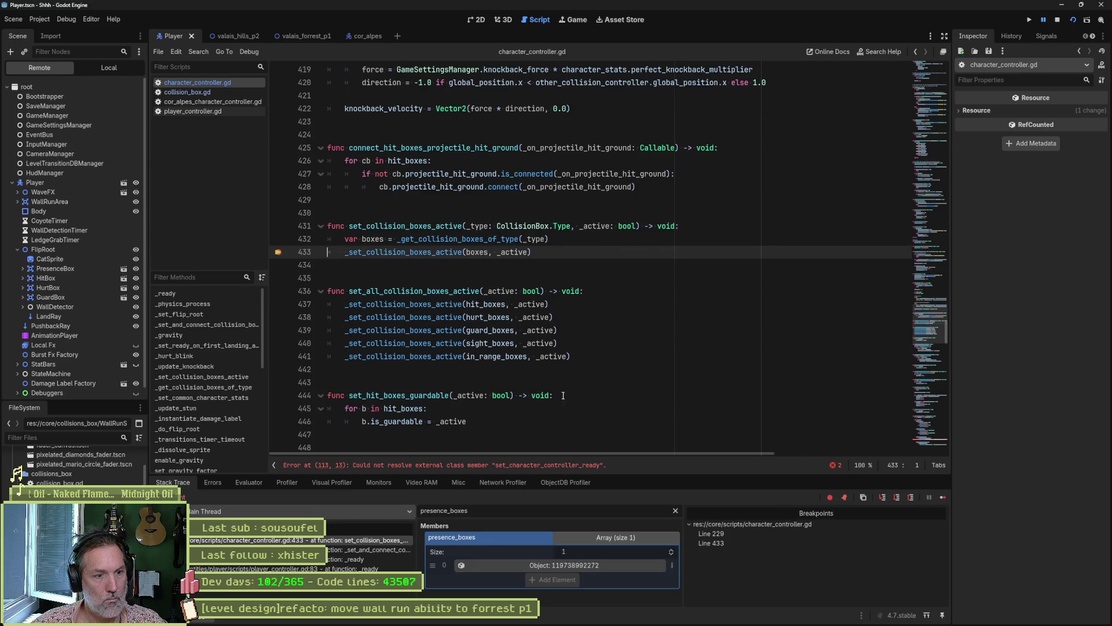
double_click(373, 239)
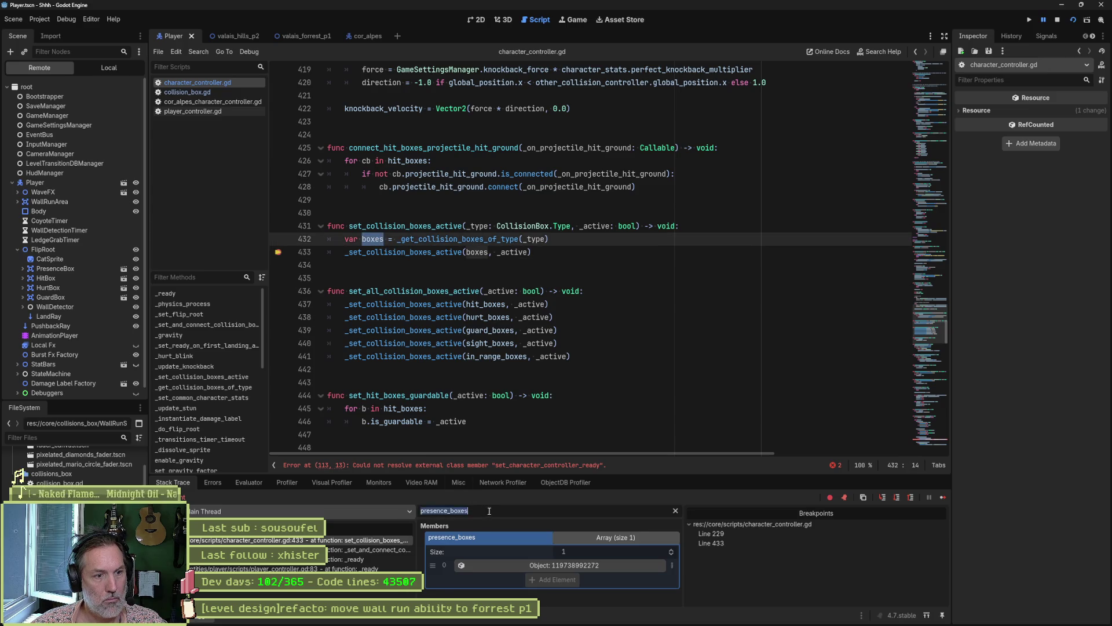
click(511, 513)
text(boxes)
click(613, 539)
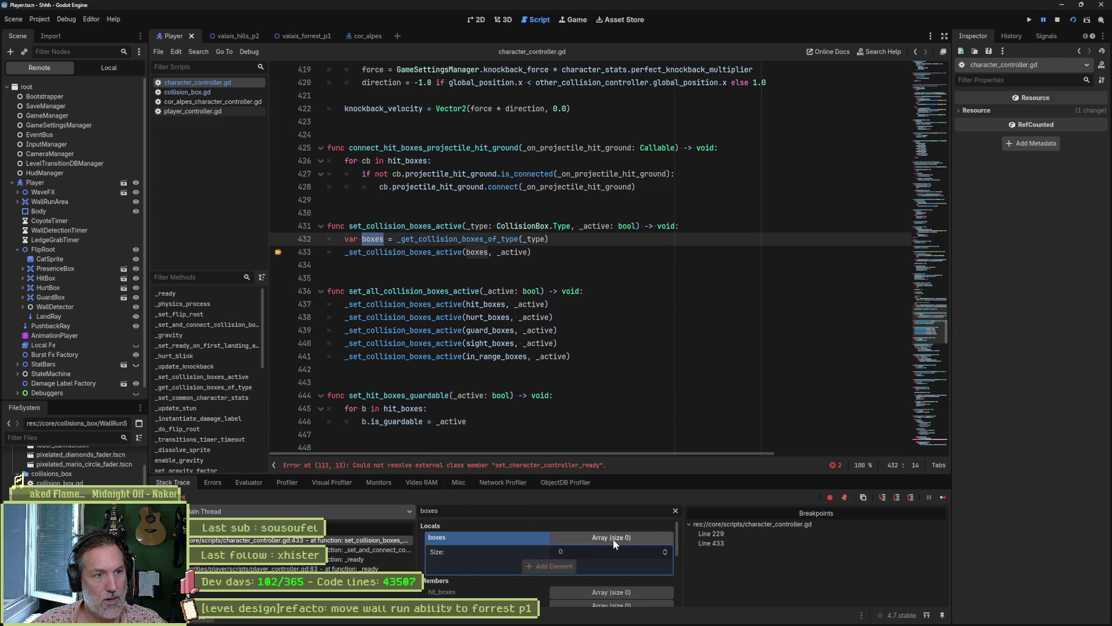
ctrl+click(481, 239)
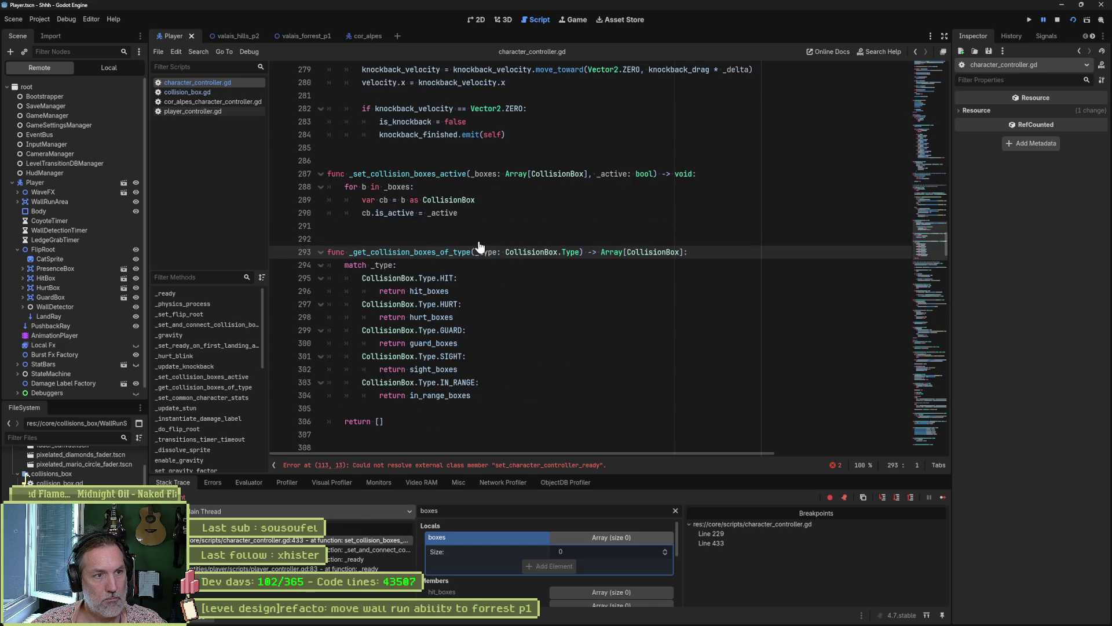
key(F8)
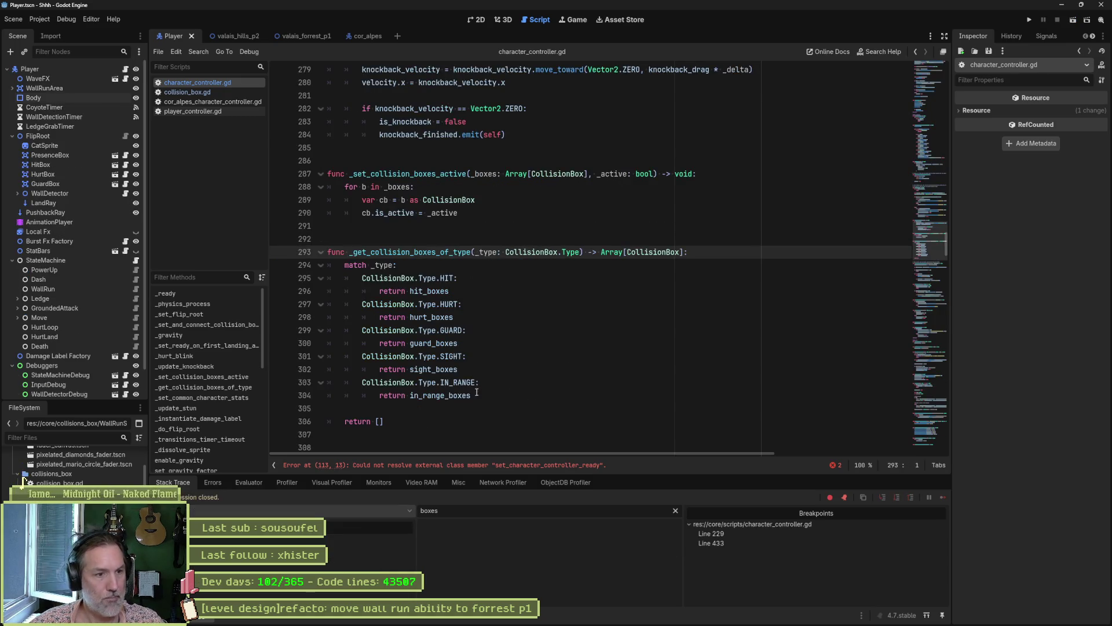
Duplicate the IN_RANGE case and change the copy to CollisionBox.Type.PRESENCE.
drag(476, 395, 464, 371)
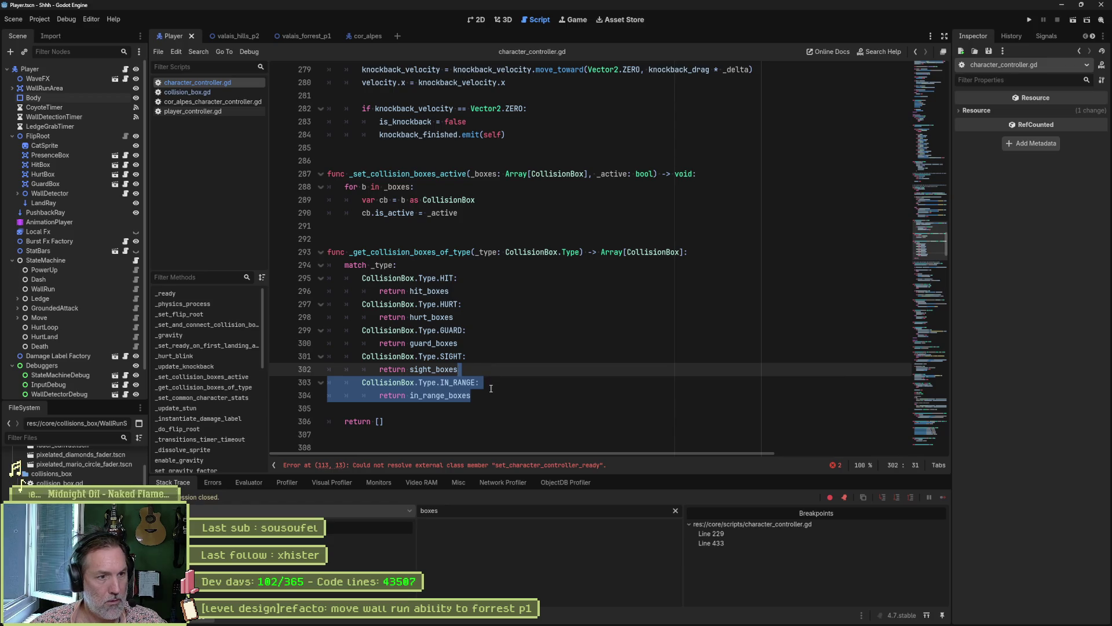
key(ctrl+c)
click(489, 395)
key(ctrl+v)
drag(440, 408, 475, 410)
text(pre)
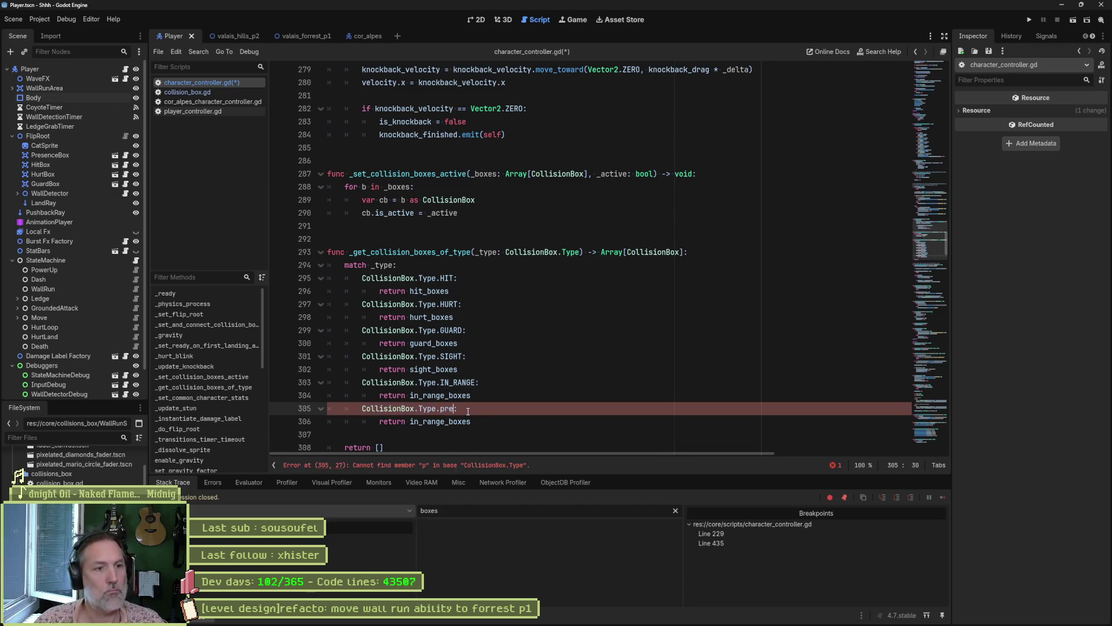
key(Return)
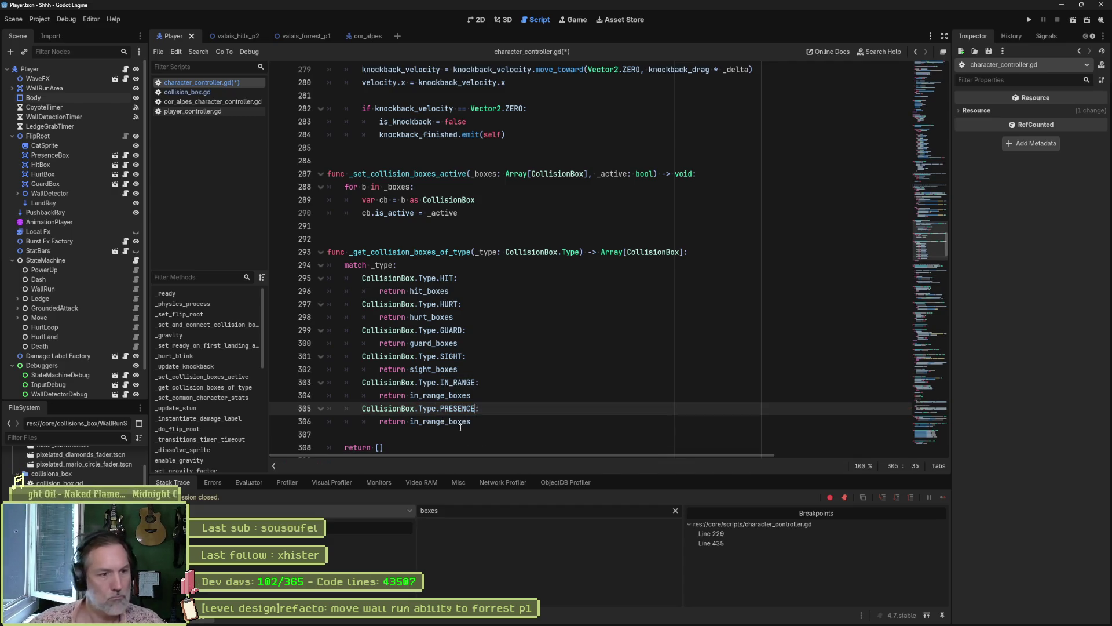
Make the PRESENCE case return presence_boxes instead of in_range_boxes.
double_click(444, 422)
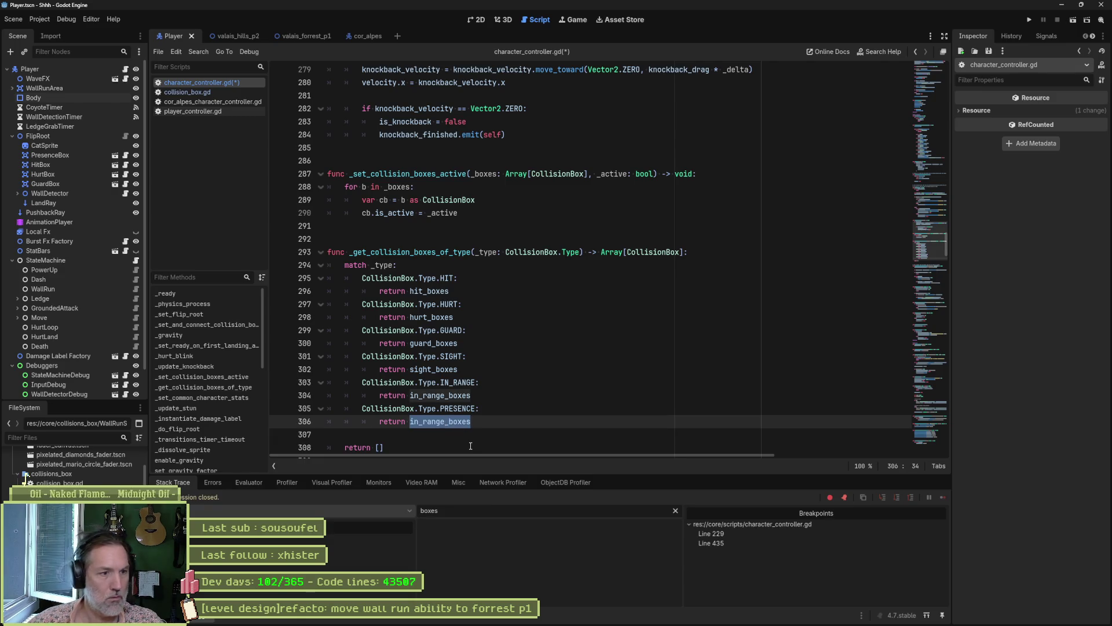
text(pres)
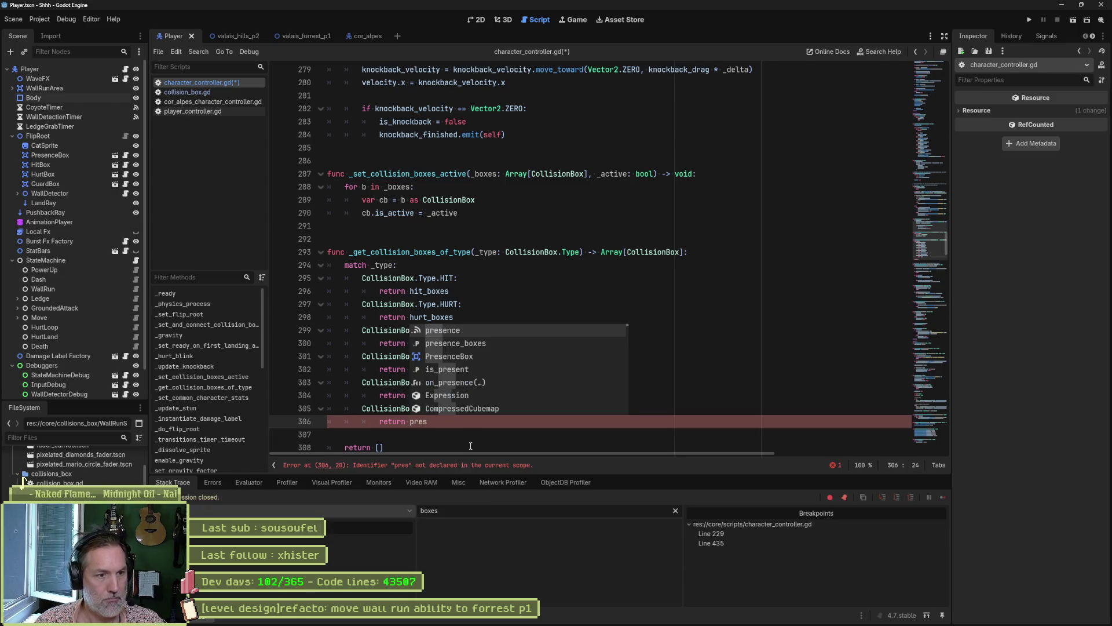
key(Down)
key(Return)
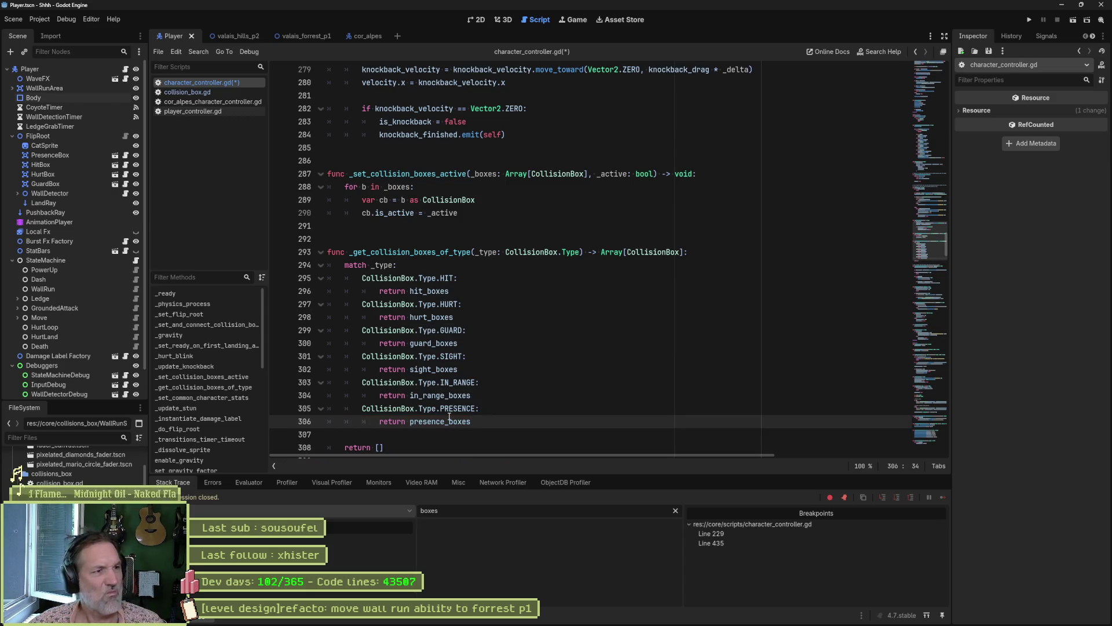
right_click(709, 533)
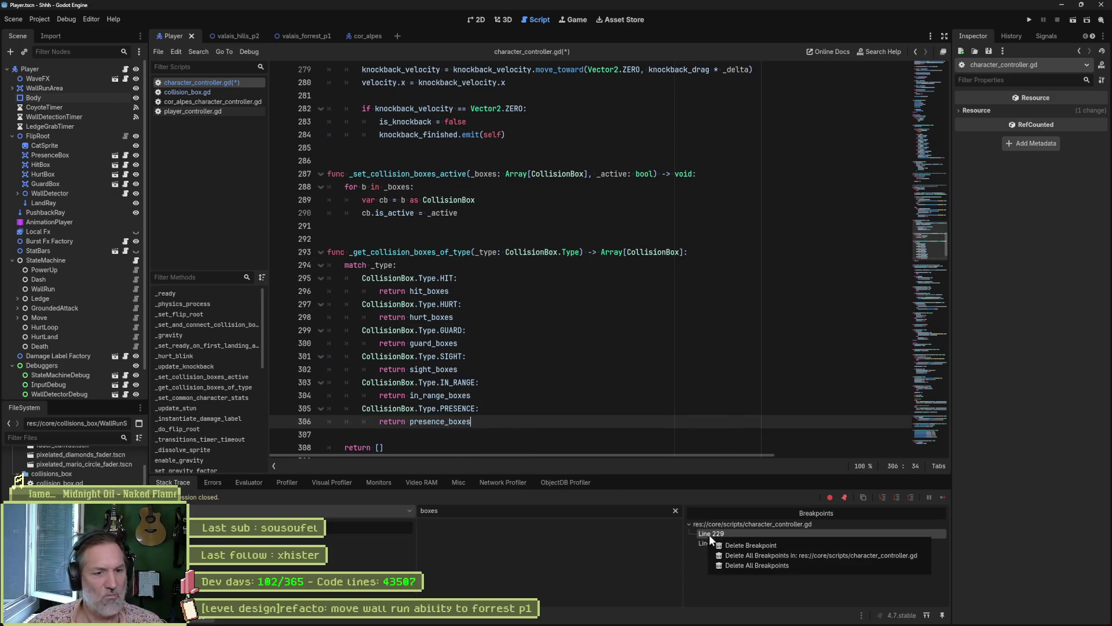
Delete all breakpoints, then run and pause the game to inspect the live PresenceBox before stopping.
click(744, 565)
click(1073, 19)
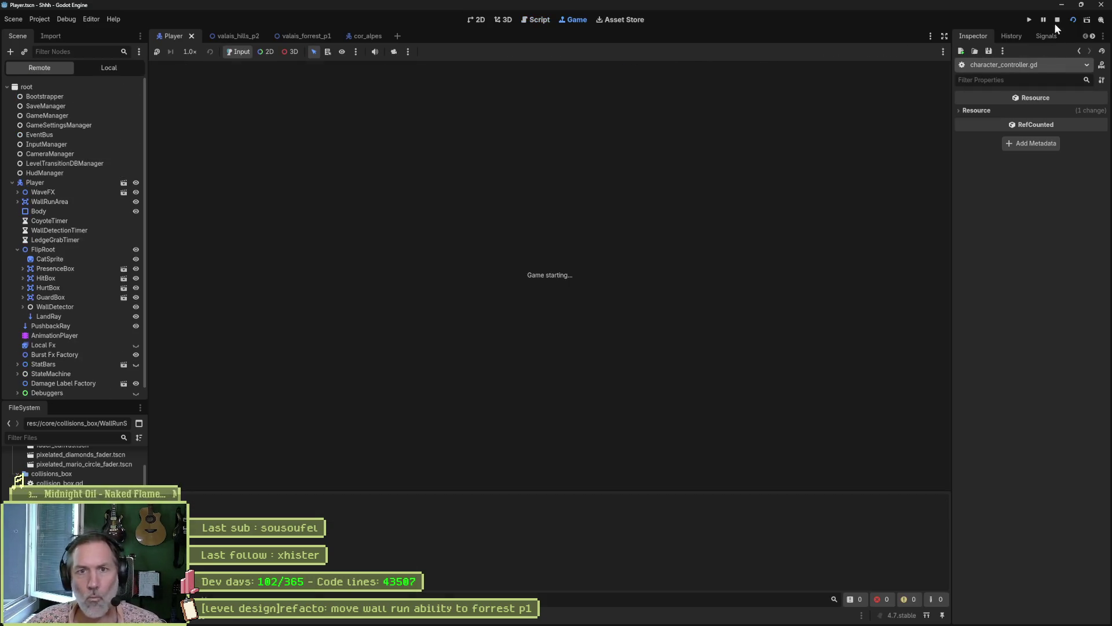
click(1043, 24)
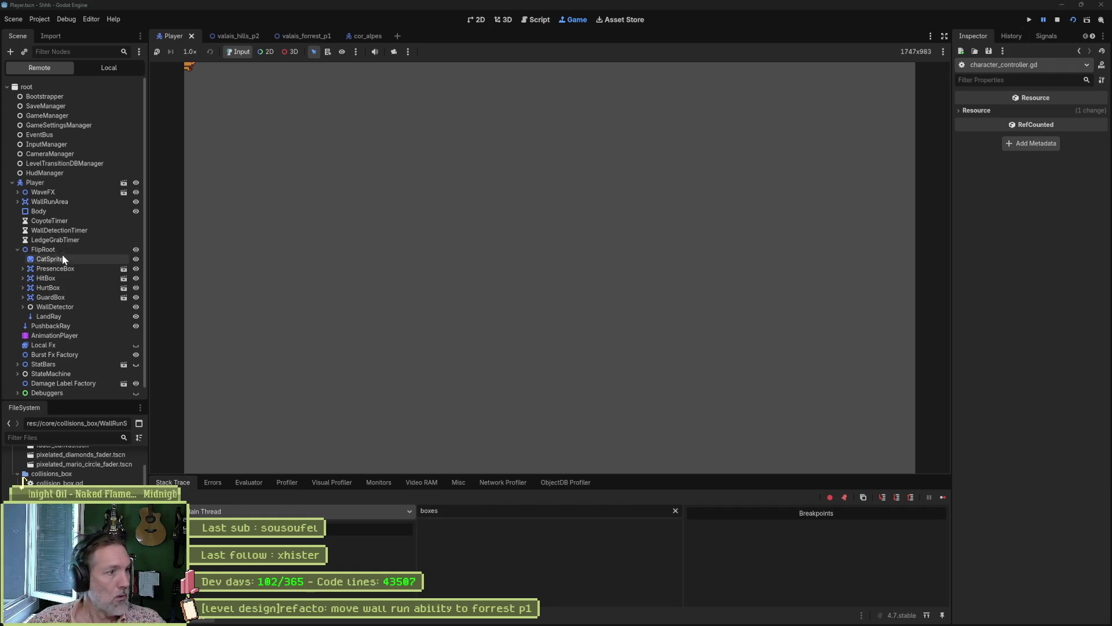
click(68, 271)
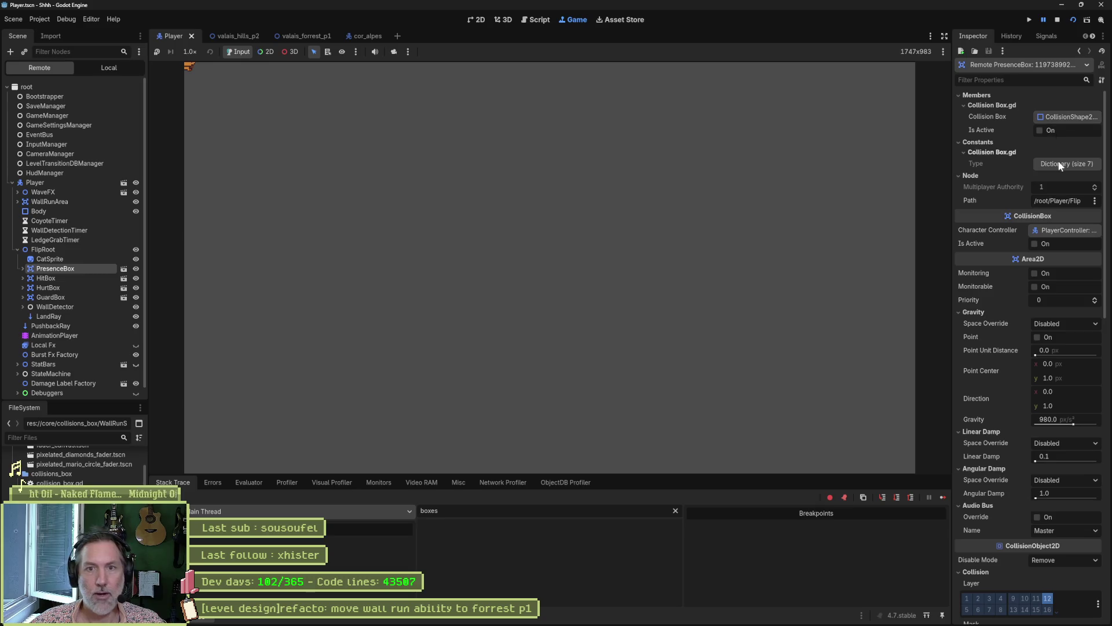
click(1057, 20)
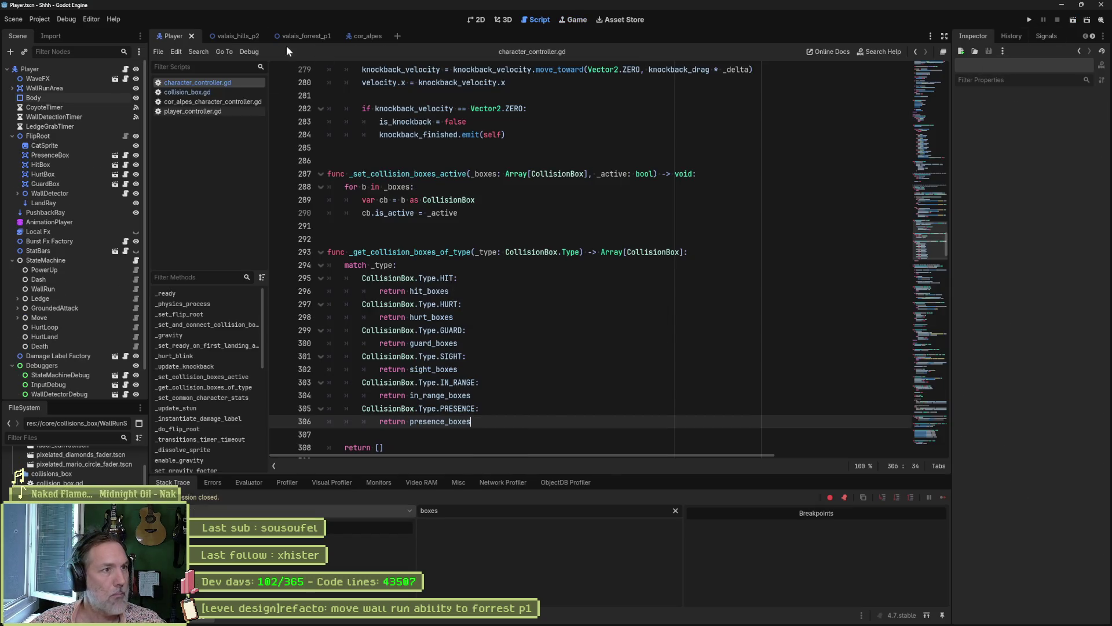
In player_controller.gd's _ready, add EventBus.cameras.fader_updated(_on_fader_updated) after super().
click(242, 36)
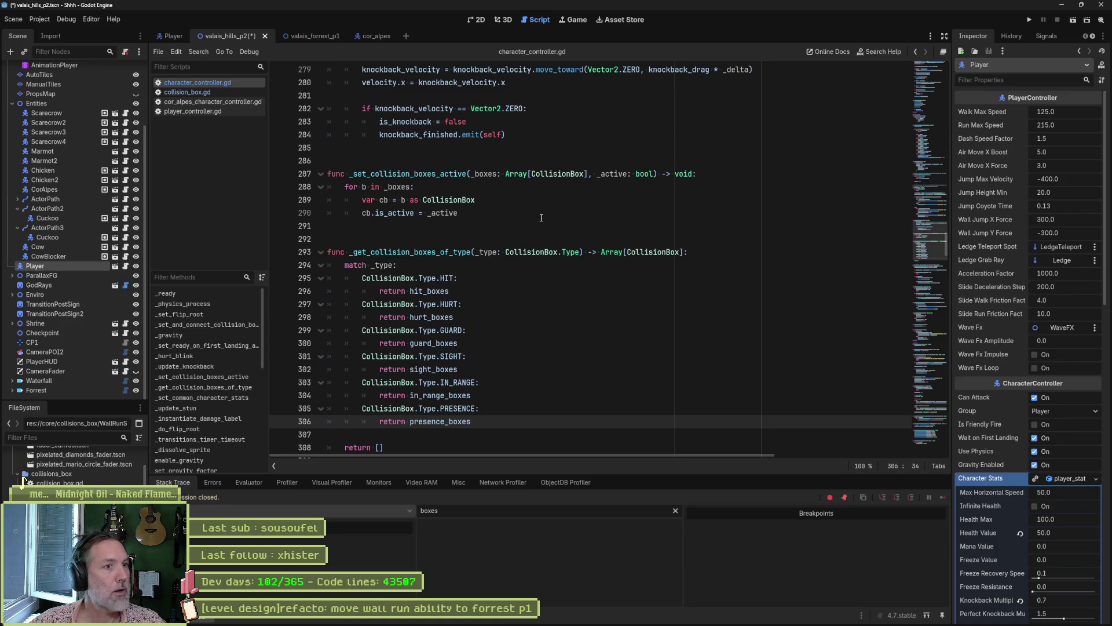
click(204, 112)
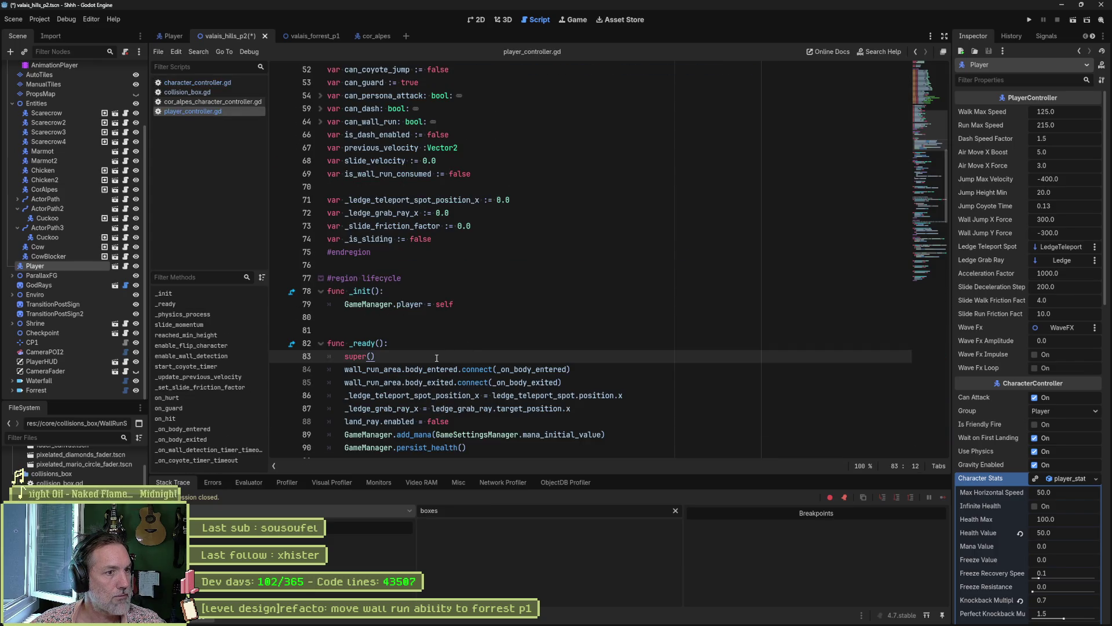
scroll(437, 358, down, 5)
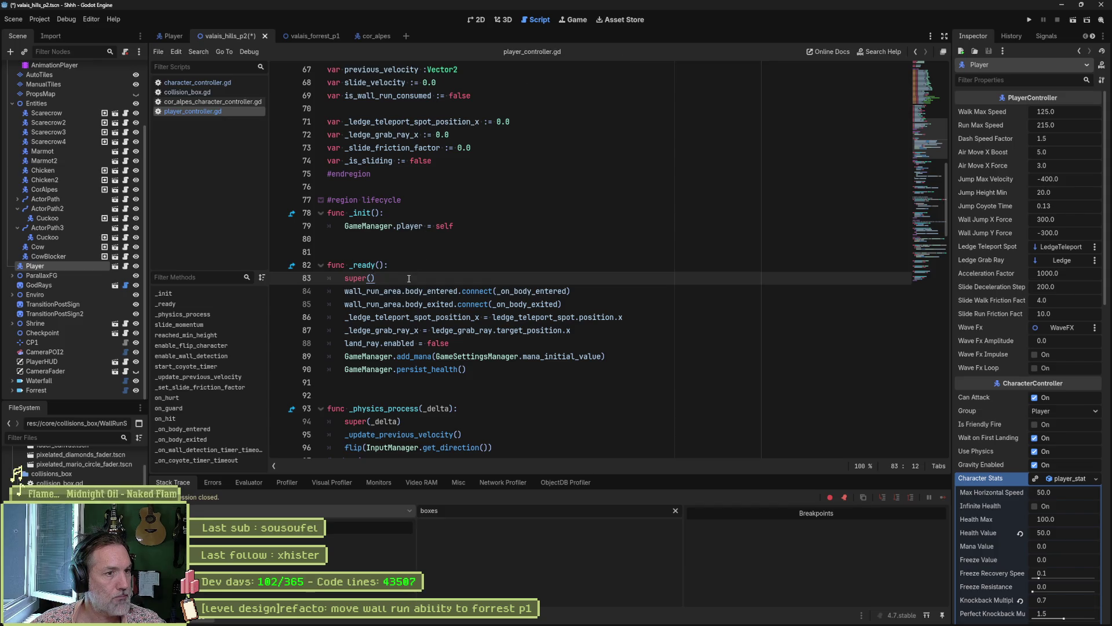
key(Return)
text(e)
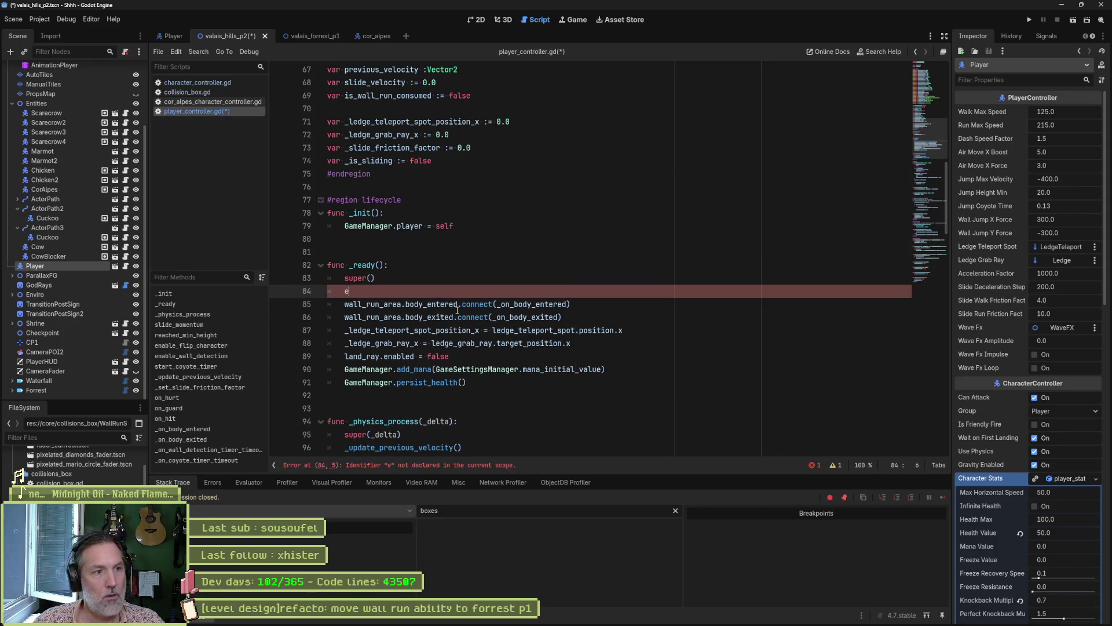
text(vent)
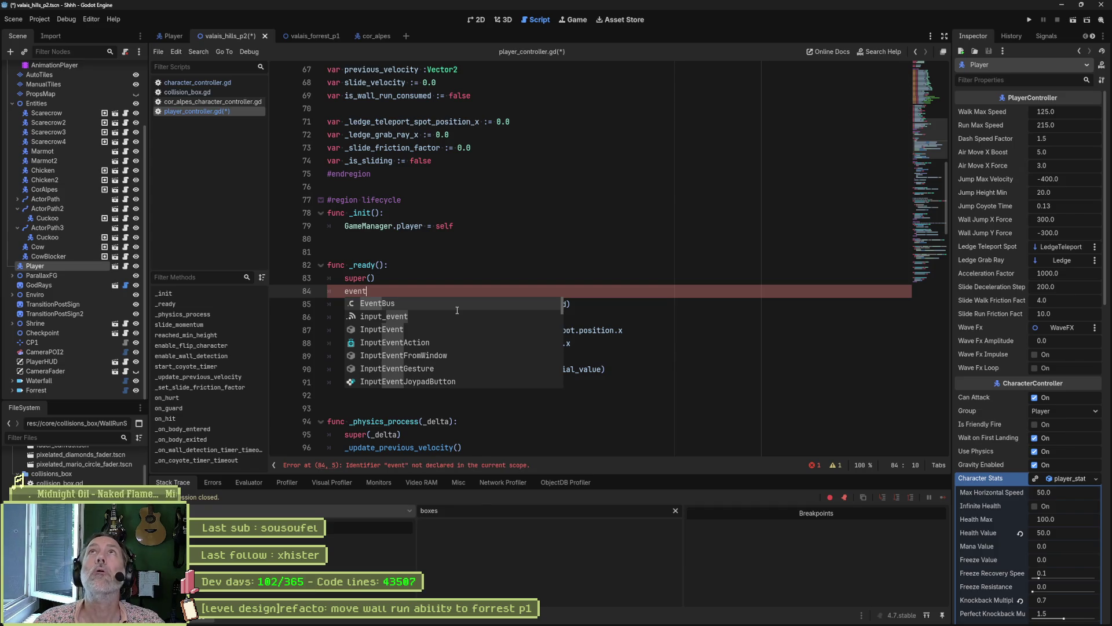
key(Return)
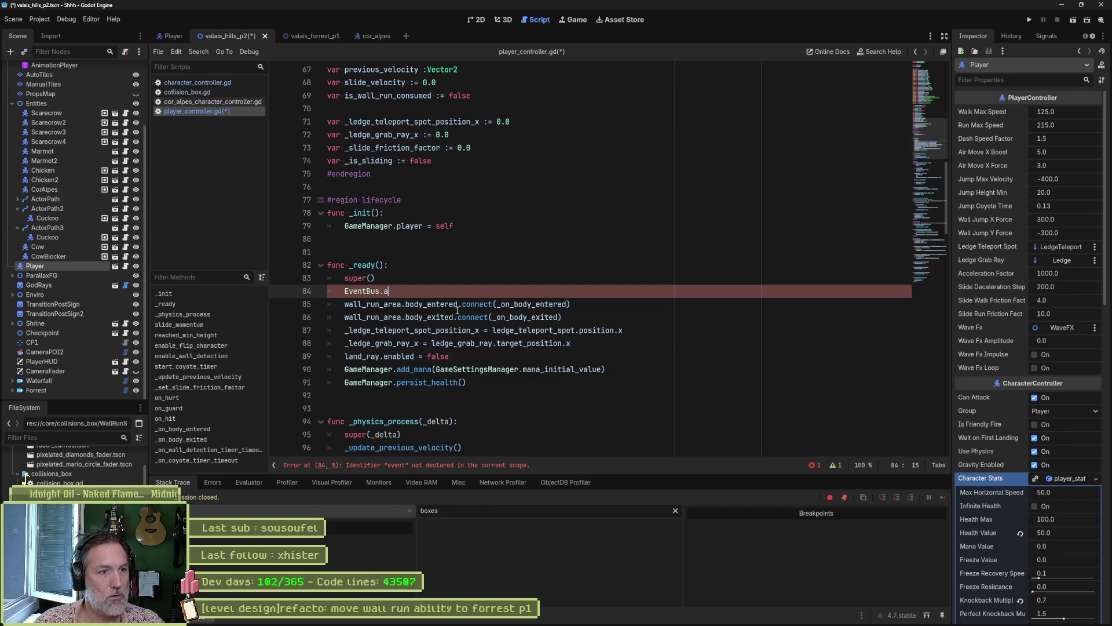
text(.ca)
key(Return)
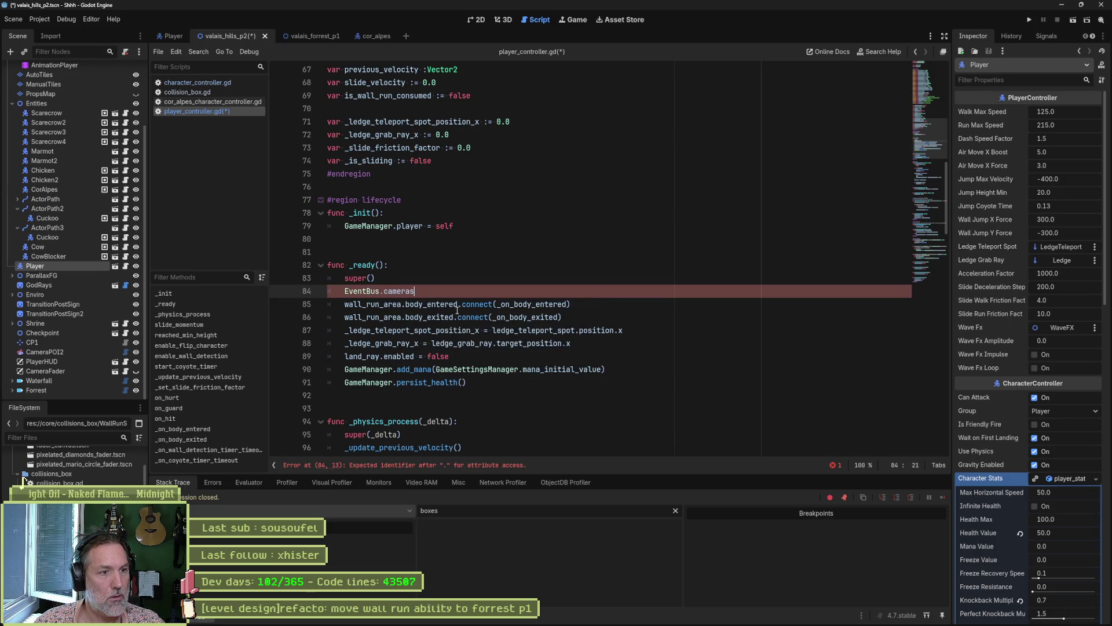
text(.)
key(Down)
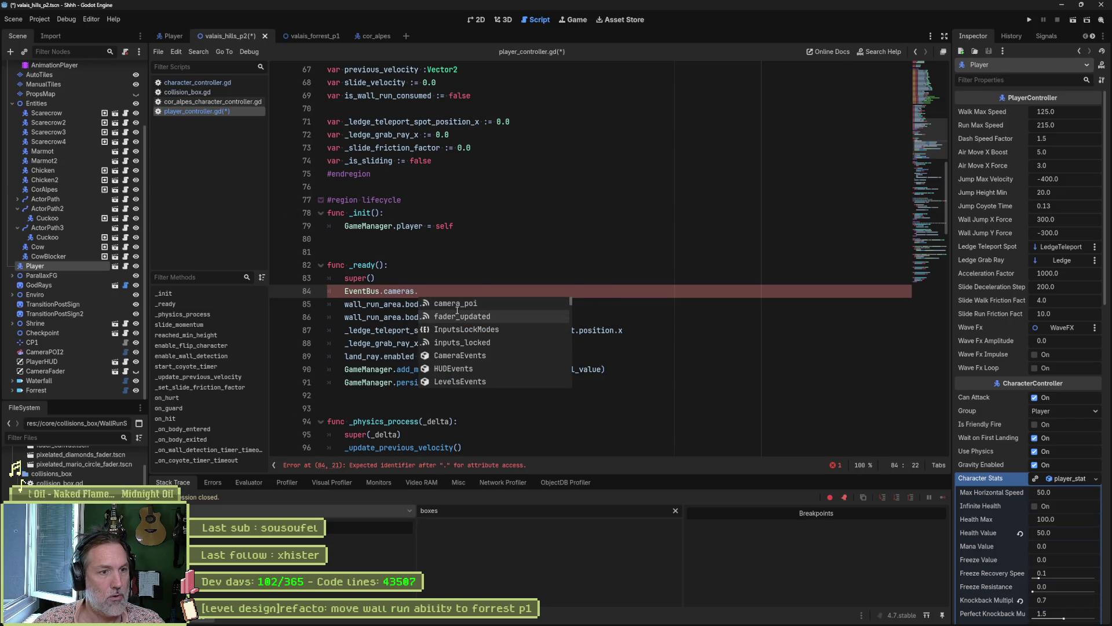
key(Return)
text(()
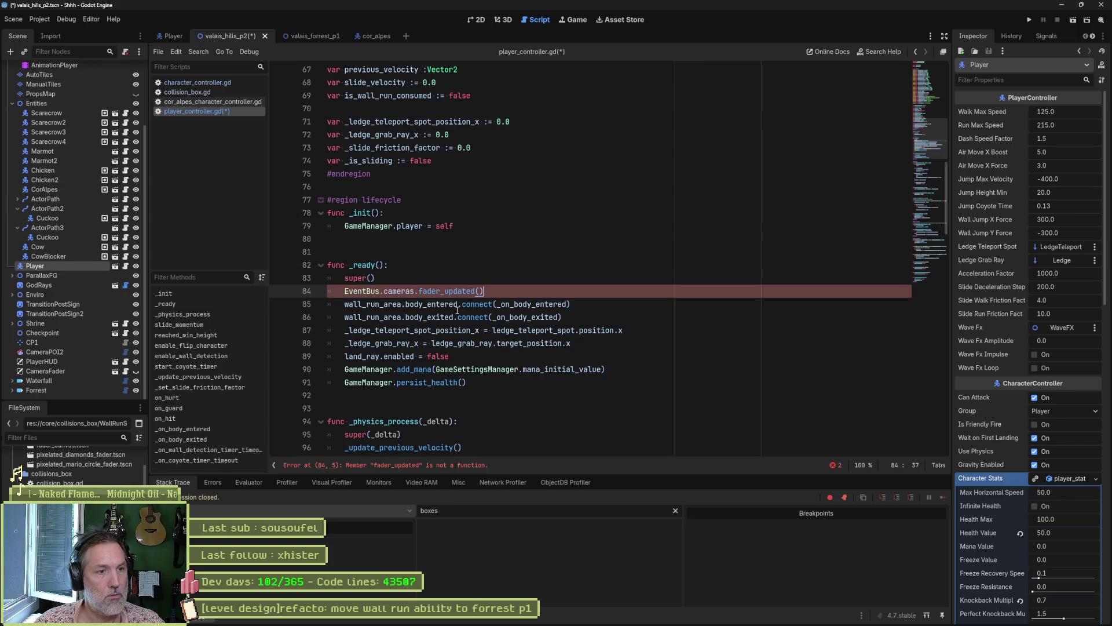
text(_on_fader_update)
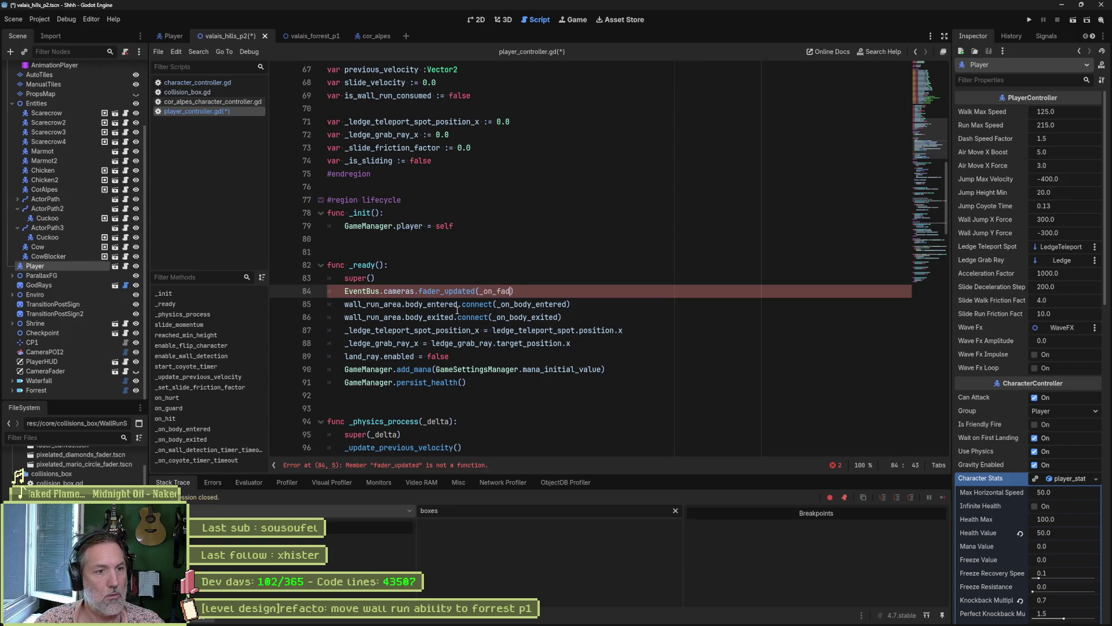
text(d)
Search all project files for _on_fader_updated.
key(ctrl+shift+Left)
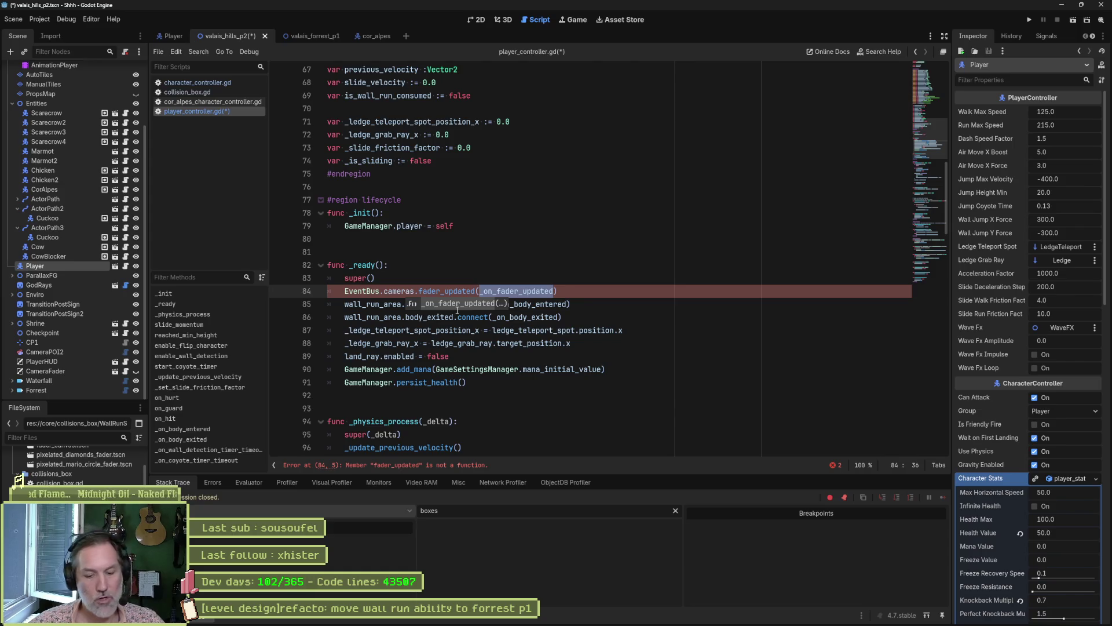
key(ctrl+shift+f)
click(569, 351)
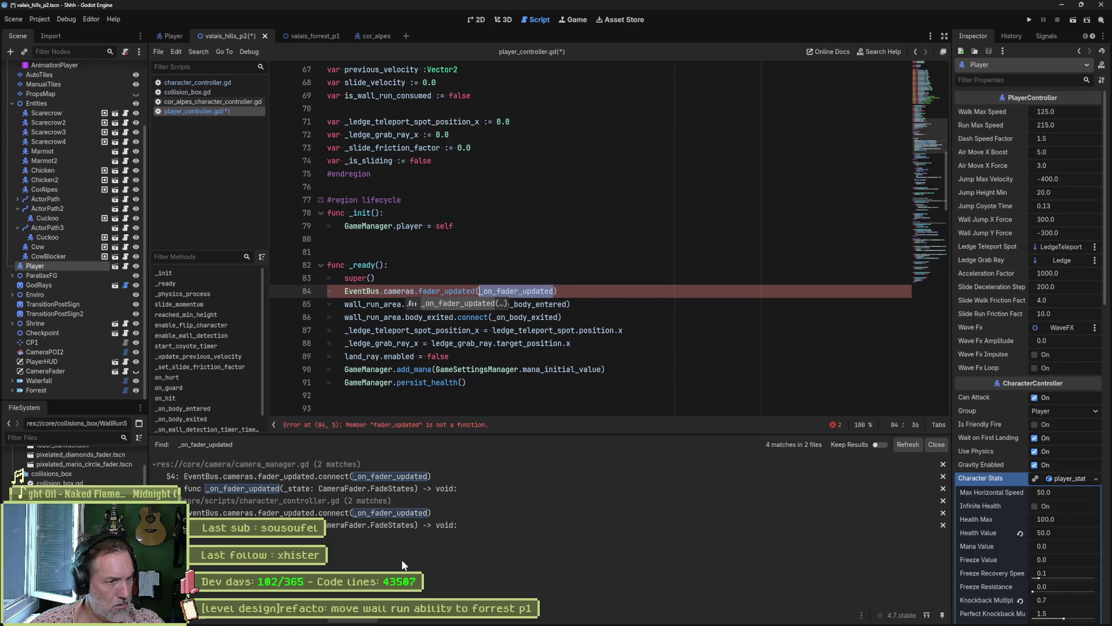
Copy the _on_fader_updated function from camera_manager.gd and return to player_controller.gd.
click(421, 488)
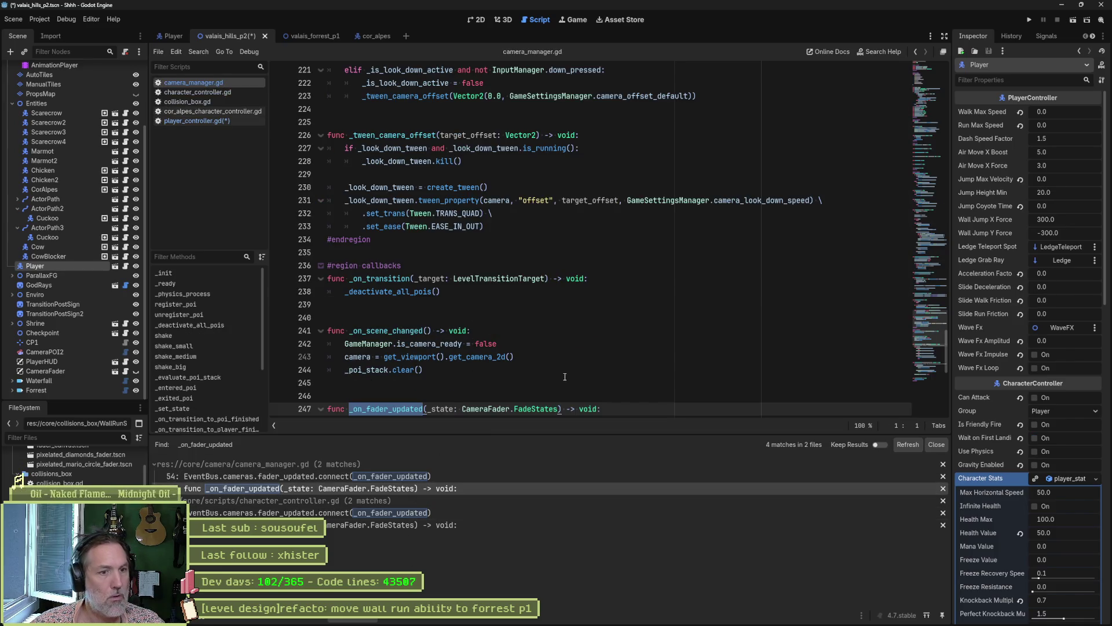
scroll(607, 402, down, 2)
drag(577, 372, 328, 318)
key(alt+Left)
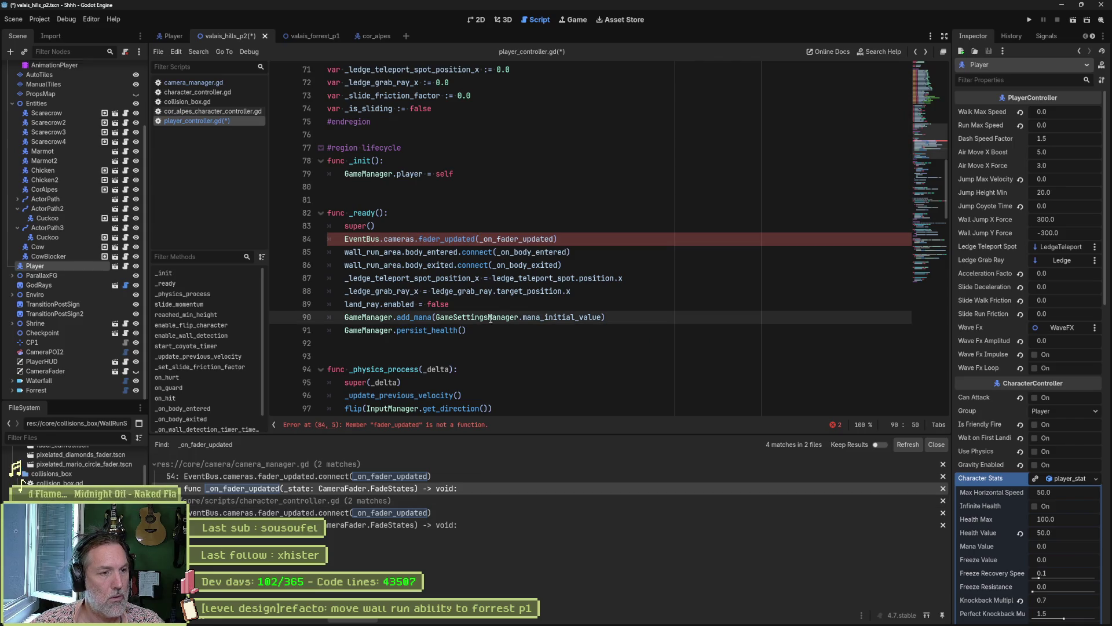
Collapse the lifecycle, API and internal regions of player_controller.gd.
click(321, 149)
click(321, 174)
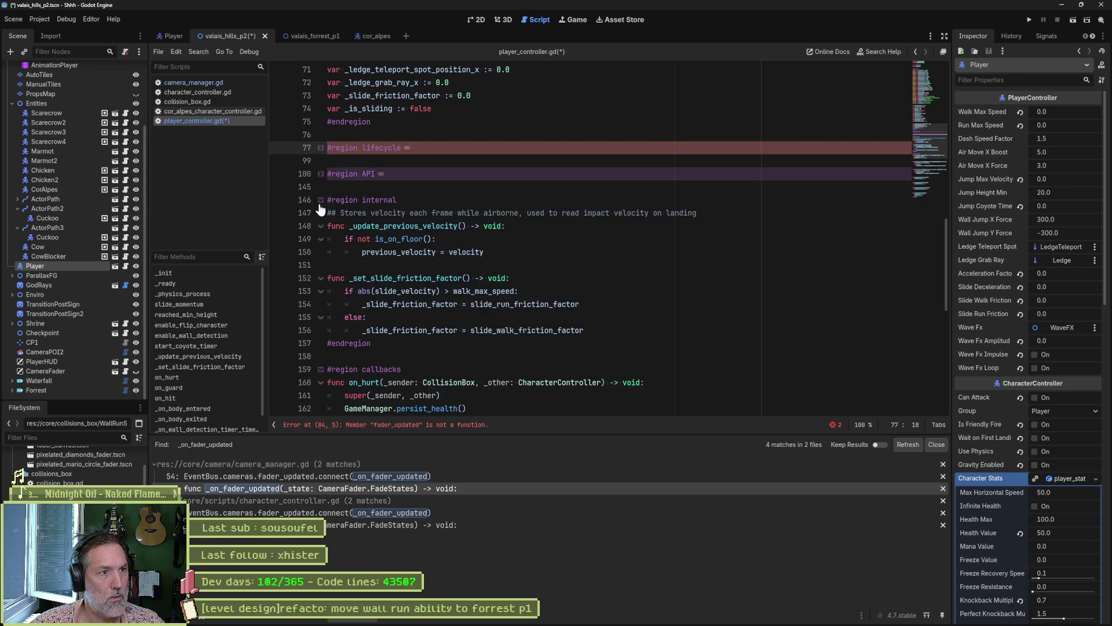
scroll(319, 209, down, 1)
click(321, 162)
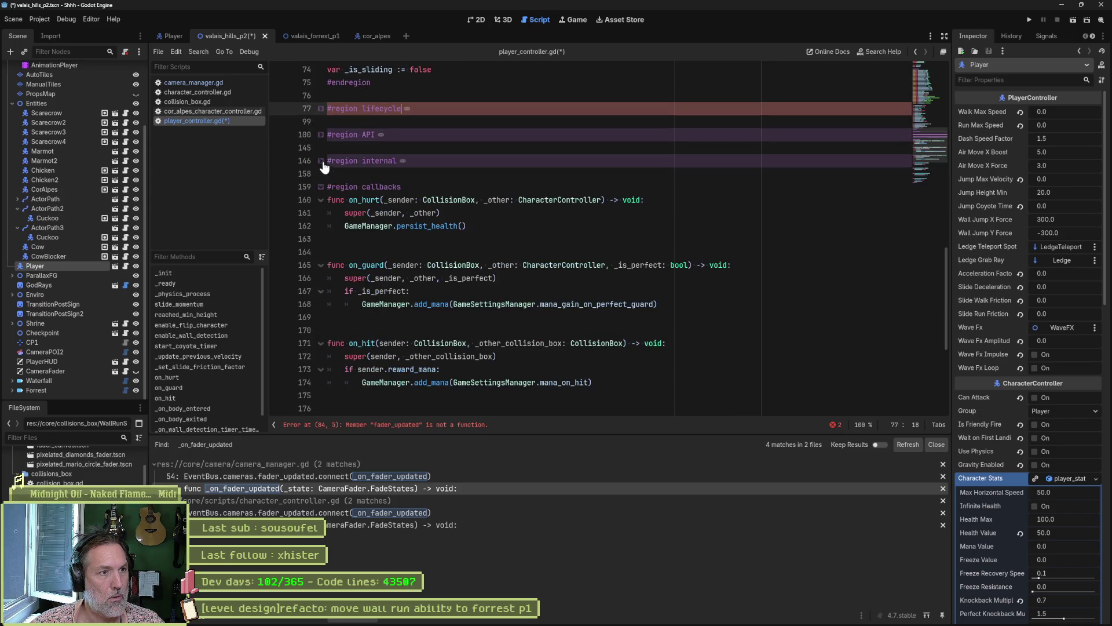
scroll(417, 308, down, 5)
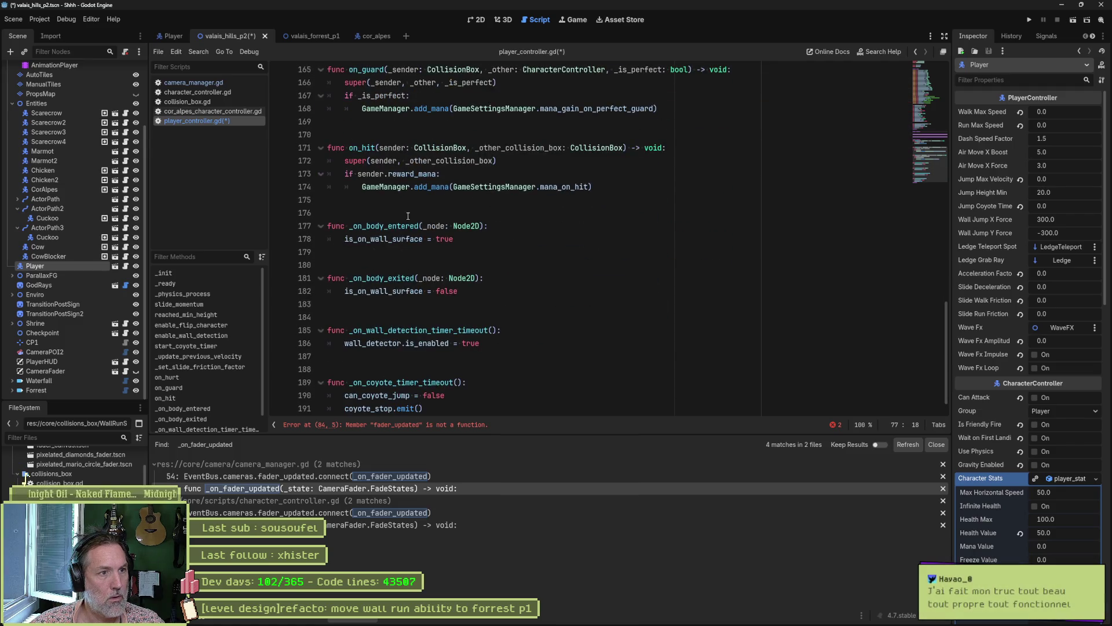
scroll(391, 235, down, 1)
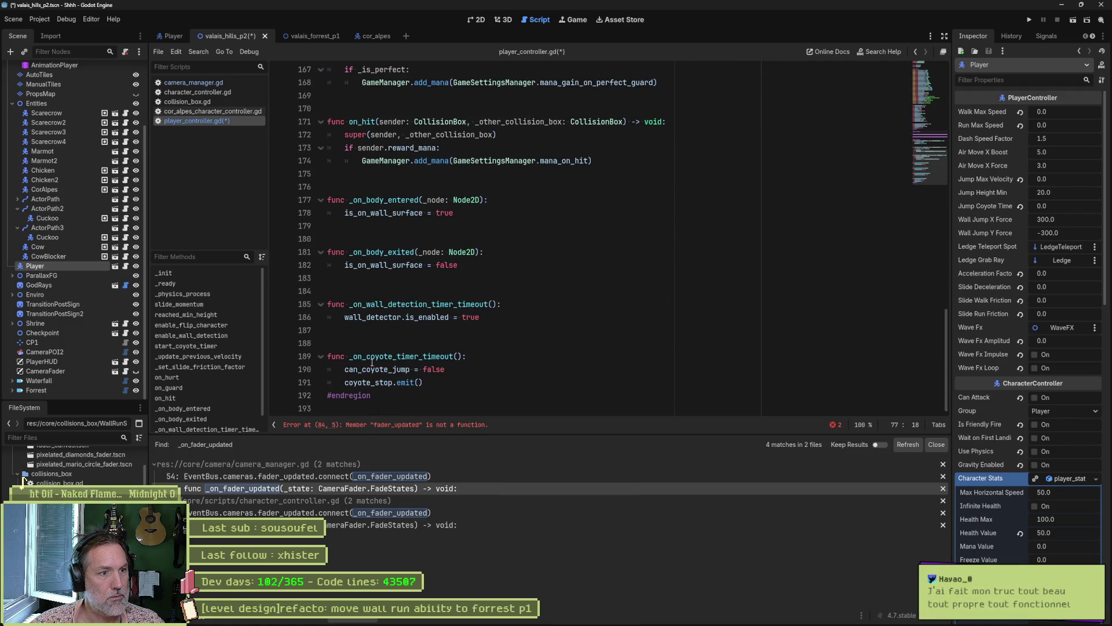
click(436, 383)
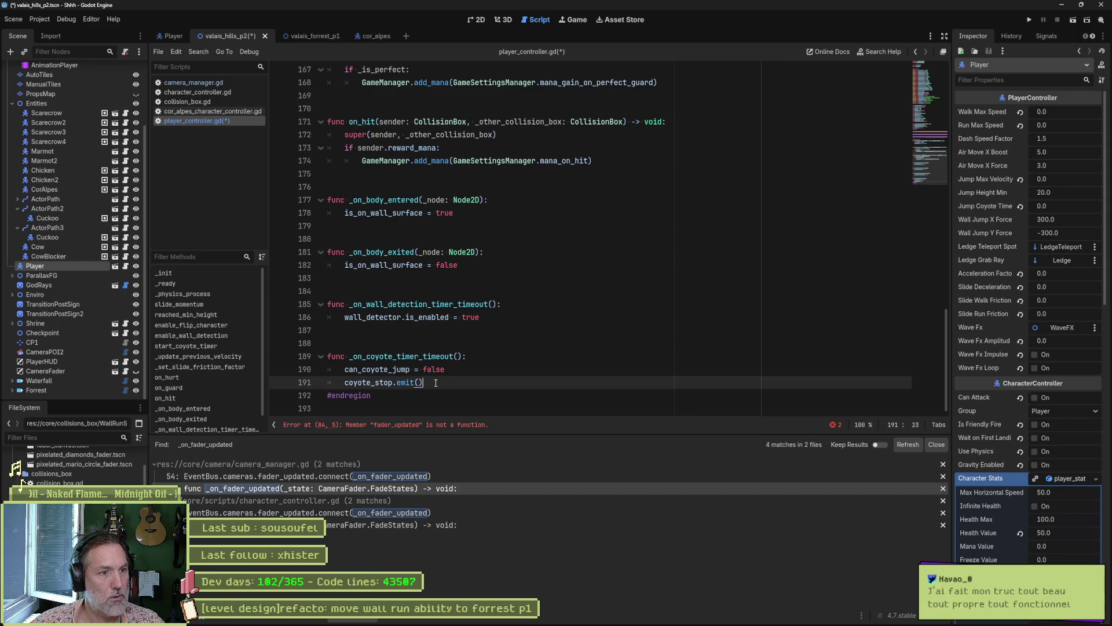
Paste the _on_fader_updated handler after _on_coyote_timer_timeout with pass under FADE_IN_STARTED.
key(ctrl+z)
key(Return)
key(Return)
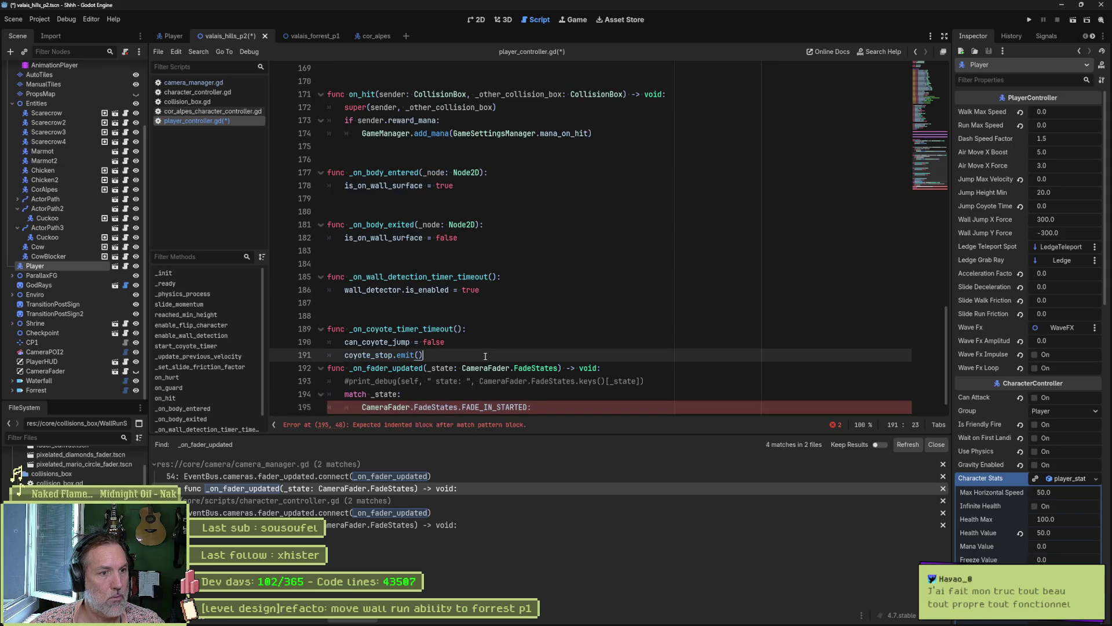
scroll(484, 358, down, 2)
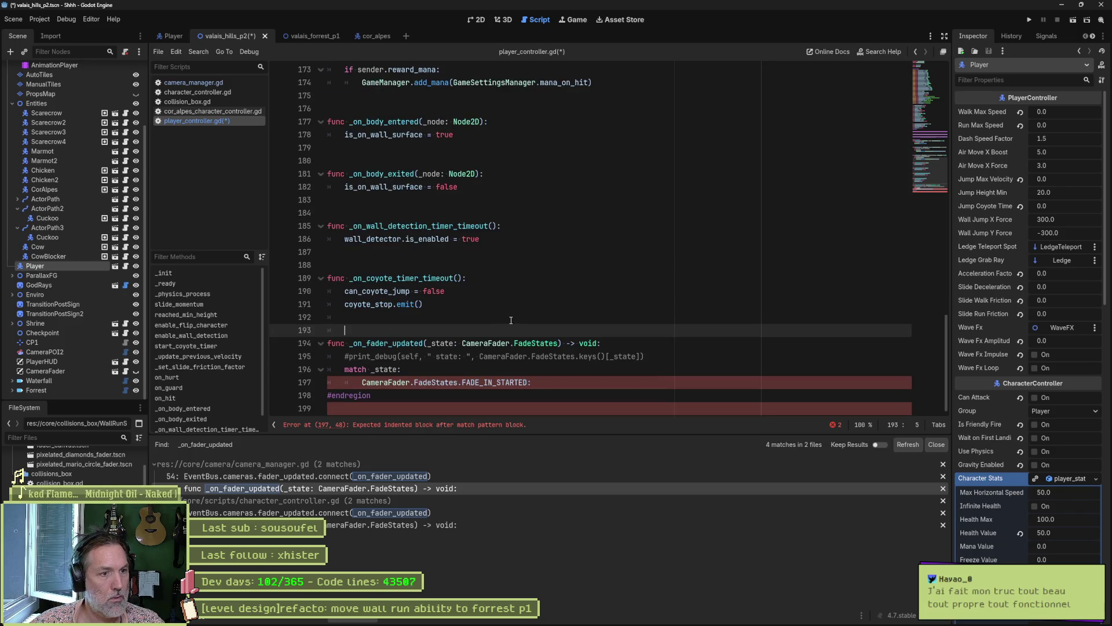
click(544, 382)
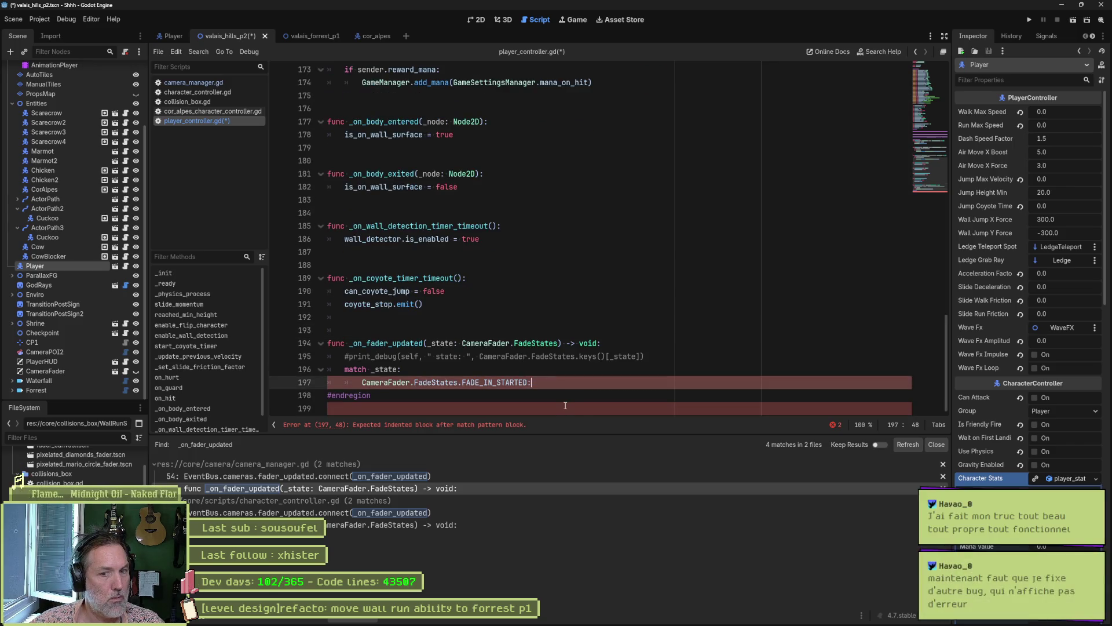
key(Return)
text(pass)
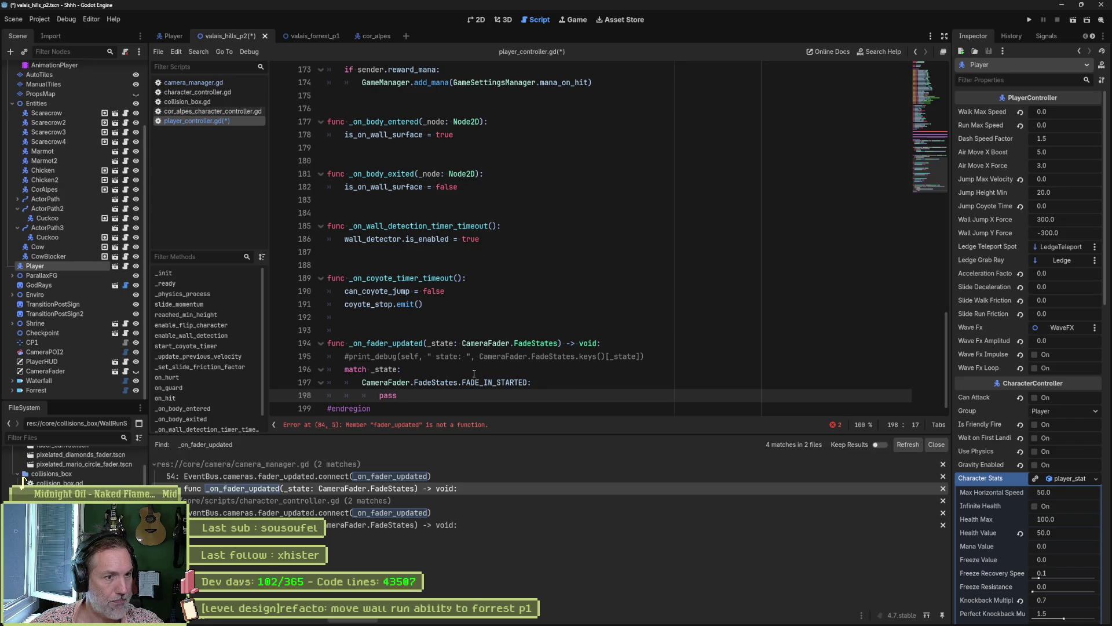
double_click(484, 384)
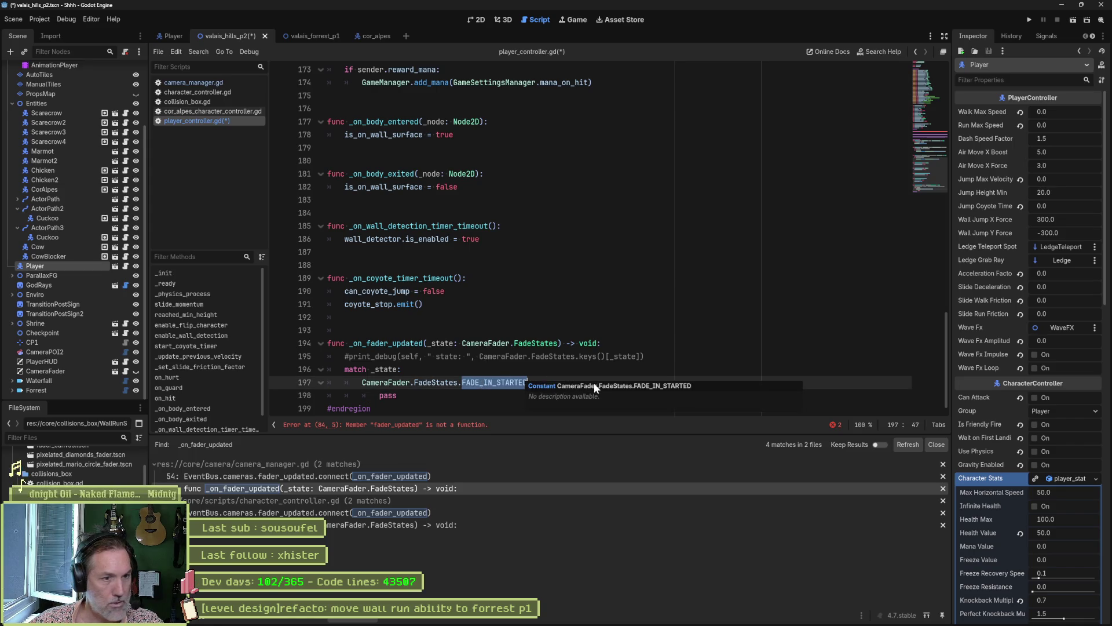
Match FADE_IN_COMPLETED to print_debug(self, " activate prsence") and save the script.
text(fa:)
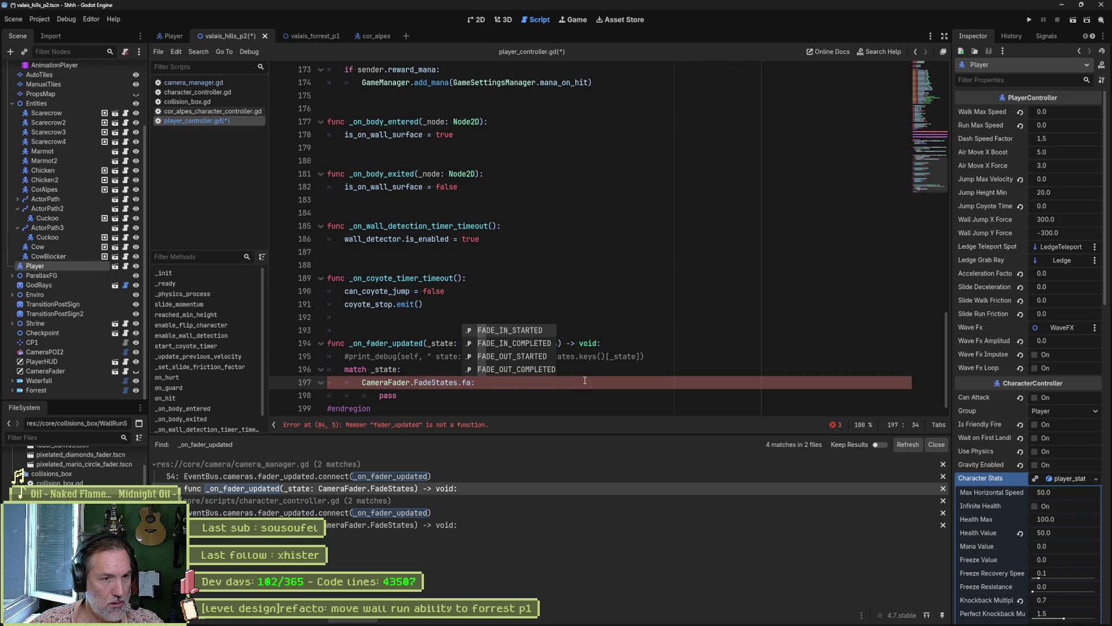
click(527, 340)
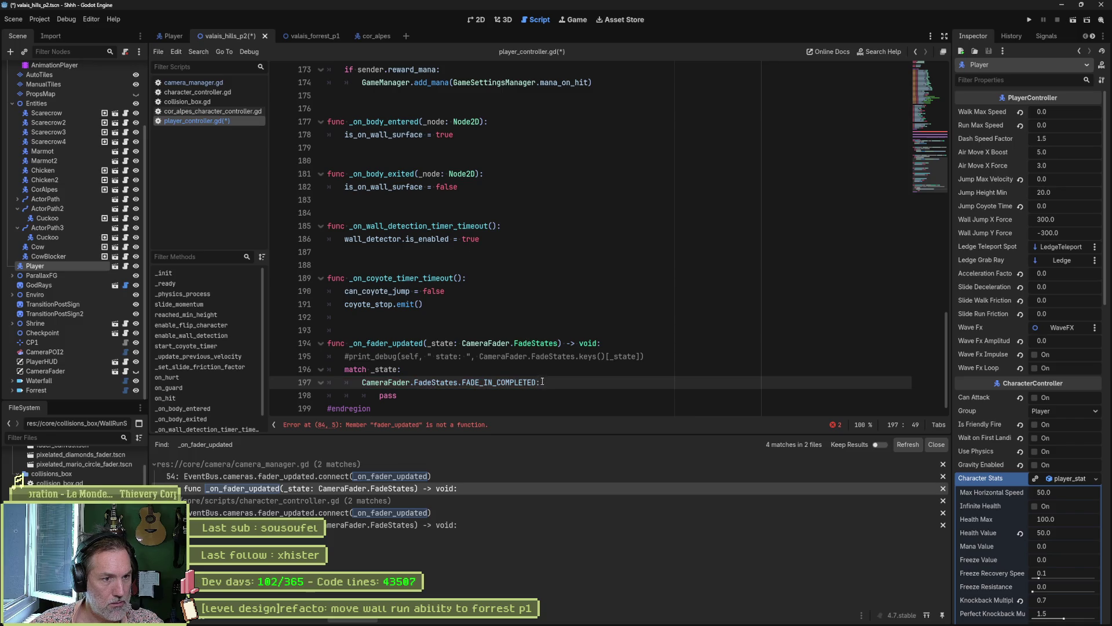
double_click(401, 394)
text(print_debug())
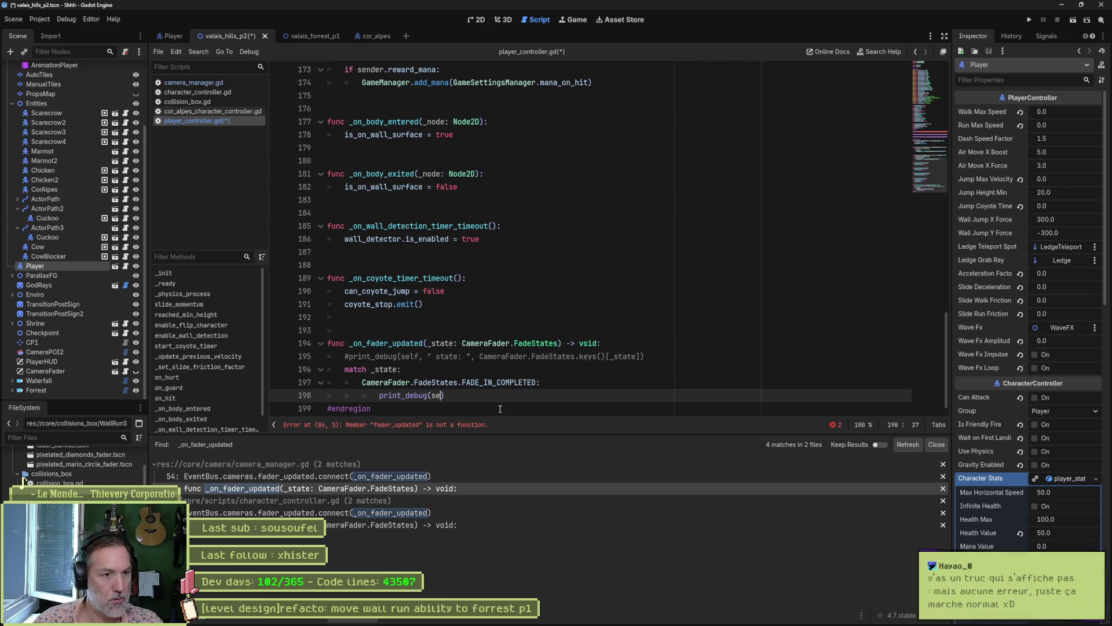
text(self,)
text( " actiav)
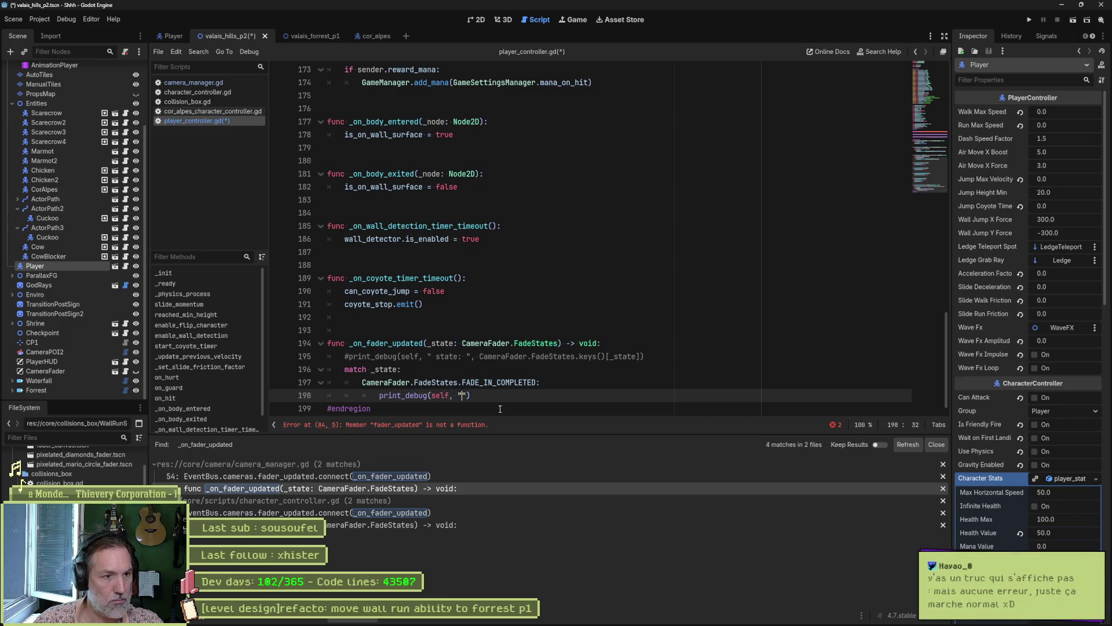
text(te)
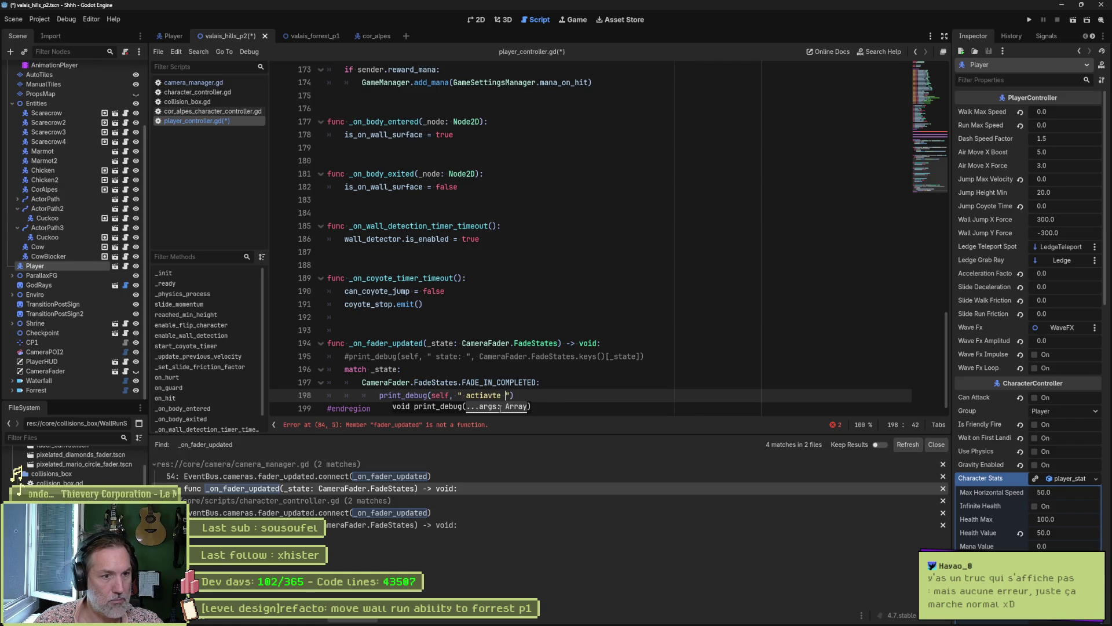
key(BackSpace)
key(BackSpace)
key(BackSpace)
text(vate prsence)
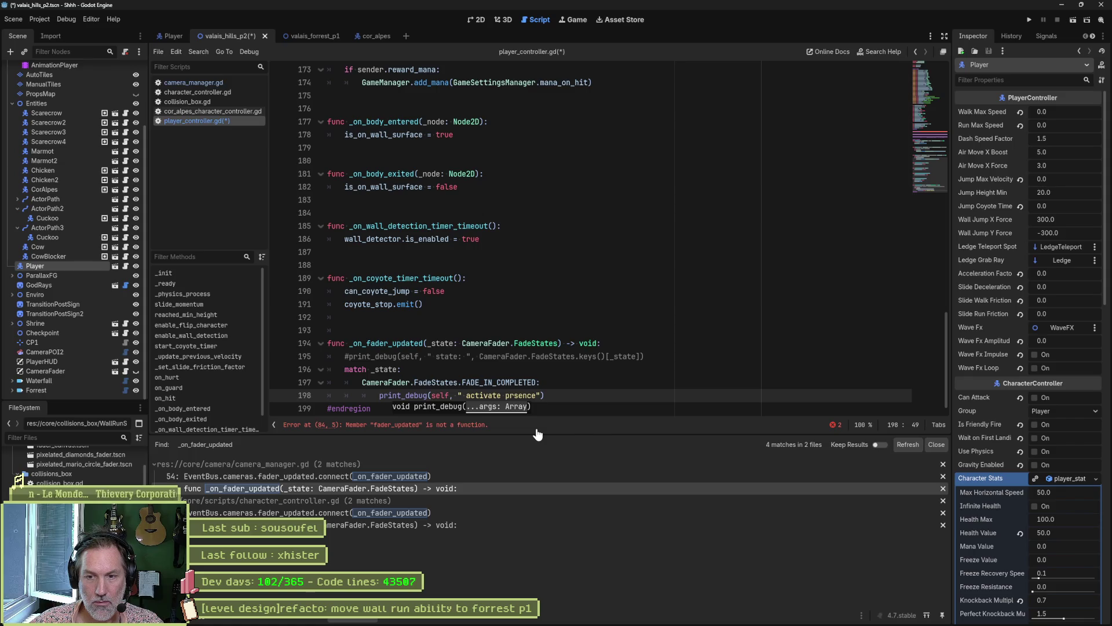
click(585, 387)
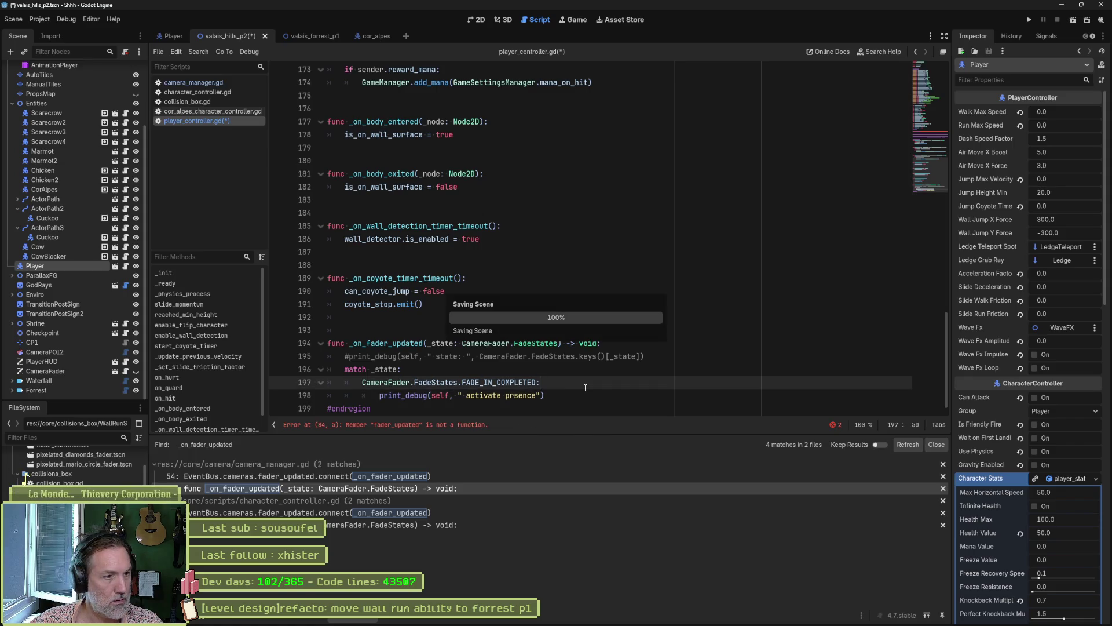
key(ctrl+s)
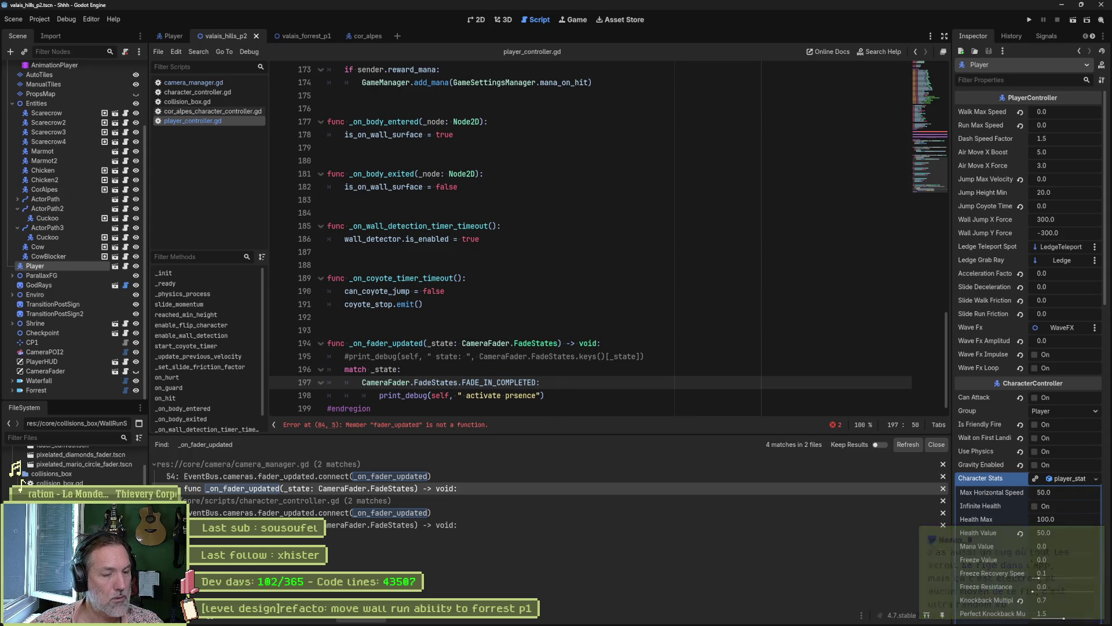
click(472, 621)
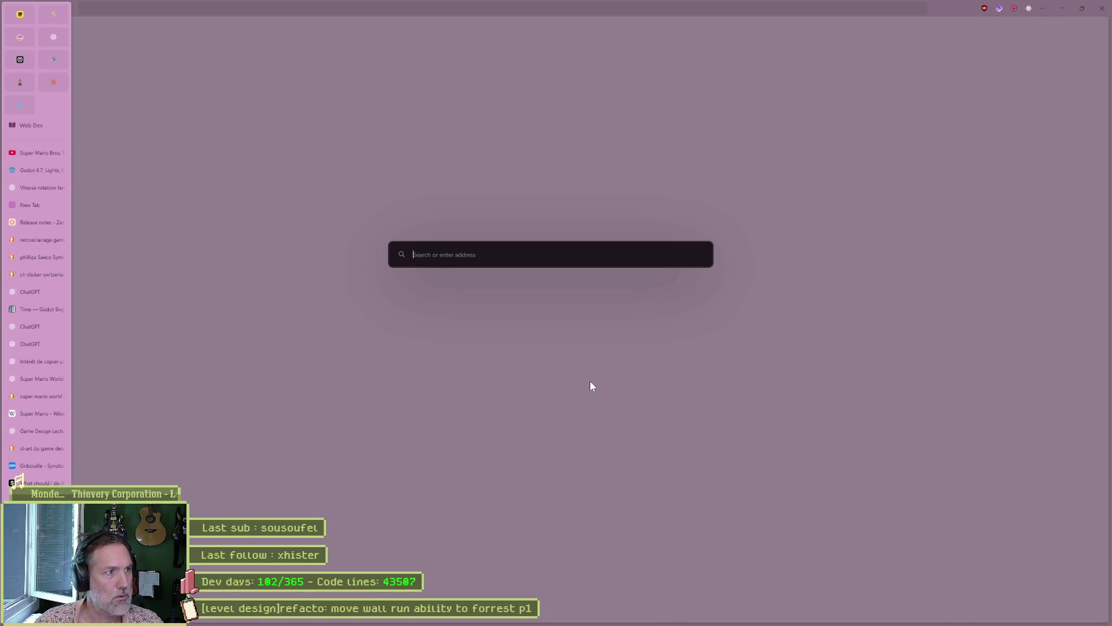
Go to ChatGPT and ask 'c-est quoi electron dans le monde de l'IT'.
text(chatgpt.com/)
key(Return)
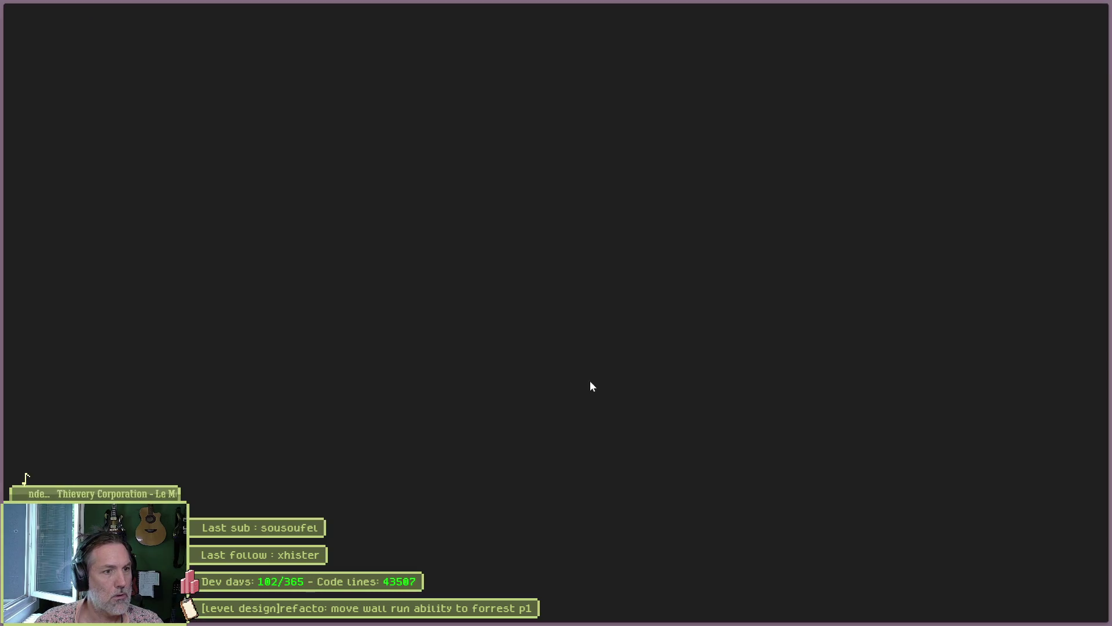
text(c-e)
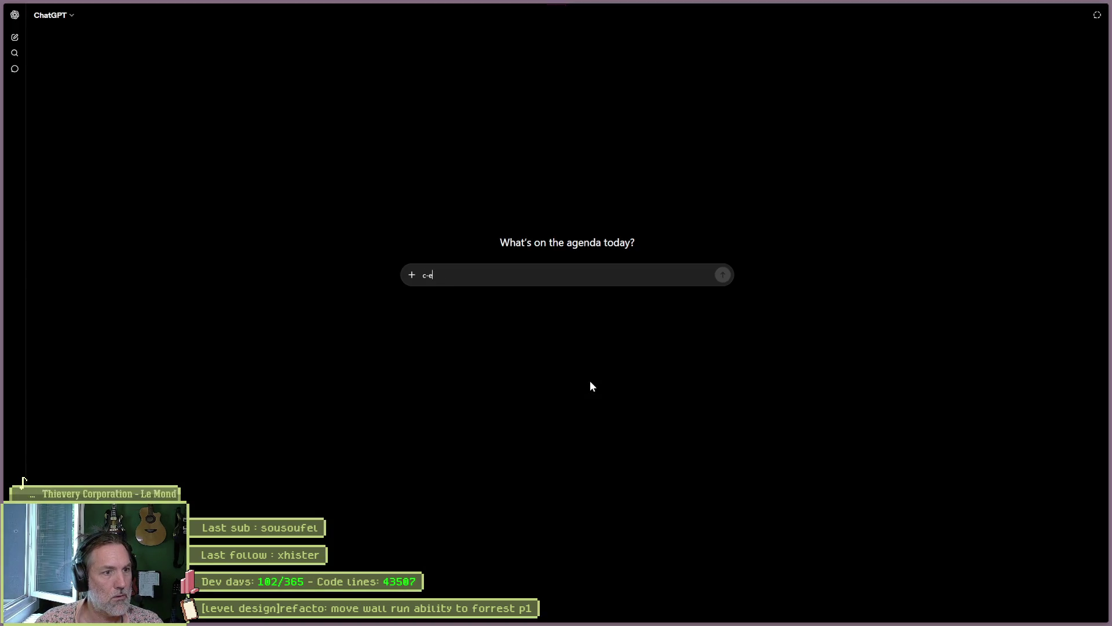
text(st quoi electro)
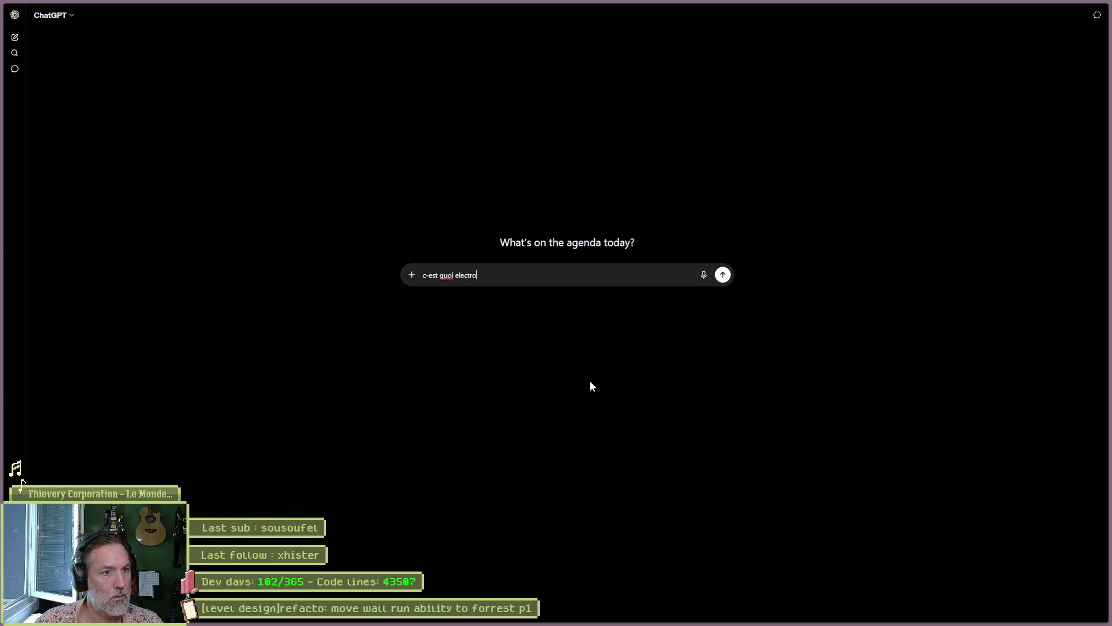
text(n dans )
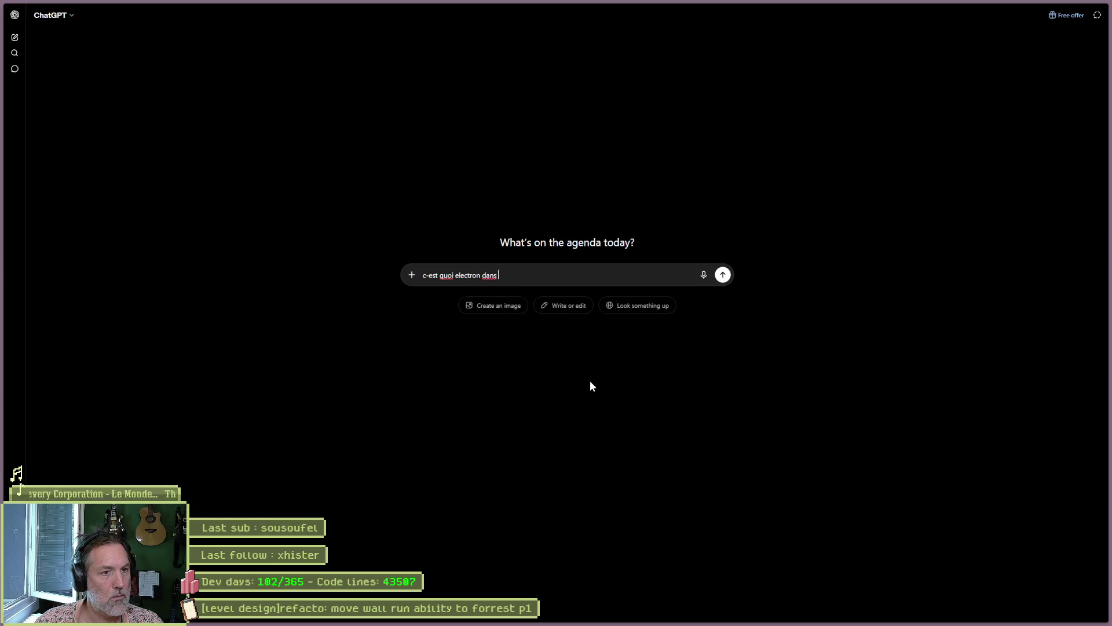
text(le monde de l')
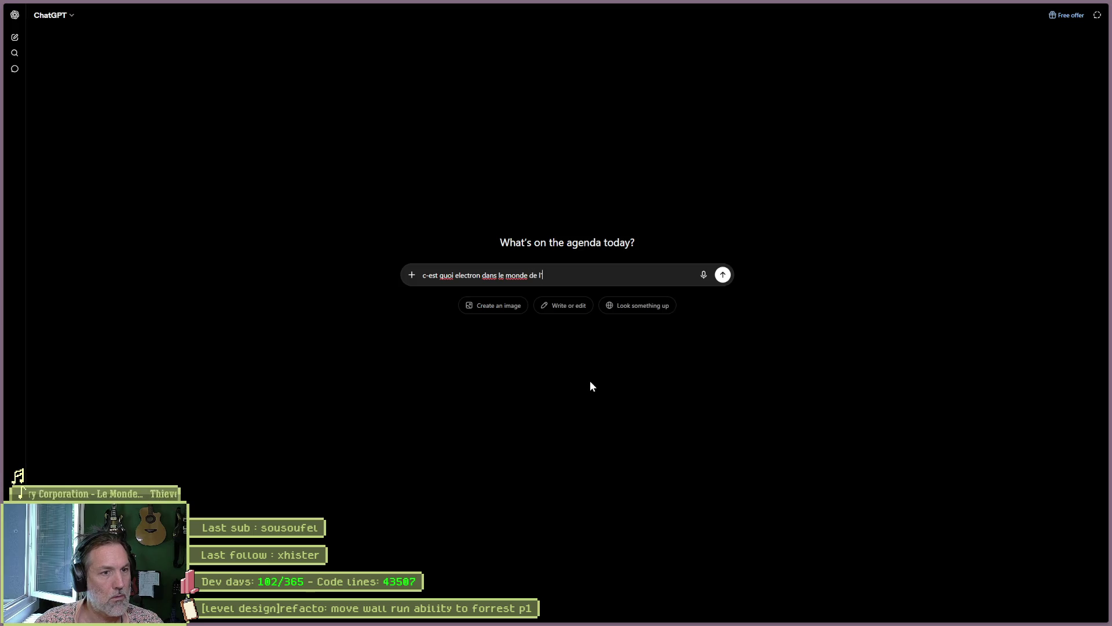
text(IT)
key(Return)
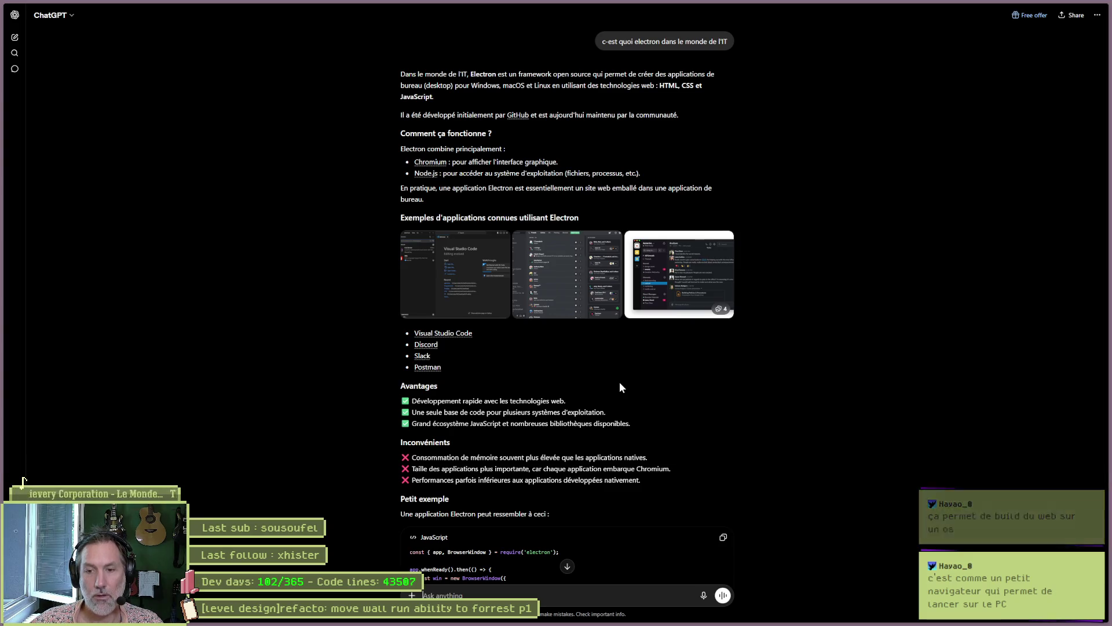
mouse_move(626, 620)
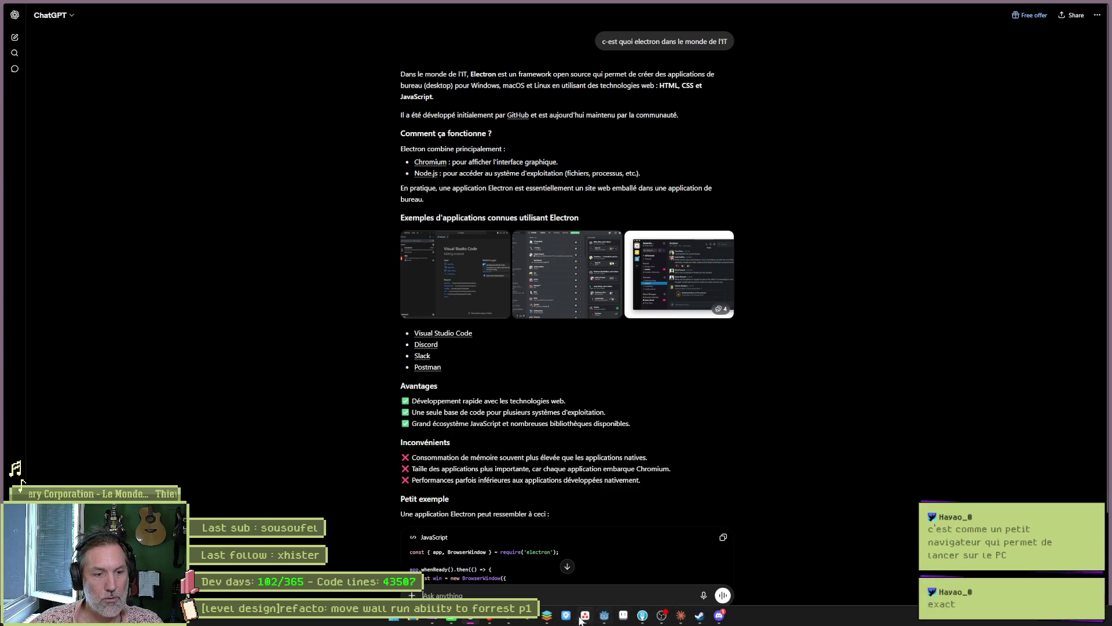
click(585, 616)
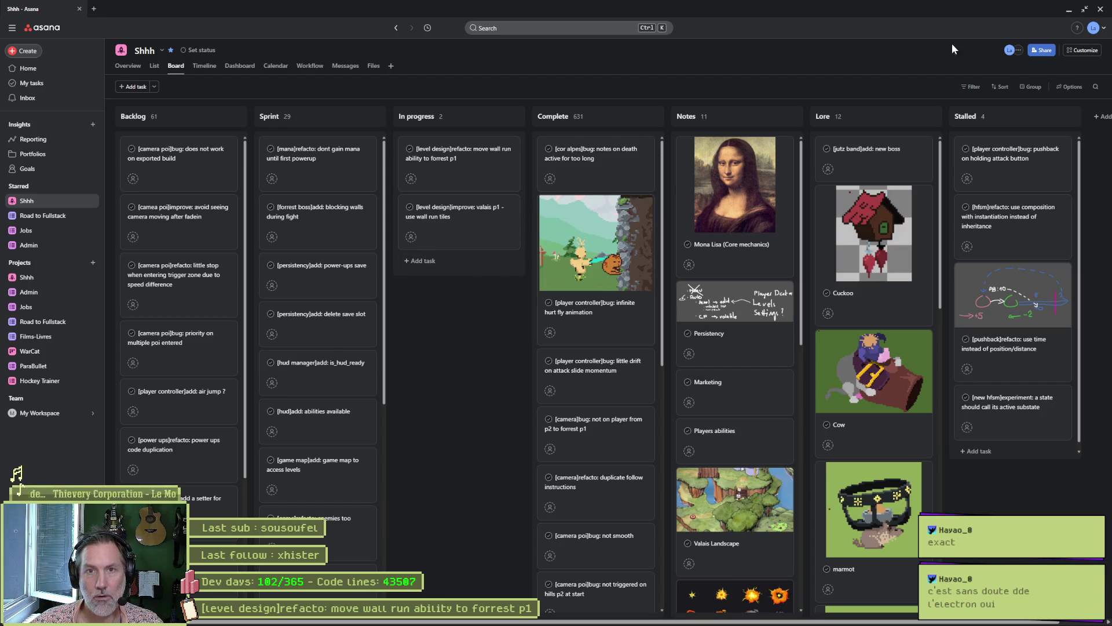
click(1068, 10)
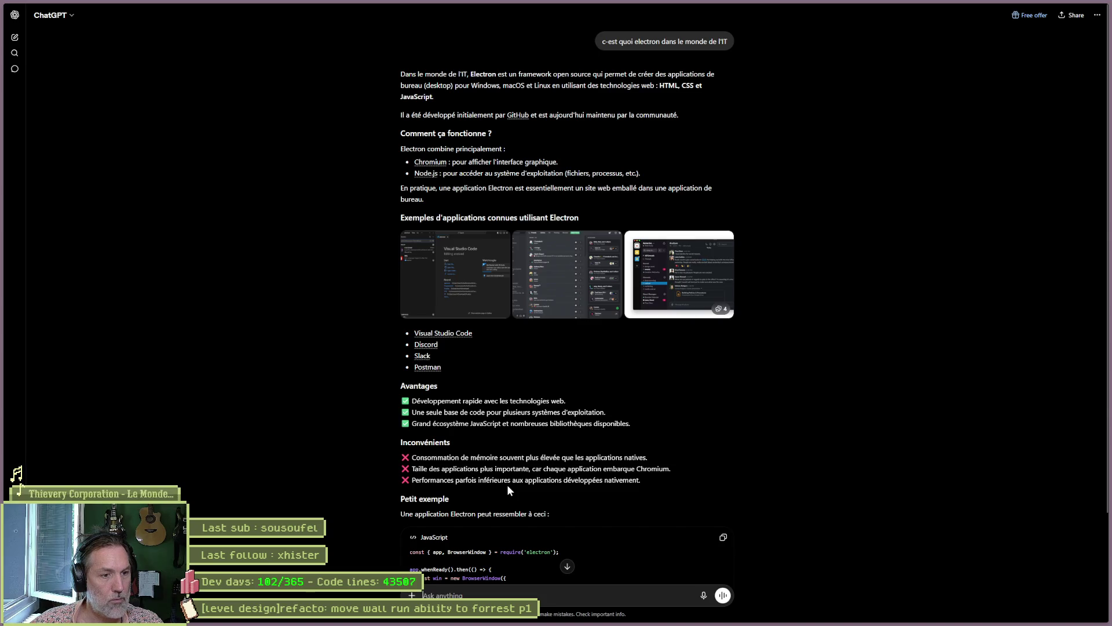
scroll(540, 526, down, 3)
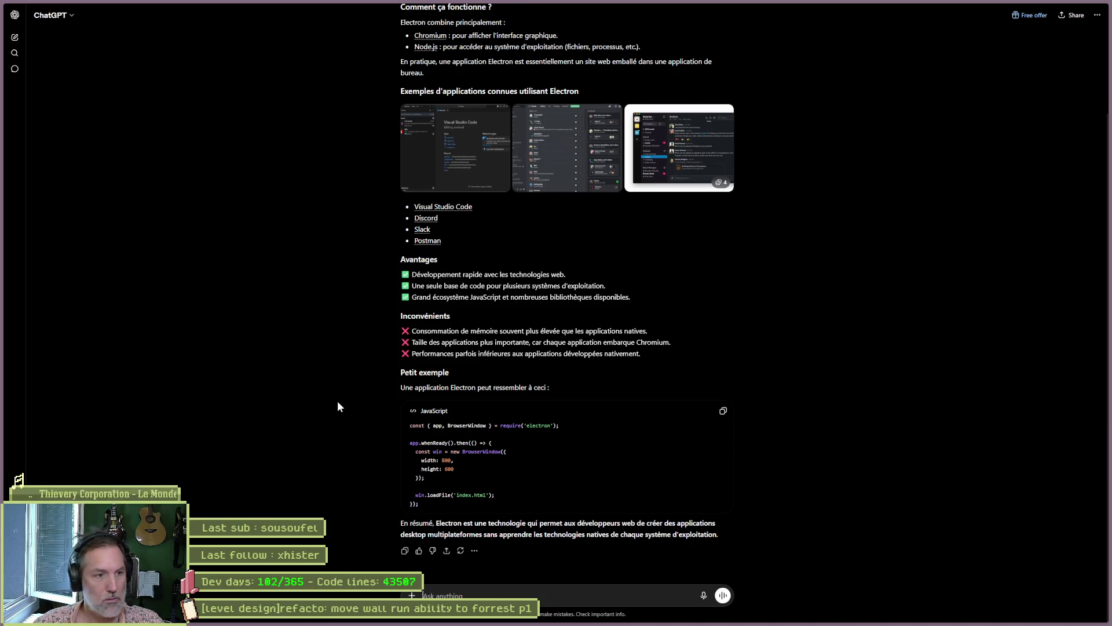
key(alt+Tab)
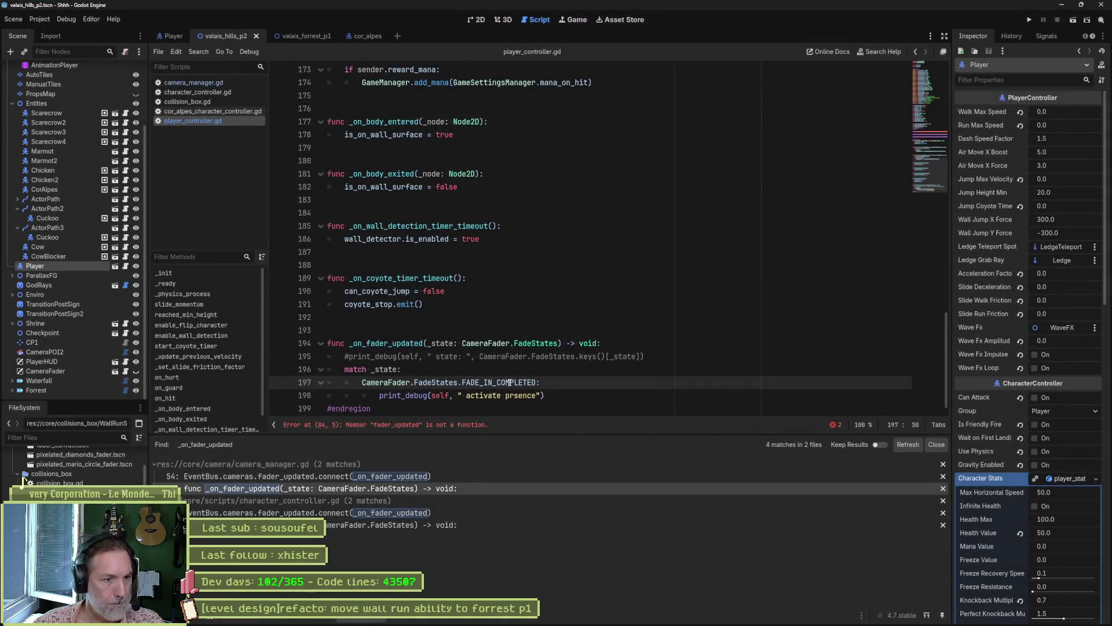
Run the scene to find the error on line 84, then insert .connect after fader_updated.
key(F6)
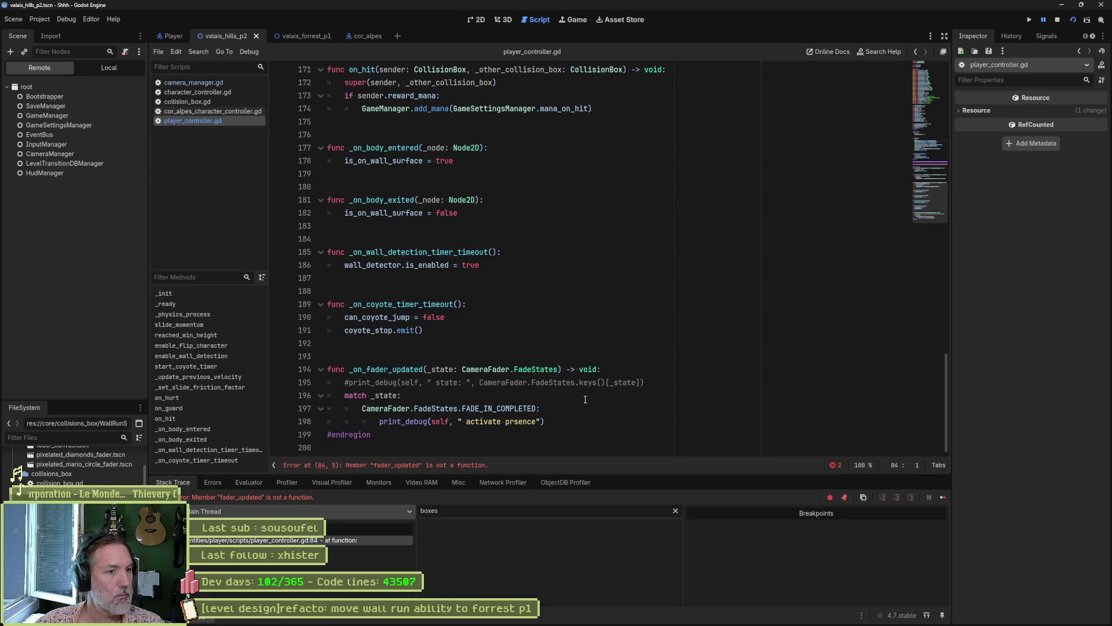
click(482, 467)
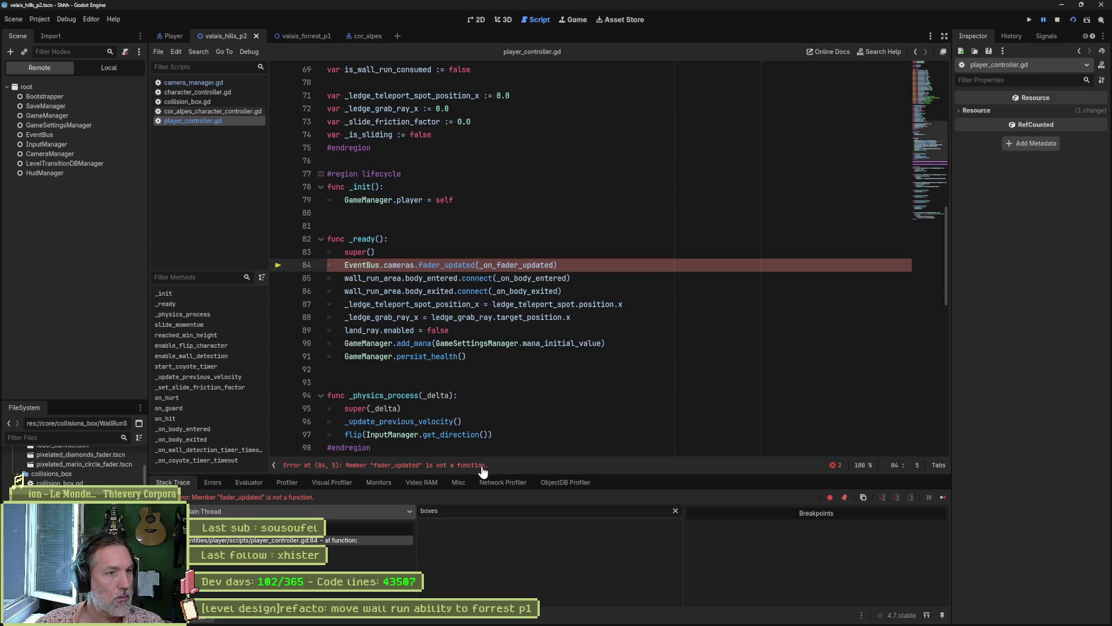
key(F8)
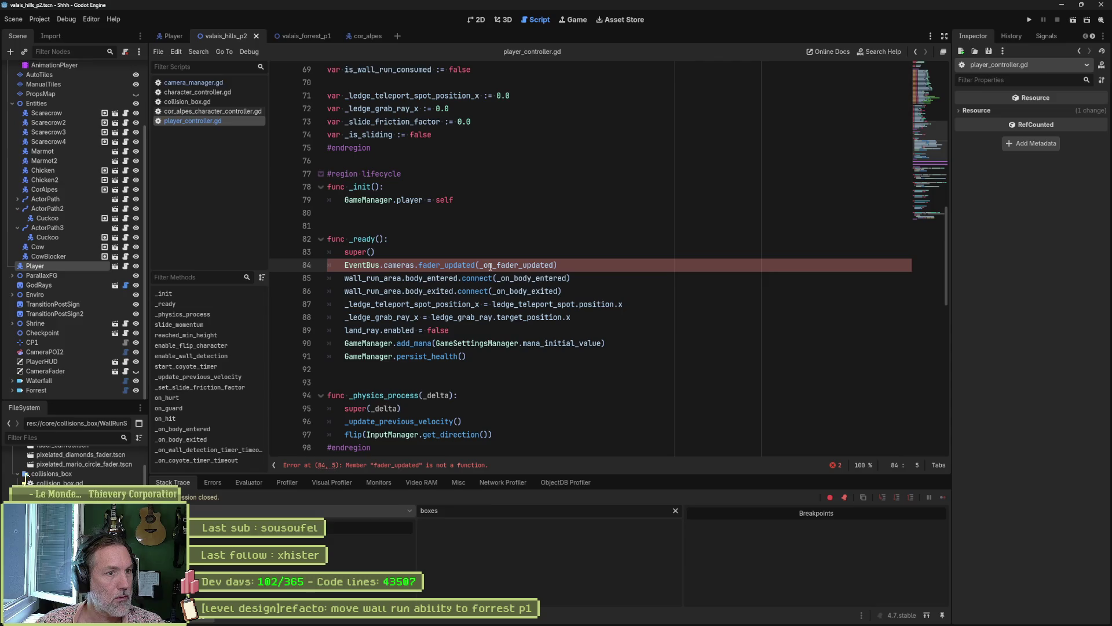
click(476, 265)
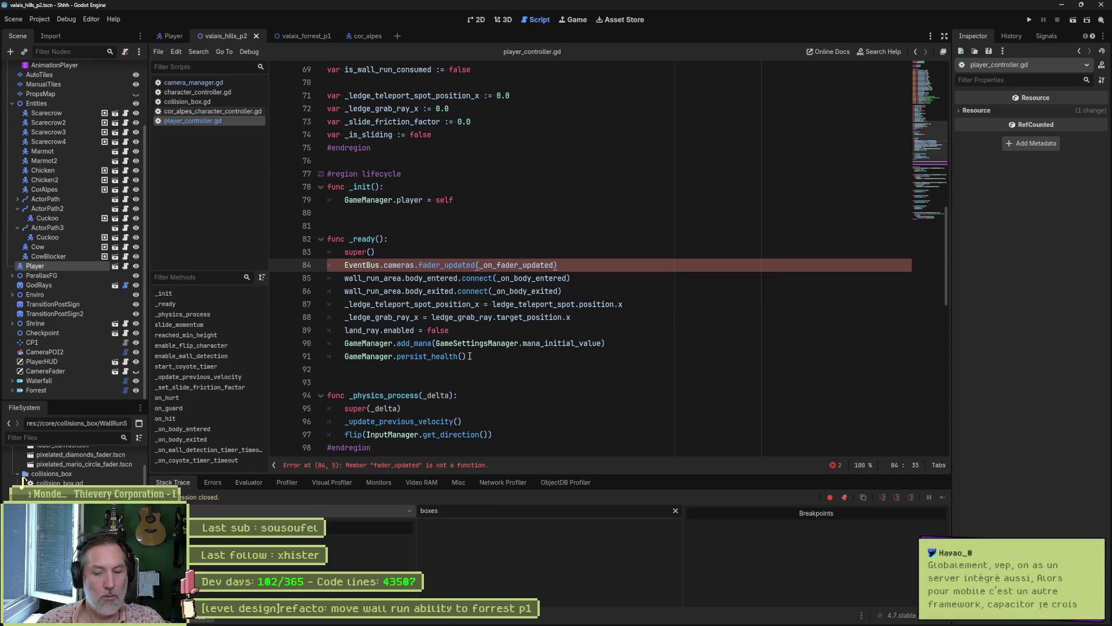
text(.connect)
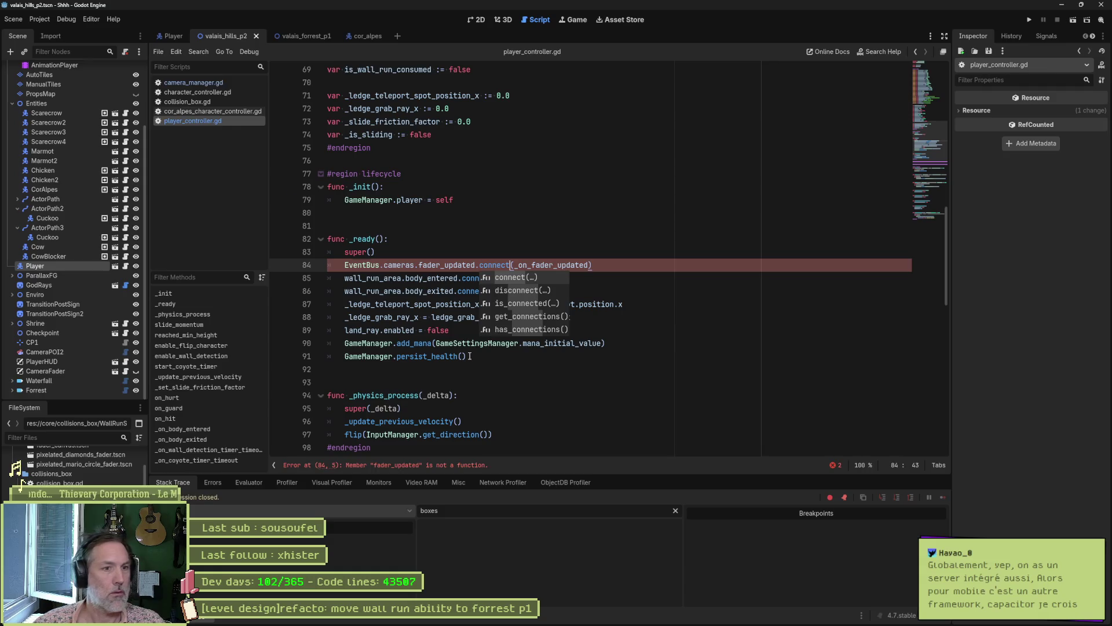